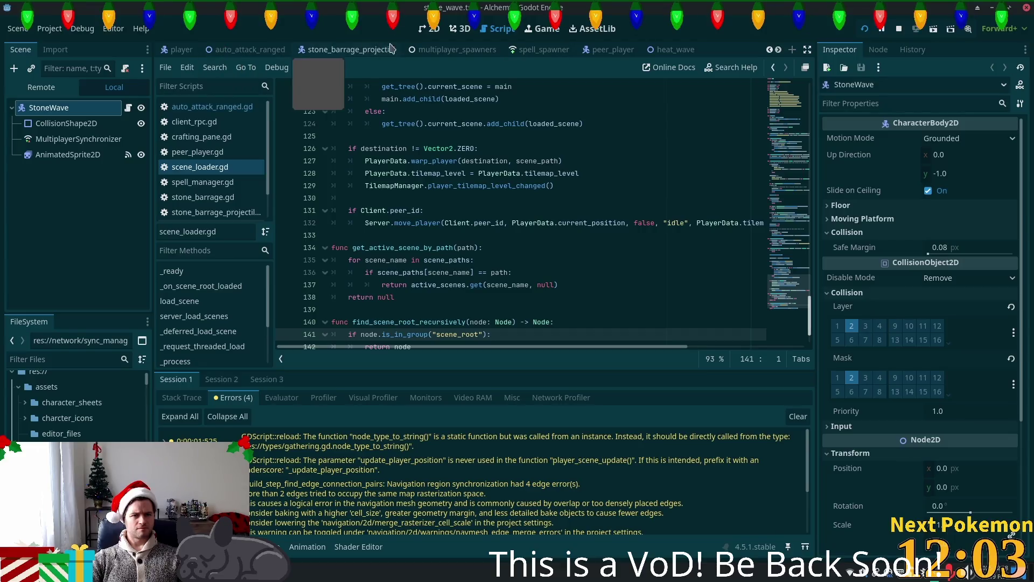
Close all open scene tabs and all open scripts, then bring up the quick file search
right_click(423, 49)
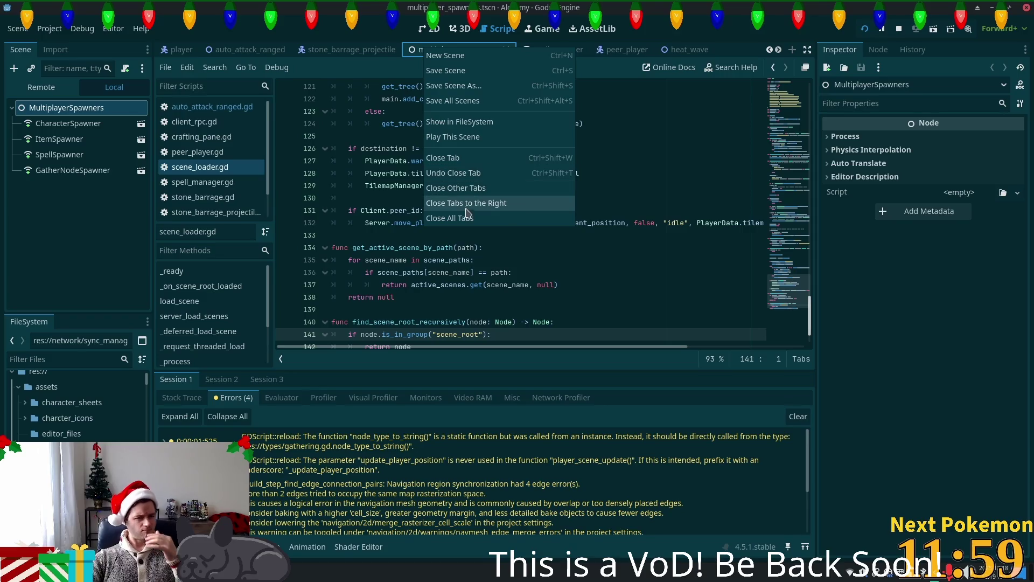
left_click(463, 217)
right_click(259, 133)
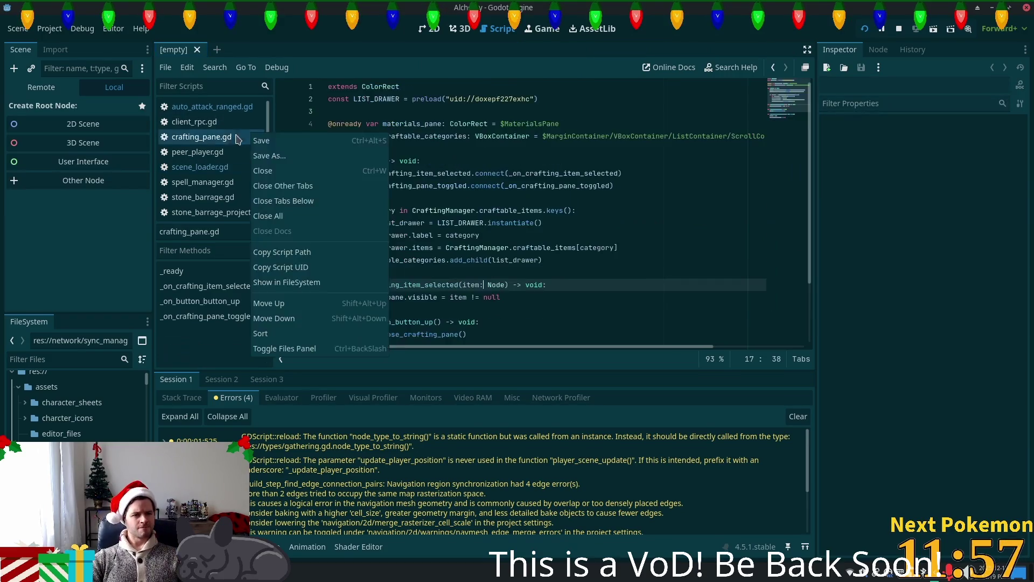
key("Escape")
right_click(216, 161)
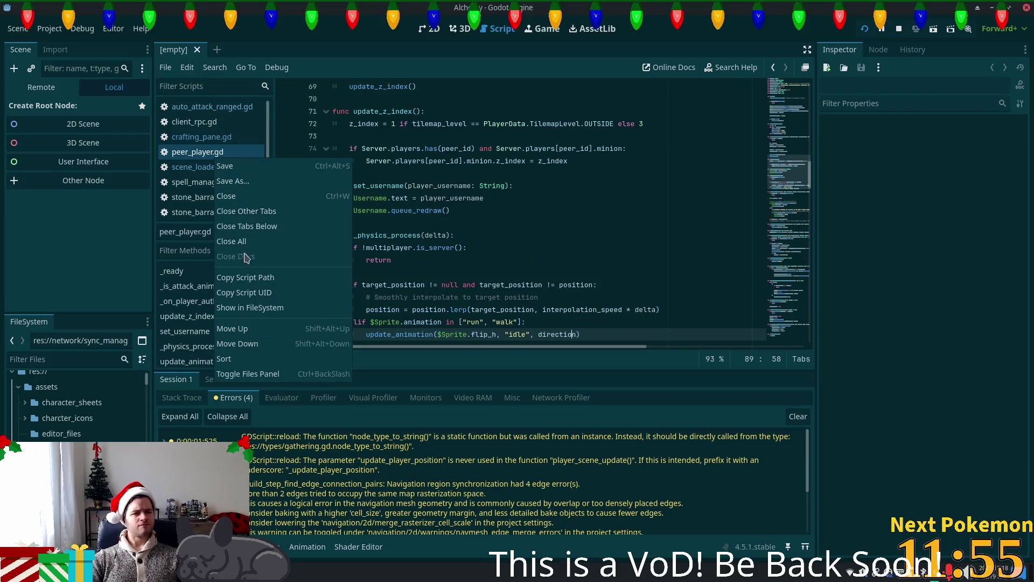
left_click(240, 244)
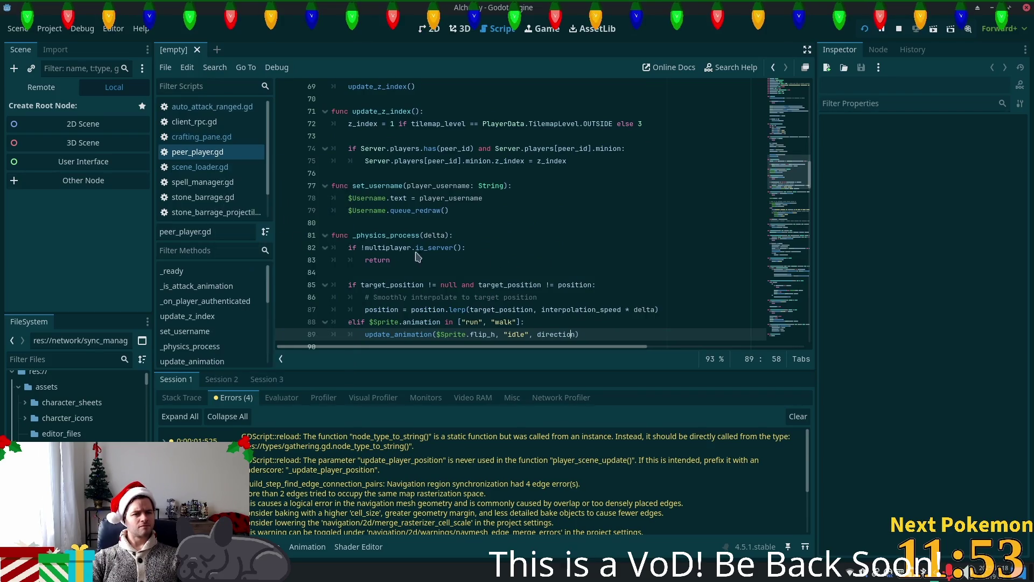
key("shift+alt+o")
Open proto_golem.tscn by searching 'pro' in the resource picker
type("pro")
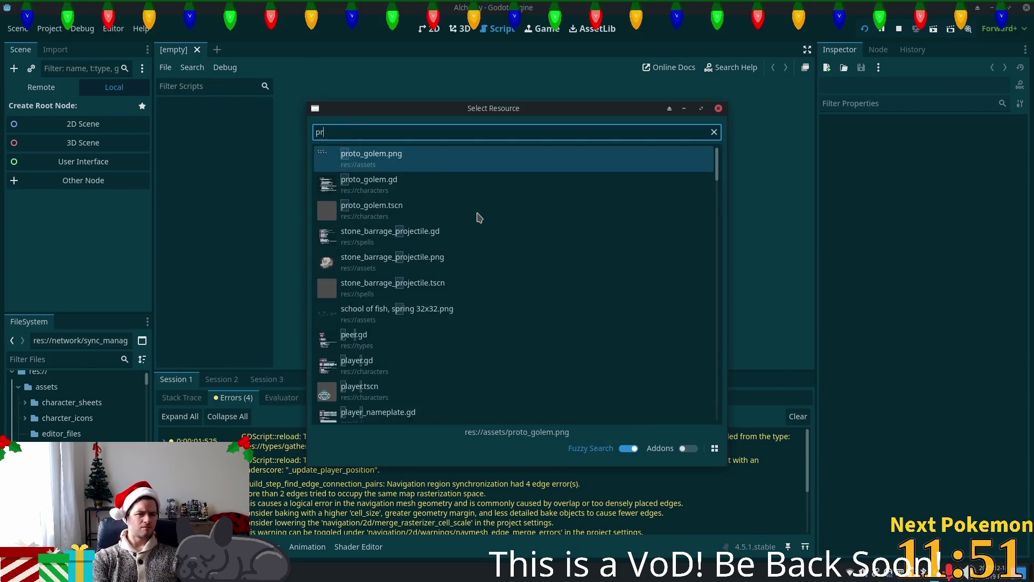
key("Down")
key("Down")
key("Return")
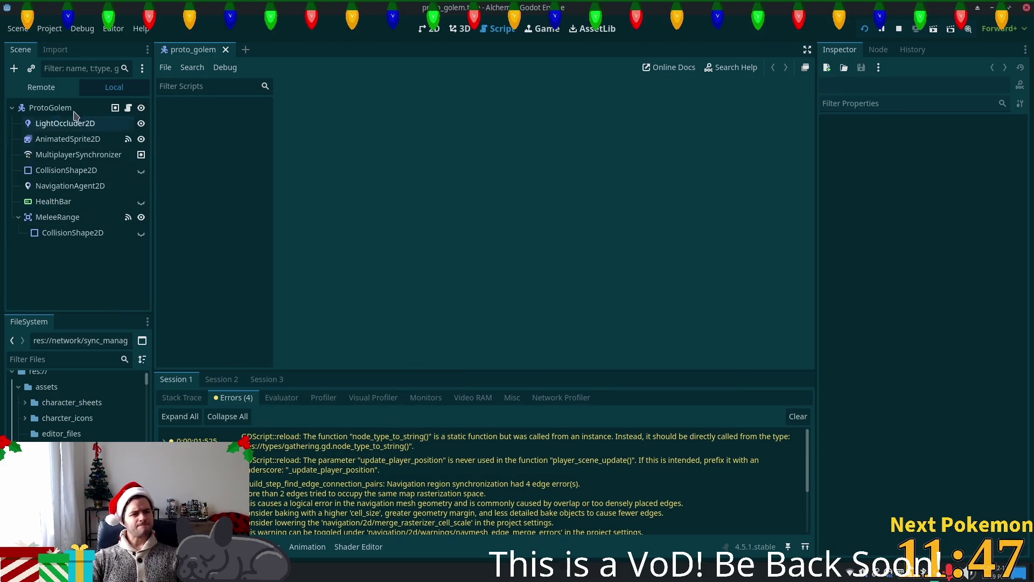
With the ProtoGolem root selected, search 'sync' among new child node types
left_click(80, 109)
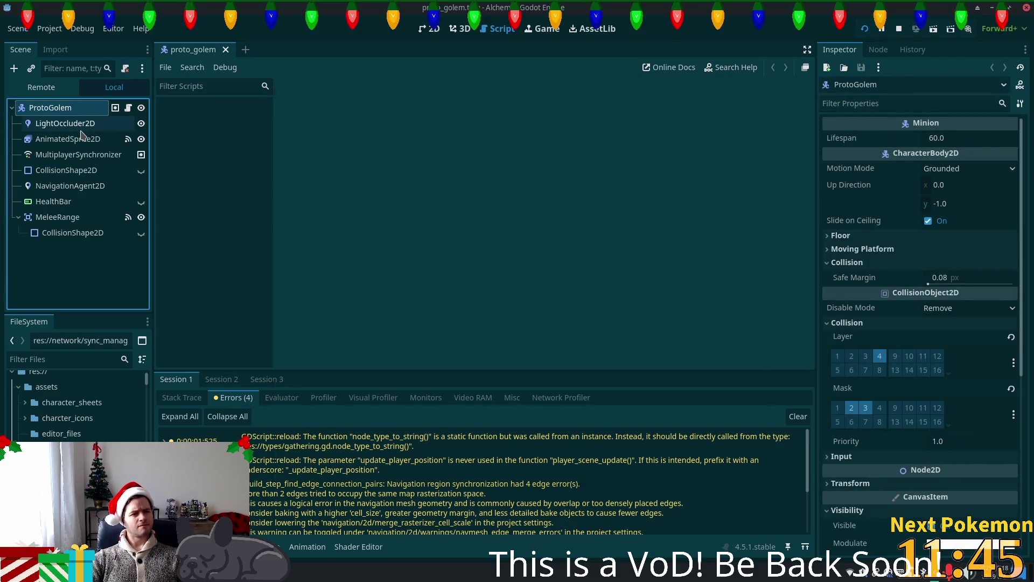
key("ctrl+a")
type("sync")
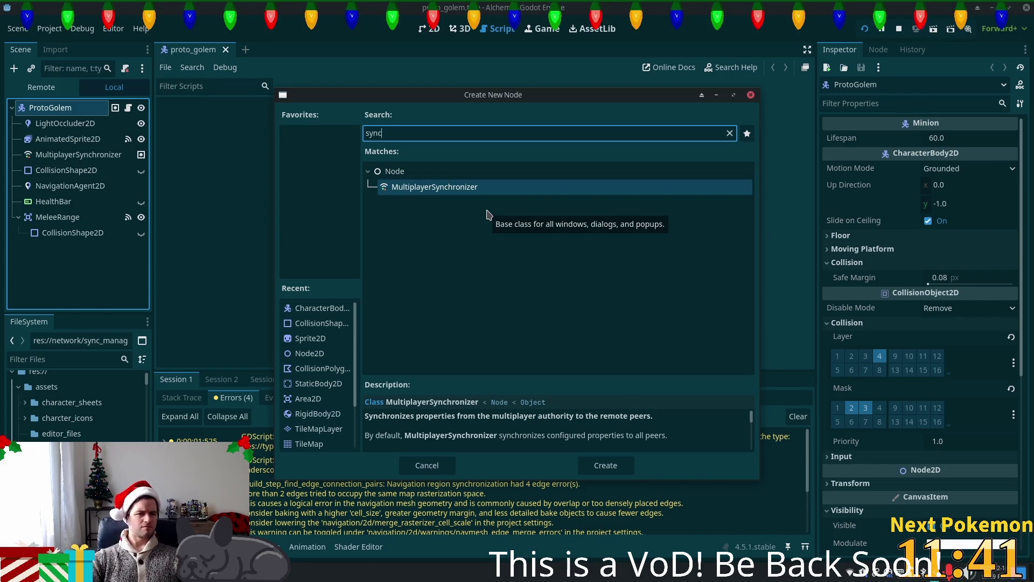
Instance sync_manager.tscn under ProtoGolem after MultiplayerSynchronizer, save, and run the game
key("Escape")
left_click(29, 69)
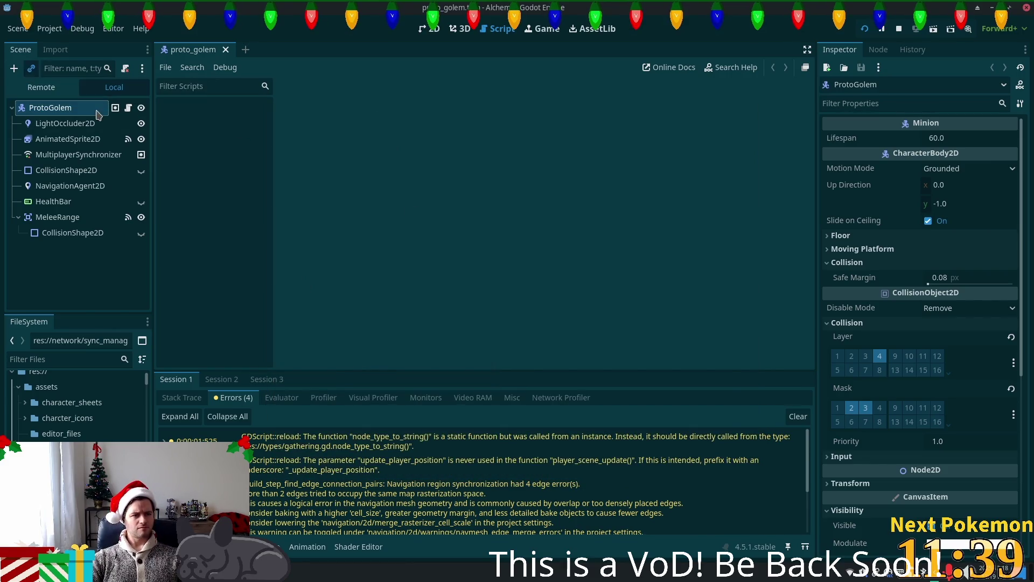
left_click(405, 169)
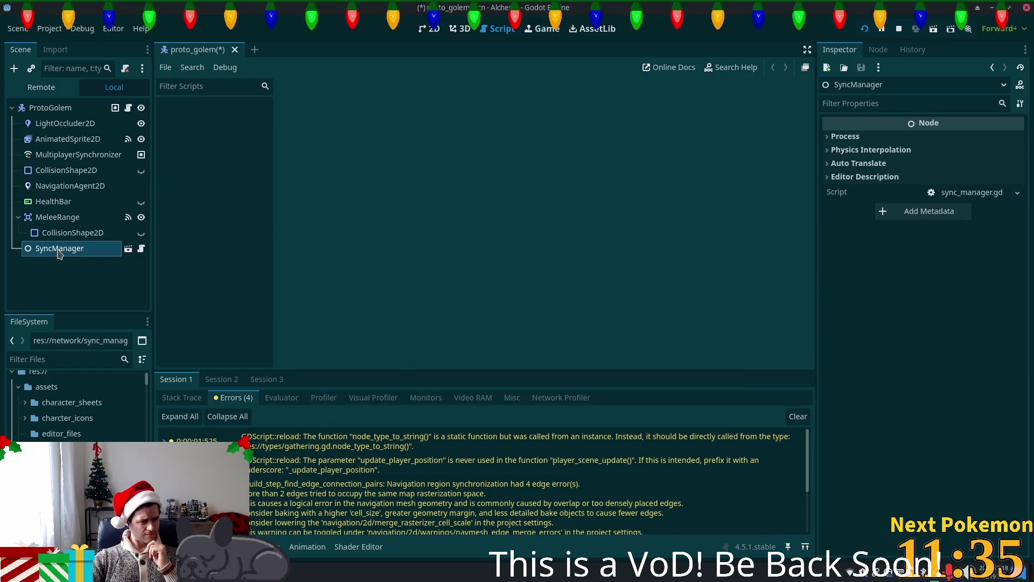
mouse_move(55, 248)
left_mouse_down()
mouse_move(60, 197)
mouse_move(52, 162)
mouse_move(42, 164)
left_mouse_up()
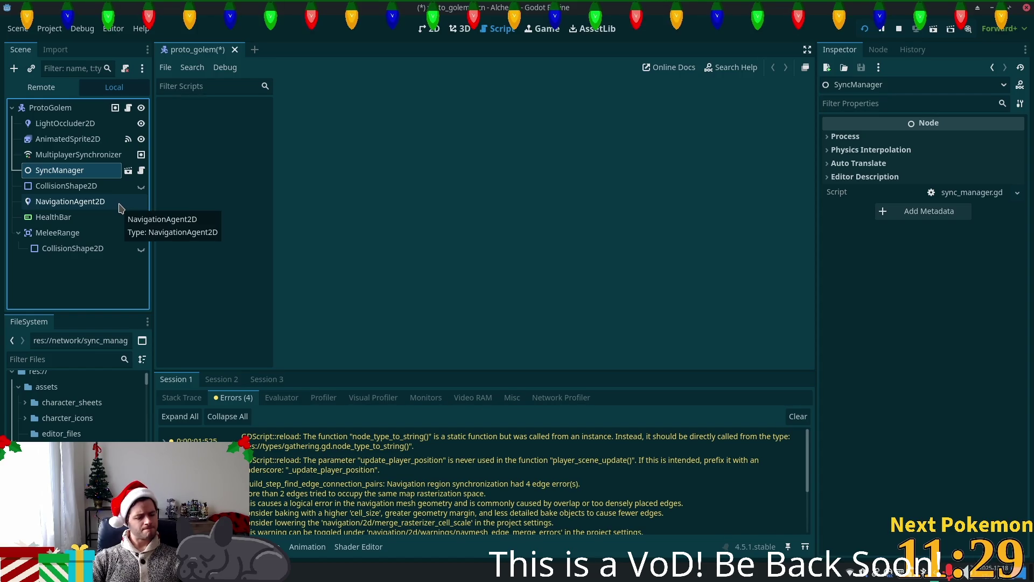
key("ctrl+s")
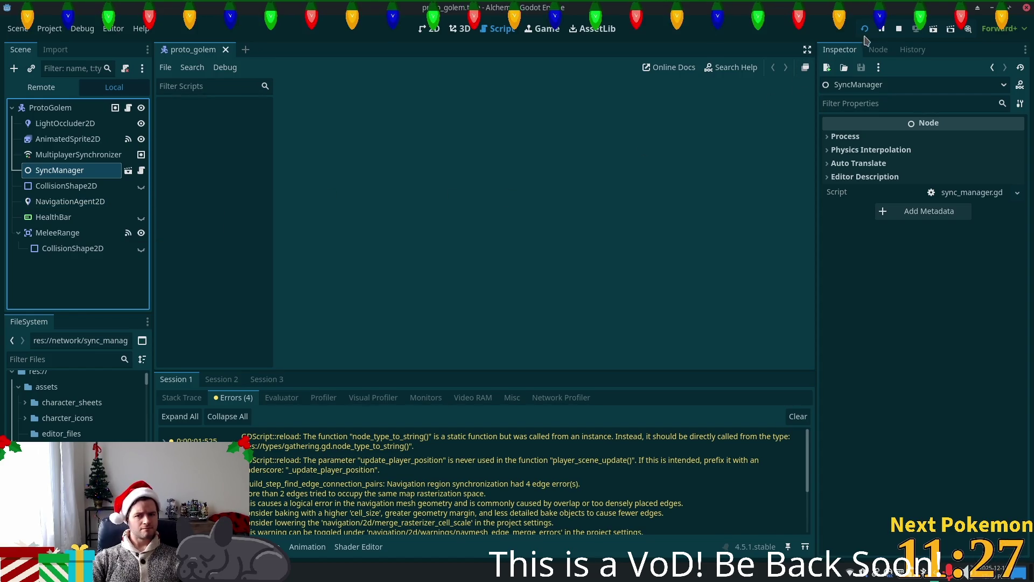
left_click(868, 28)
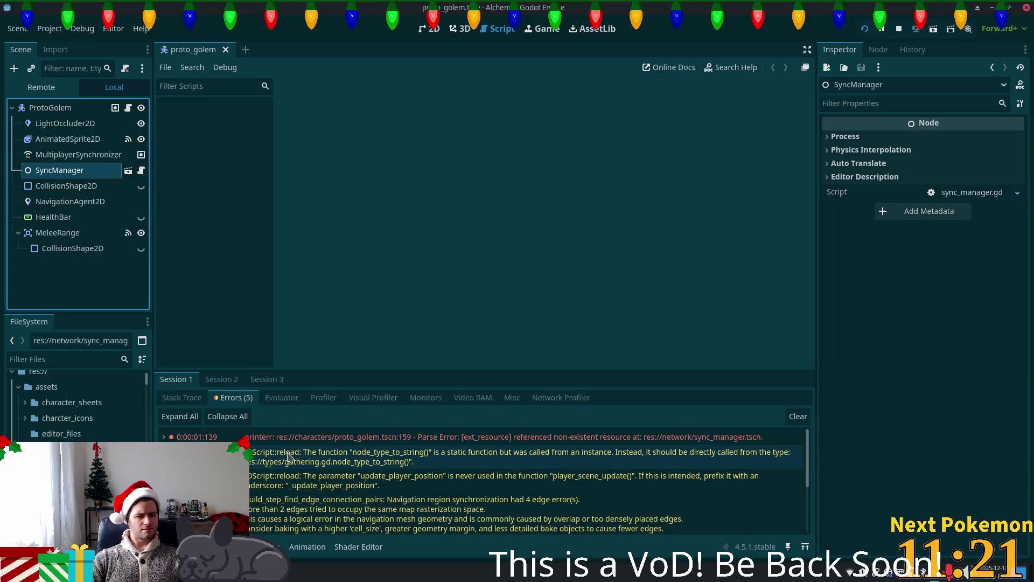
Inspect Session 2's errors, select the missing sync_manager.tscn parse error, then hide the debugger
scroll(288, 457, "down", 5)
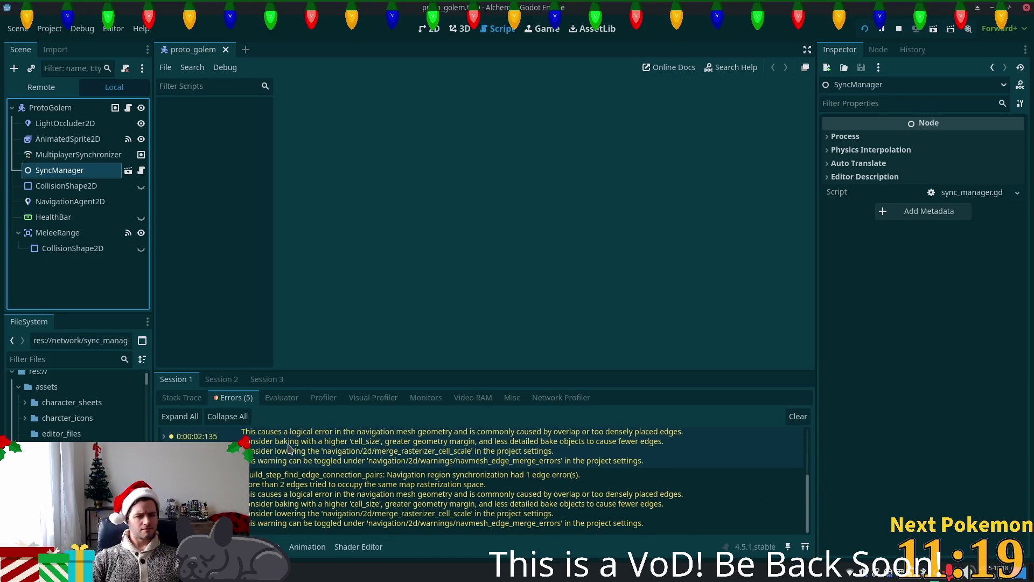
left_click(221, 379)
scroll(399, 477, "up", 5)
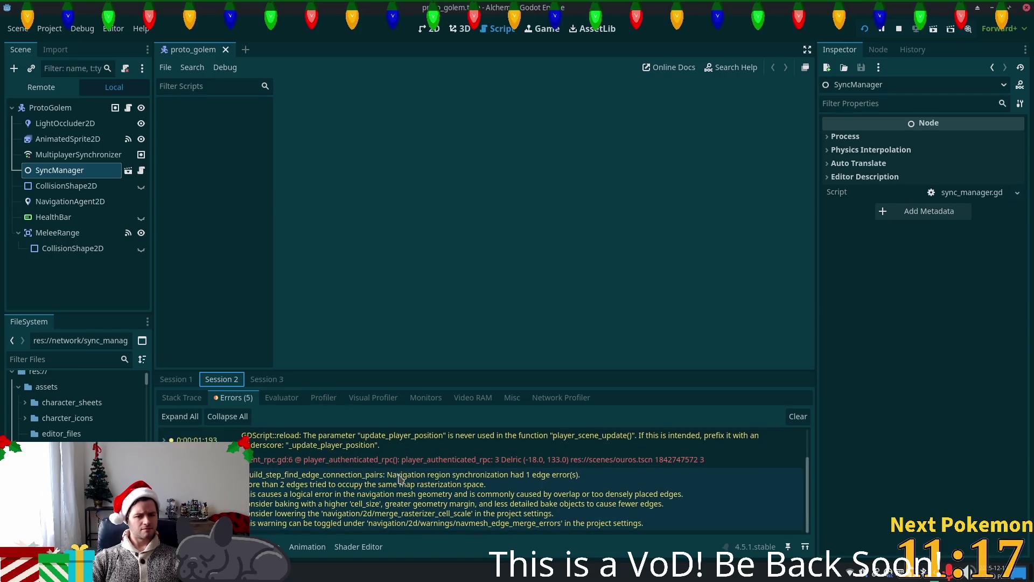
left_click(380, 439)
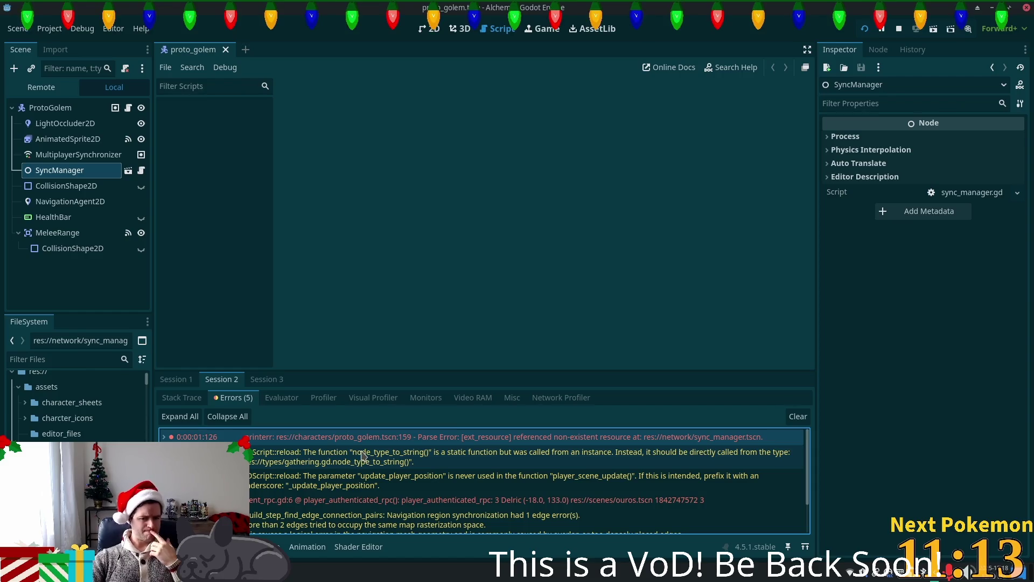
mouse_move(362, 455)
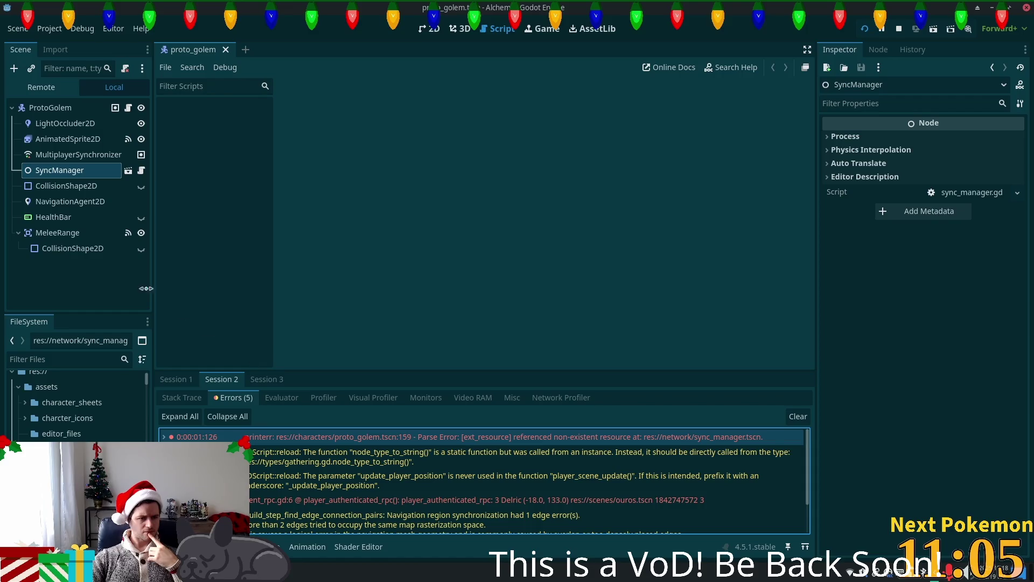
left_click(68, 139)
Delete the SyncManager node from ProtoGolem
left_click(59, 169)
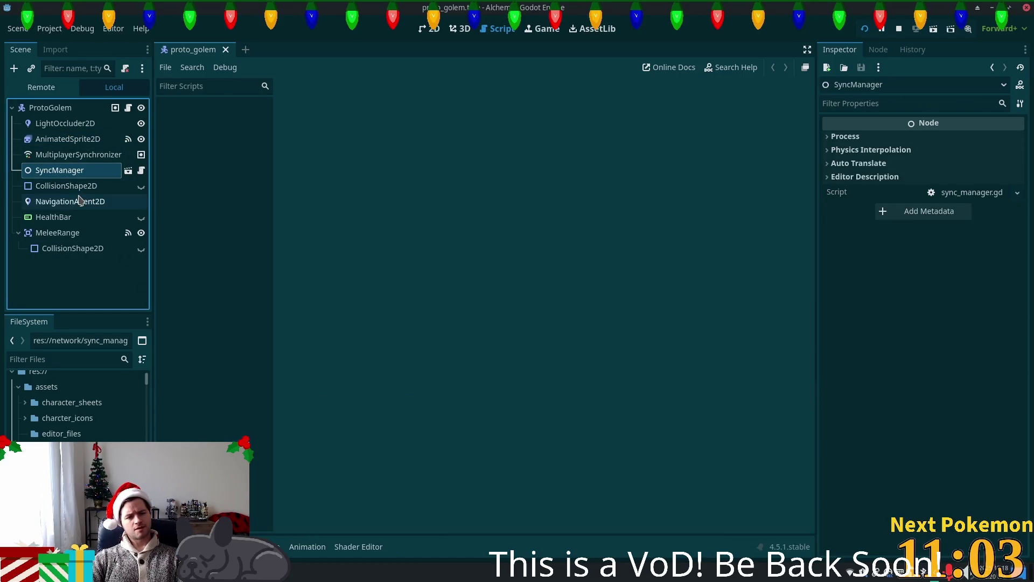
key("Delete")
left_click(551, 301)
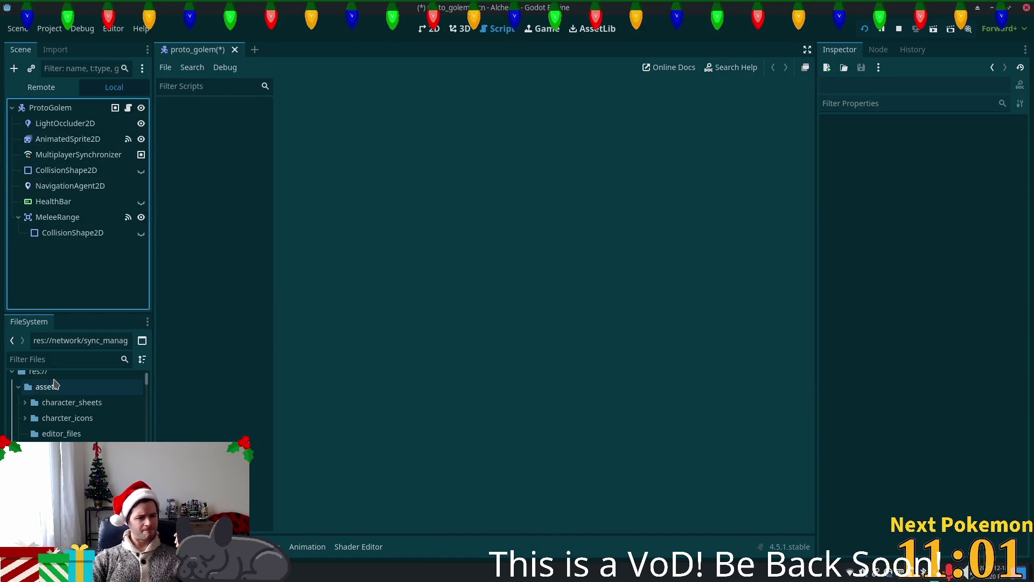
Re-add sync_manager.tscn from FileSystem filtered by 'sy', place it after MultiplayerSynchronizer, and save
left_click(52, 360)
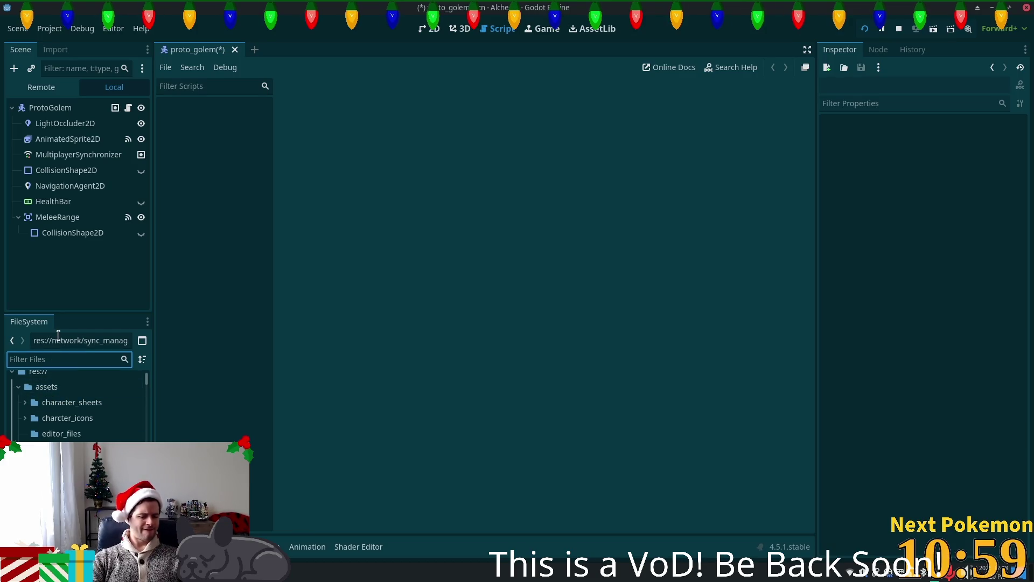
type("sync")
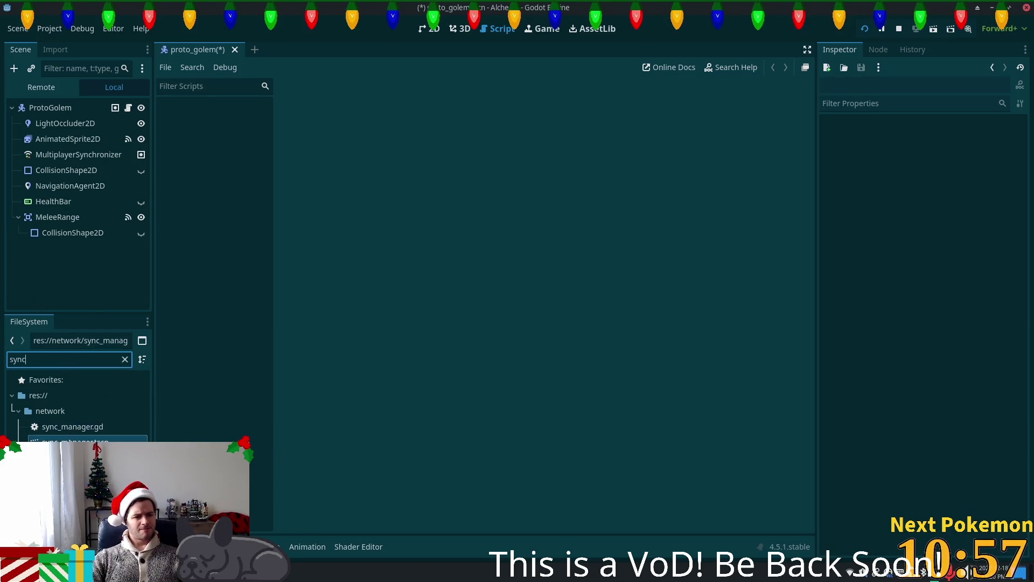
left_click_drag(54, 440, 26, 107)
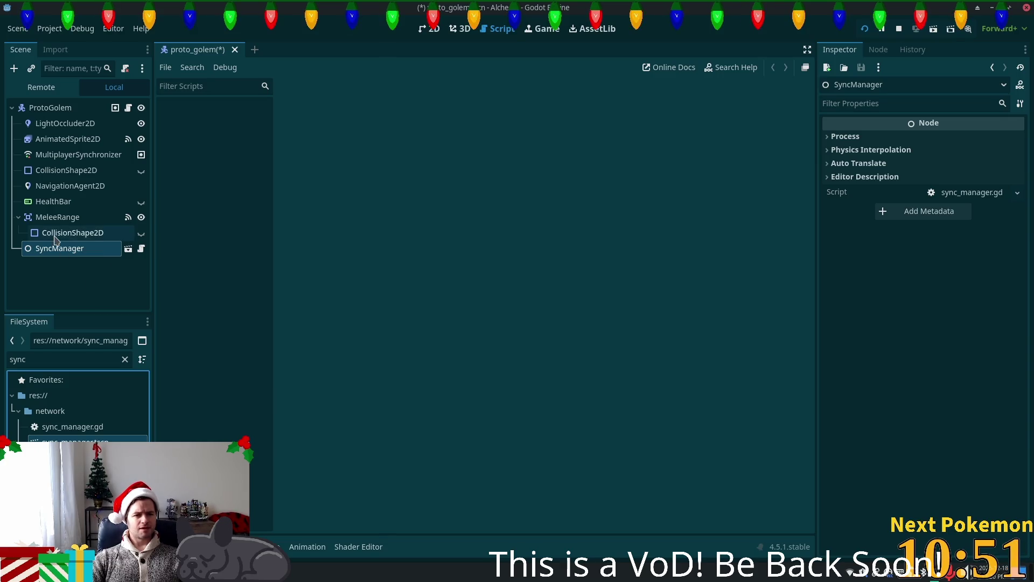
mouse_move(51, 247)
left_mouse_down()
mouse_move(50, 170)
mouse_move(74, 163)
left_mouse_up()
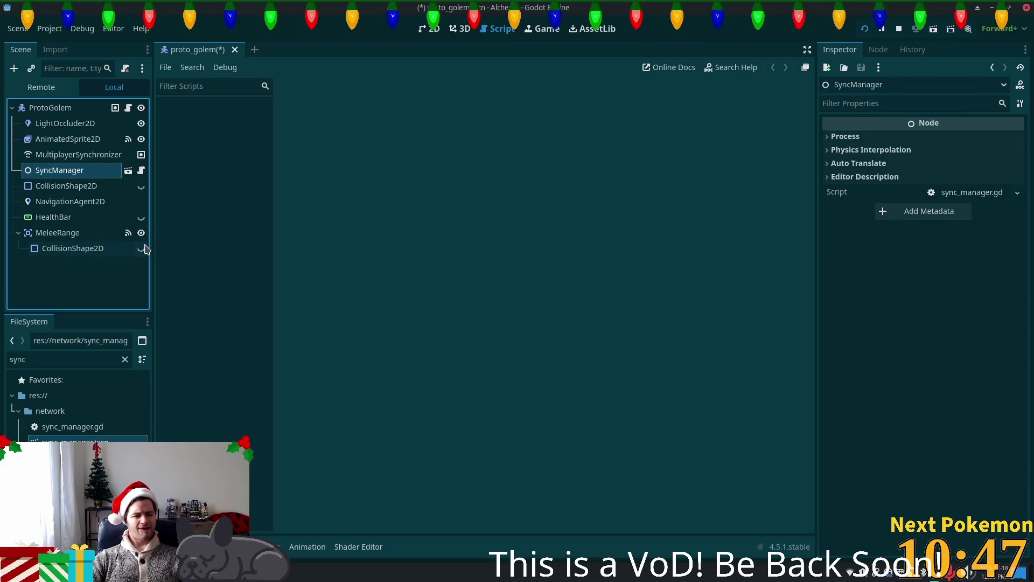
key("ctrl+s")
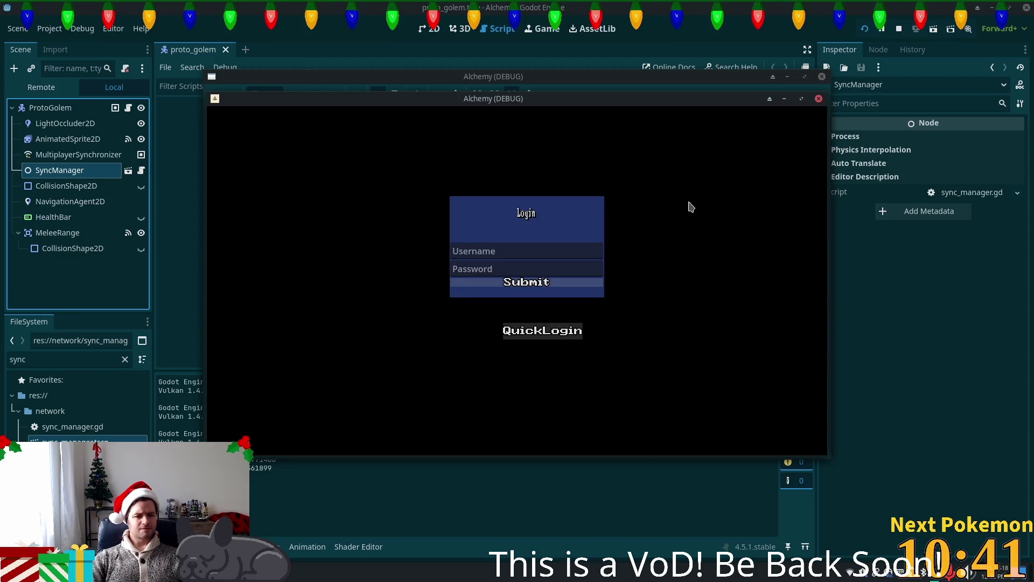
Expand the missing sync_manager.tscn parse error in the Errors list and copy its text
left_click(253, 545)
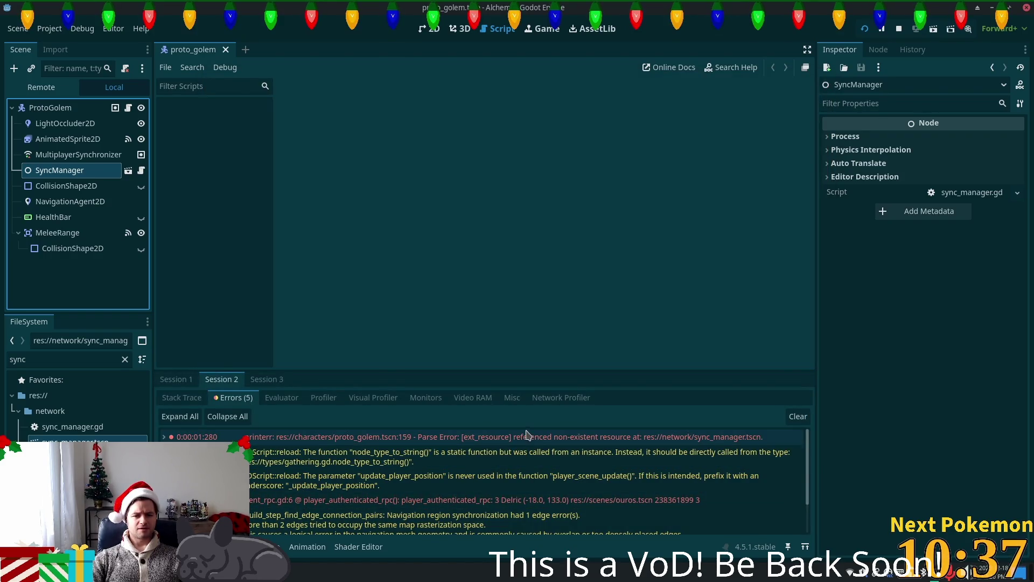
left_click(516, 440)
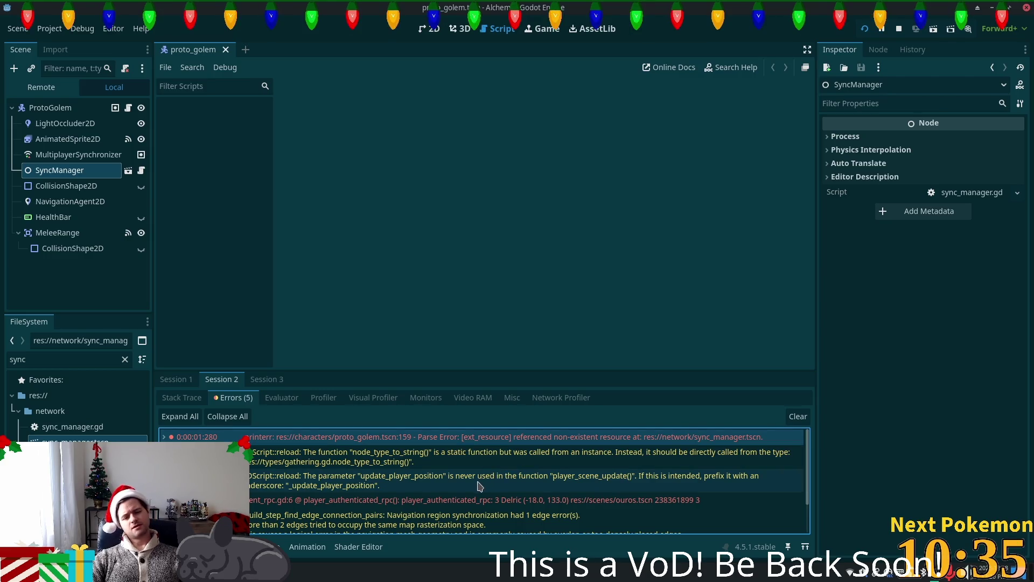
mouse_move(470, 499)
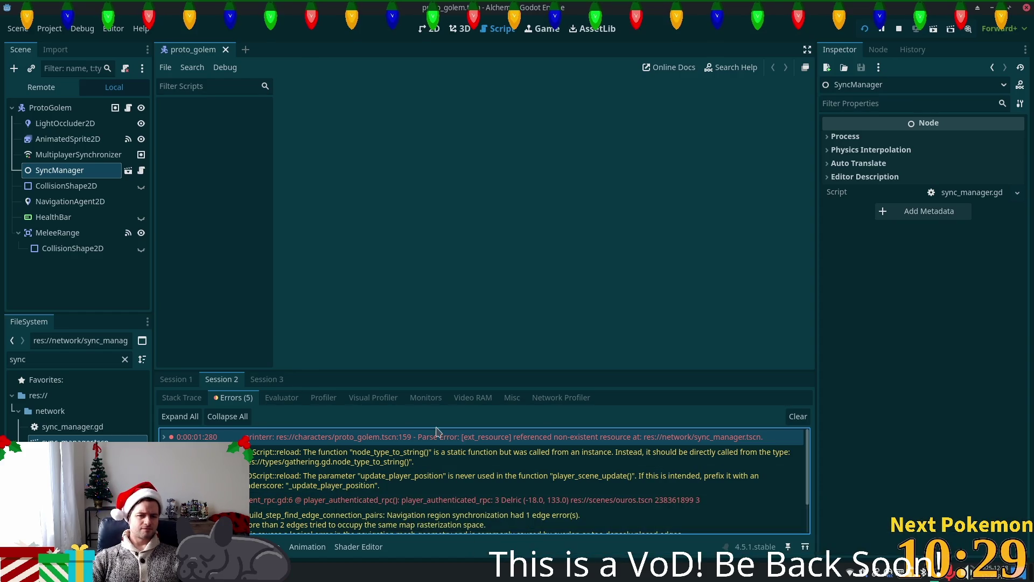
mouse_move(470, 439)
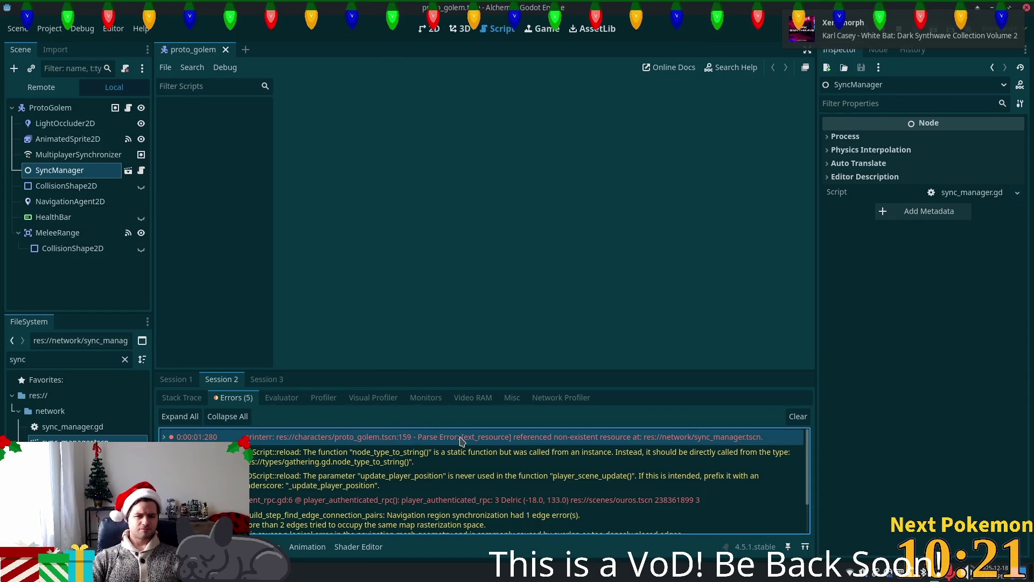
double_click(618, 437)
right_click(608, 439)
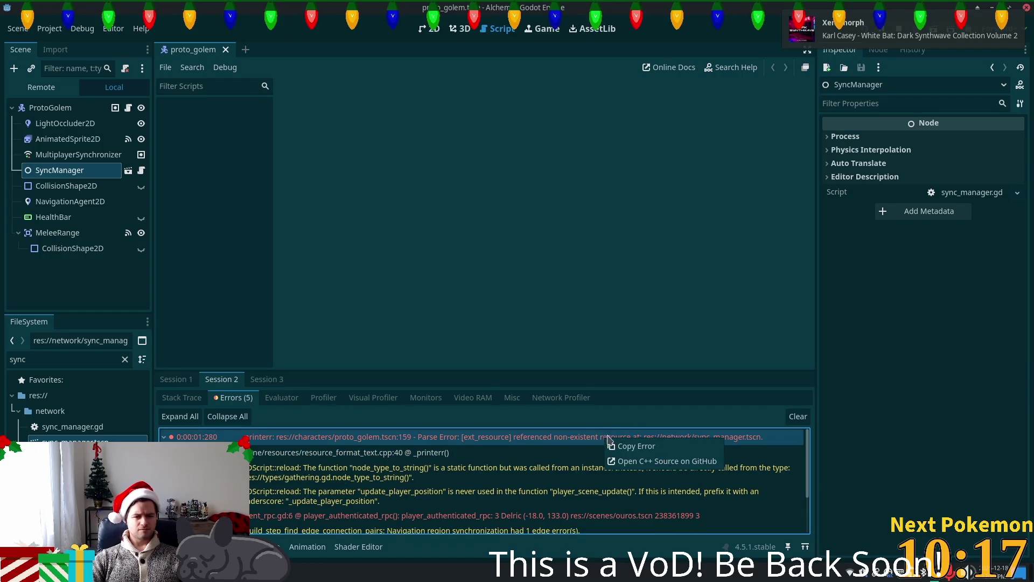
left_click(625, 445)
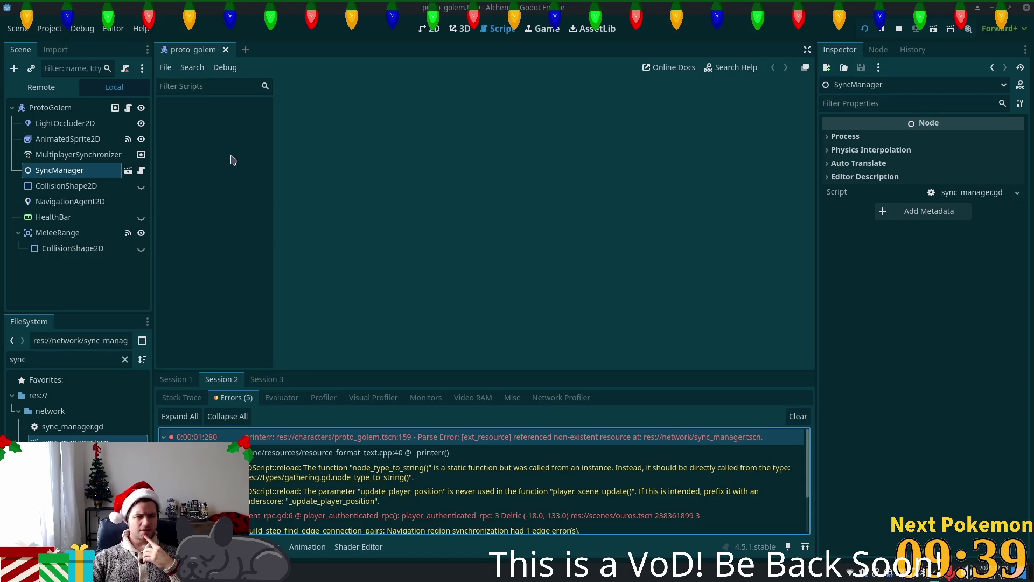
Open SyncManager's sync_manager.gd and put the caret on the is_server check in _ready
left_click(141, 170)
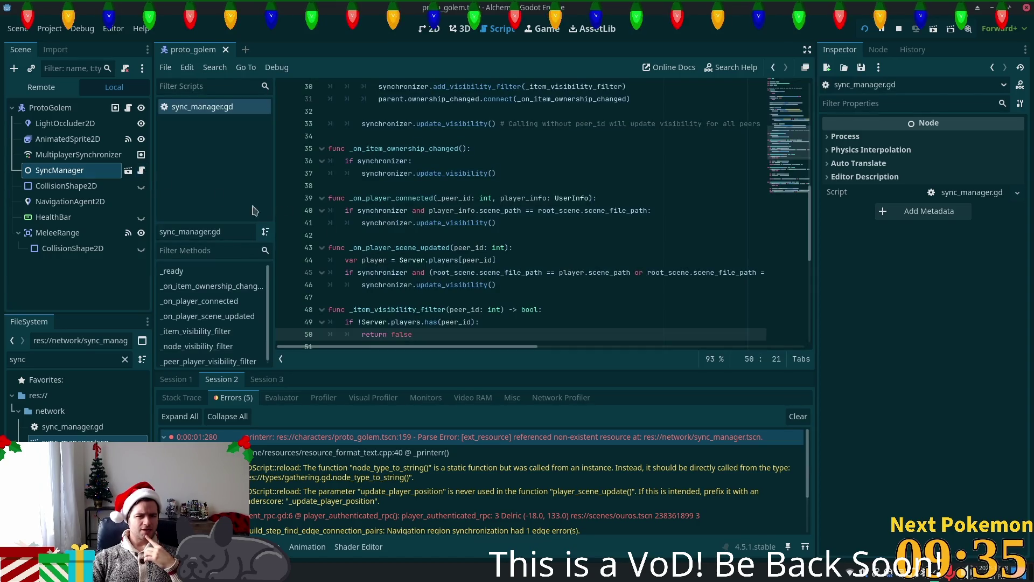
scroll(521, 237, "up", 10)
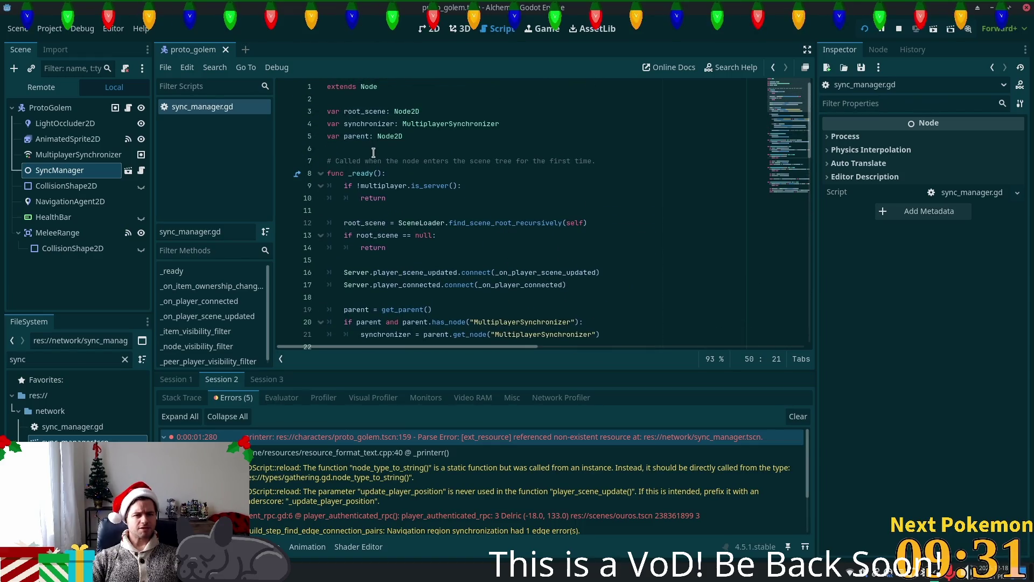
left_click(395, 198)
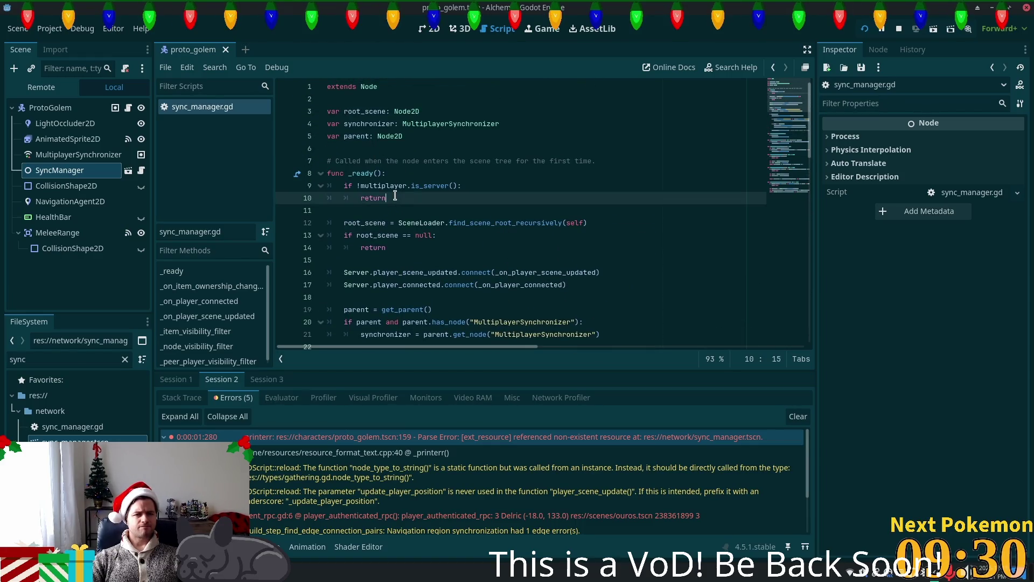
left_click(368, 184)
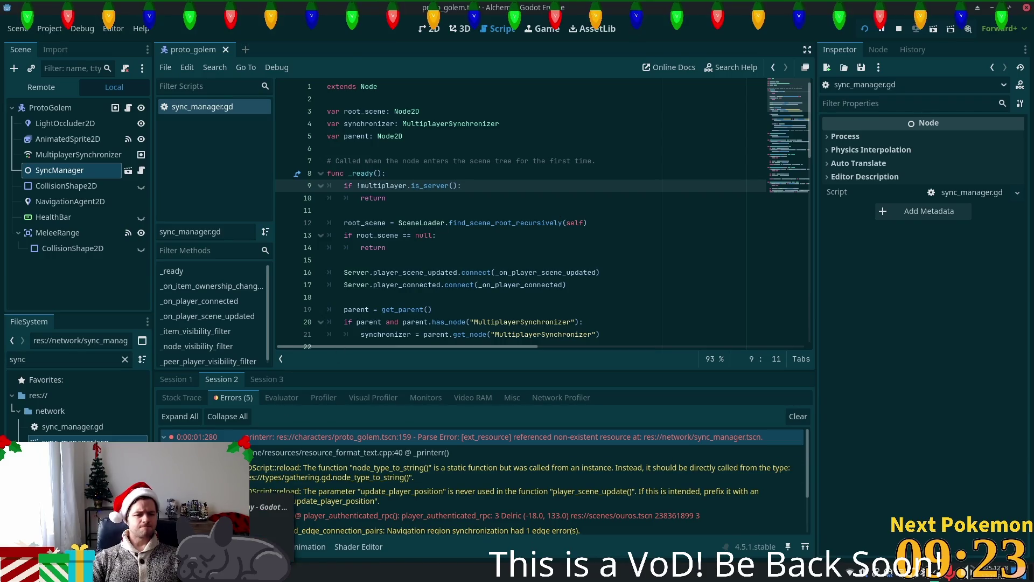
In the terminal, change into the Projects/alchemy-gd folder
key("alt+Tab")
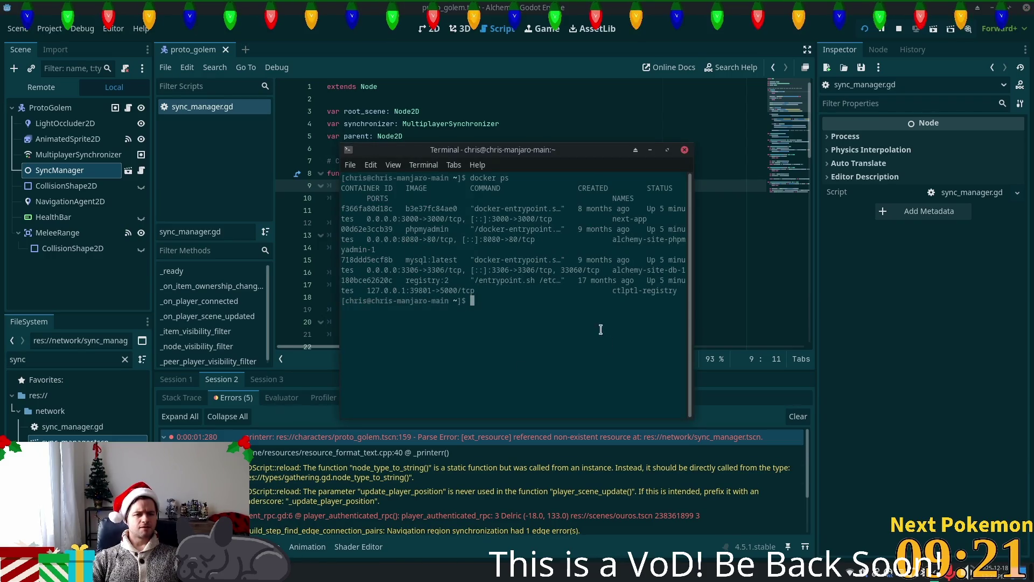
type("cd /")
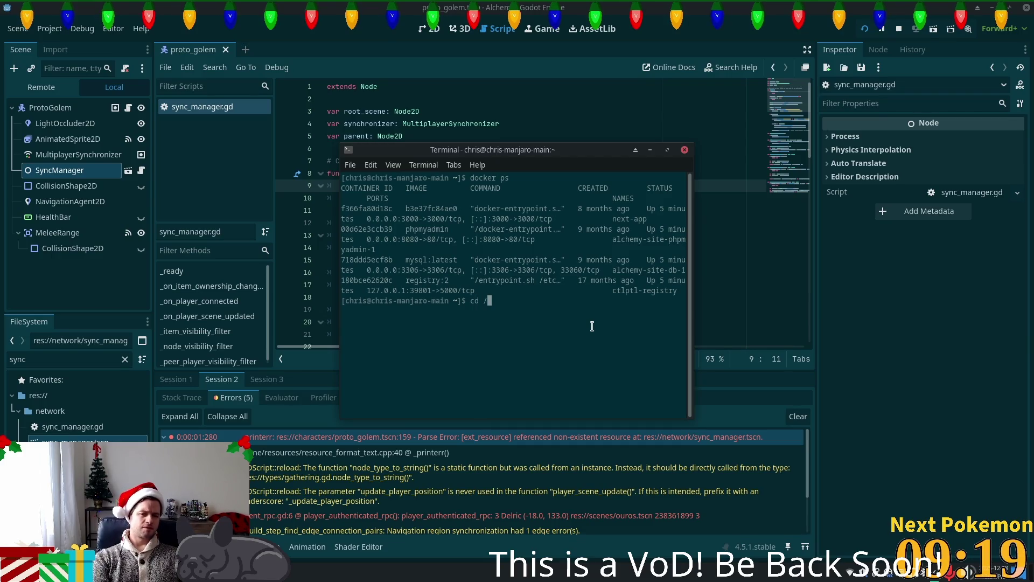
key("BackSpace")
type("Pro")
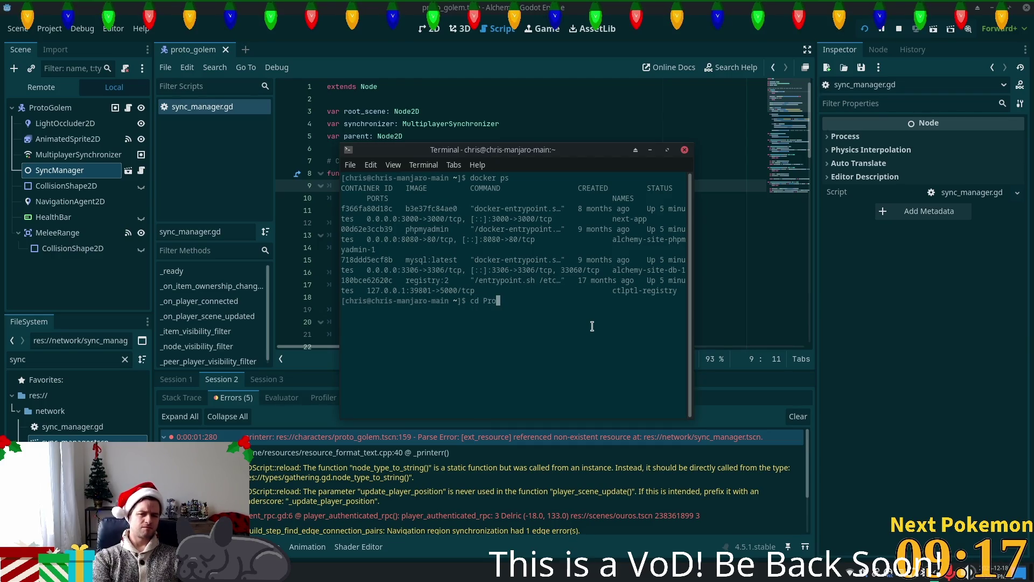
type("jects/alchemy-g")
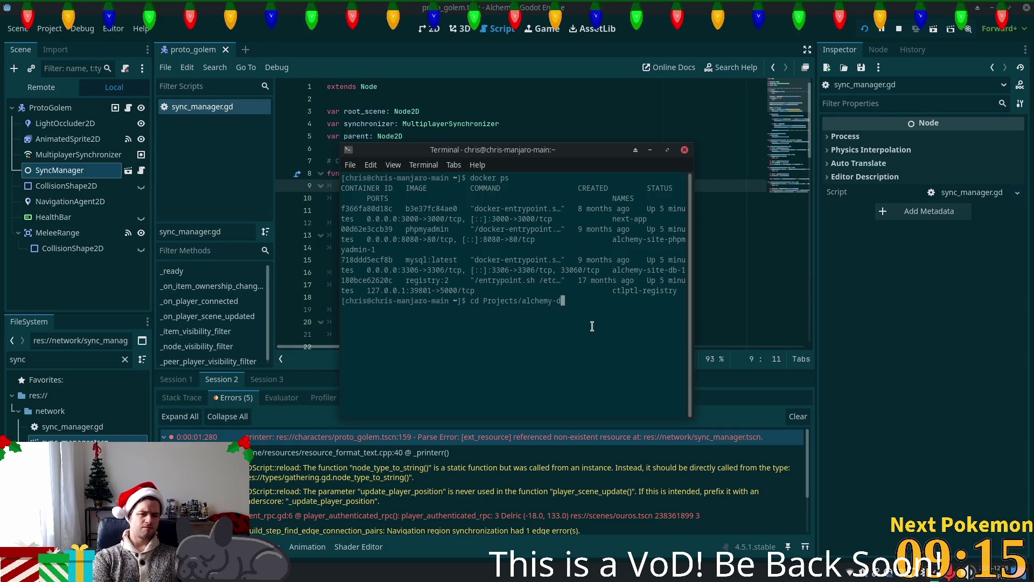
key("Tab")
key("Return")
Run git status and copy the modified network/sync_manager.gd path
type("gi")
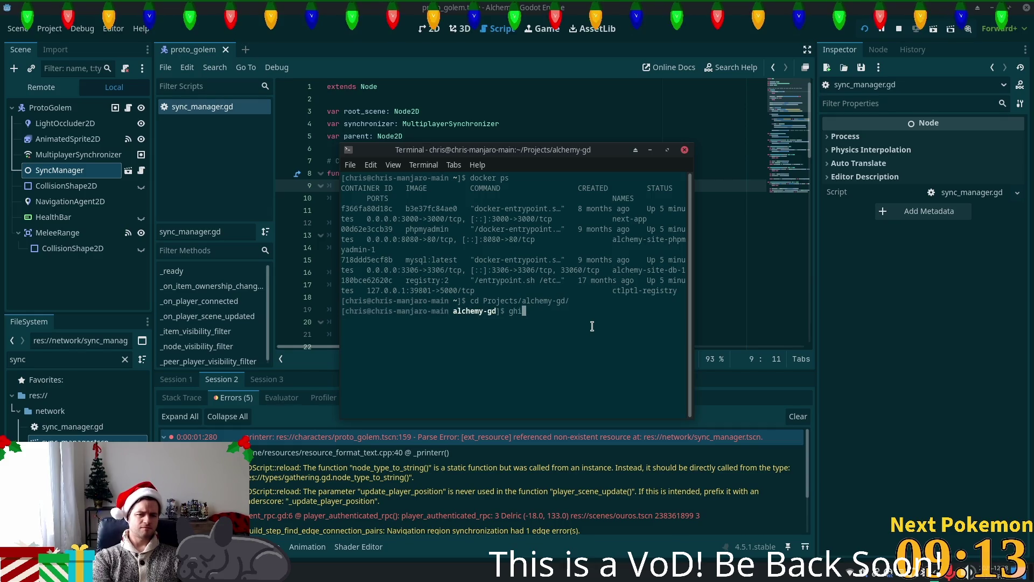
type("t status")
key("Return")
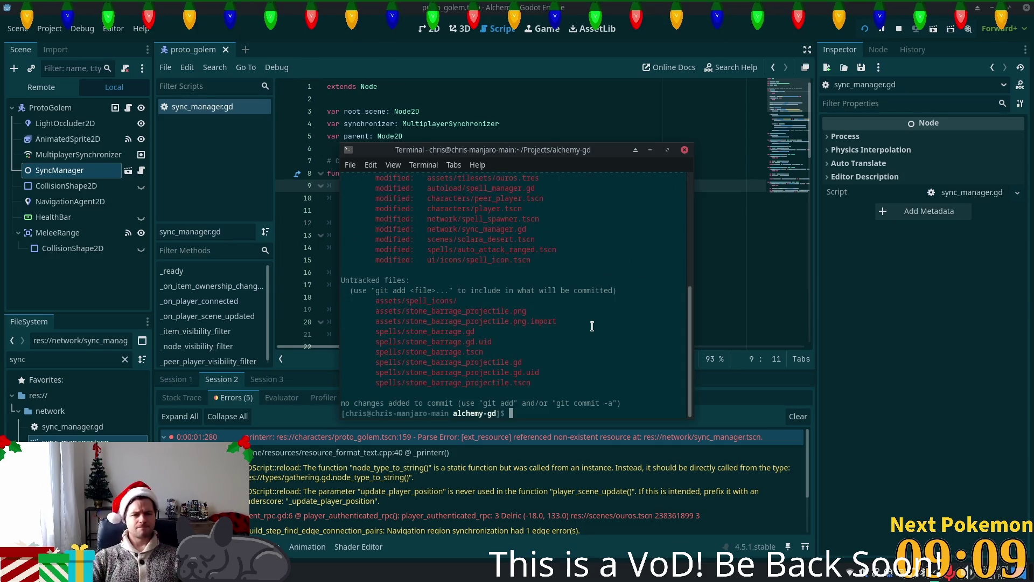
left_click_drag(537, 229, 426, 228)
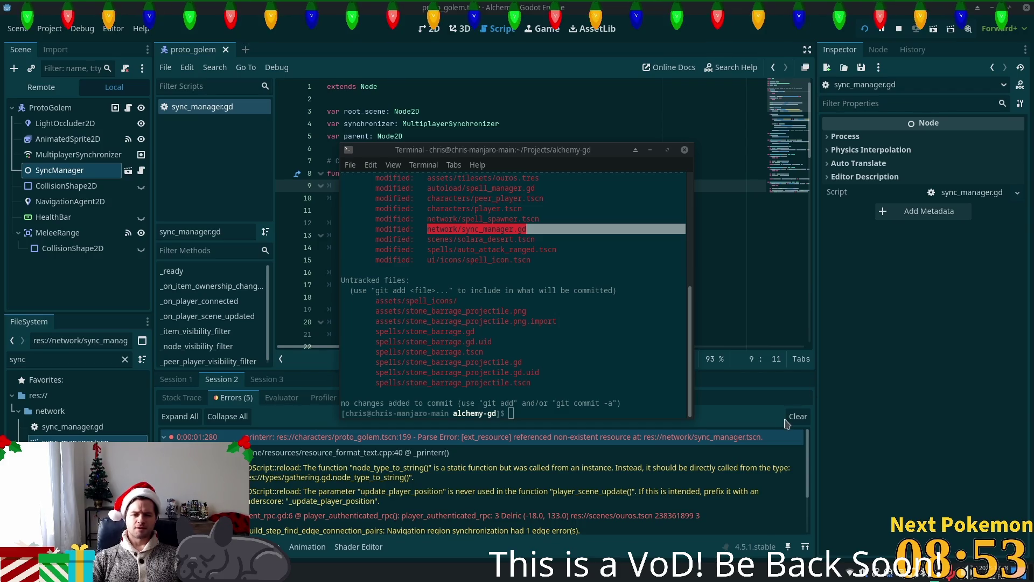
left_click(529, 247)
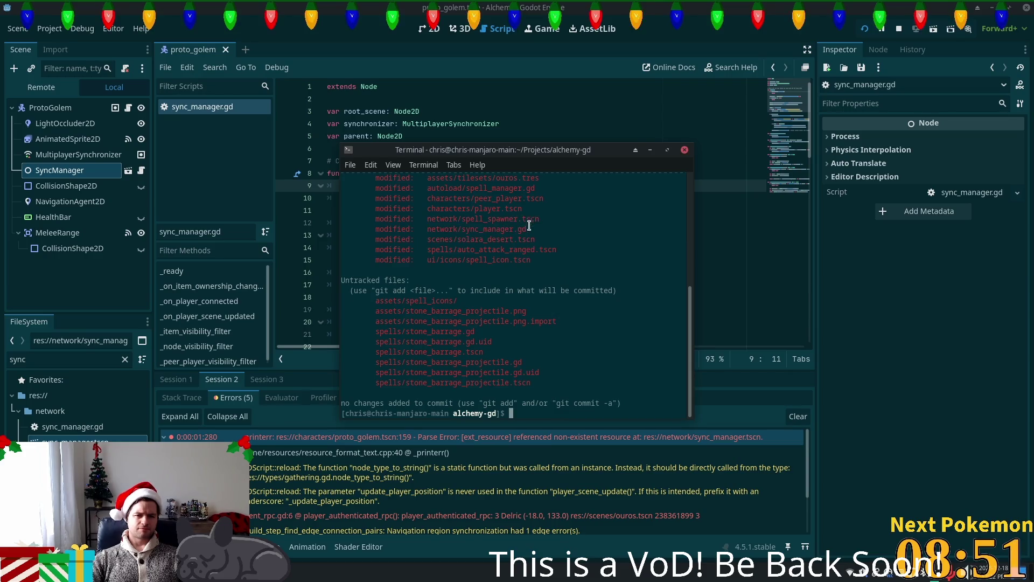
Run git diff on network/sync_manager.gd to review its changes
left_click_drag(526, 224, 427, 227)
left_click(459, 223)
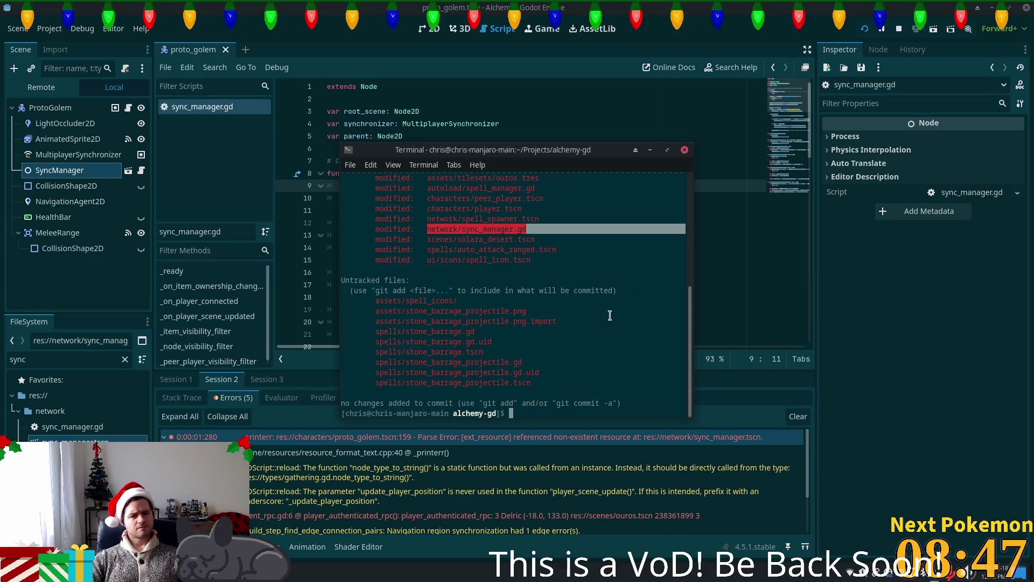
left_click(558, 330)
type("git diff")
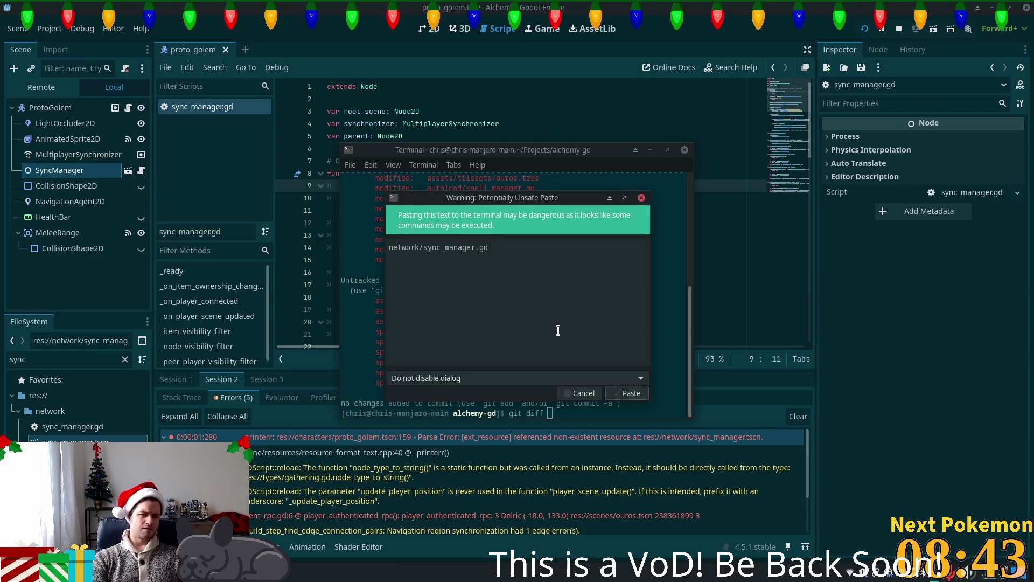
left_click(626, 393)
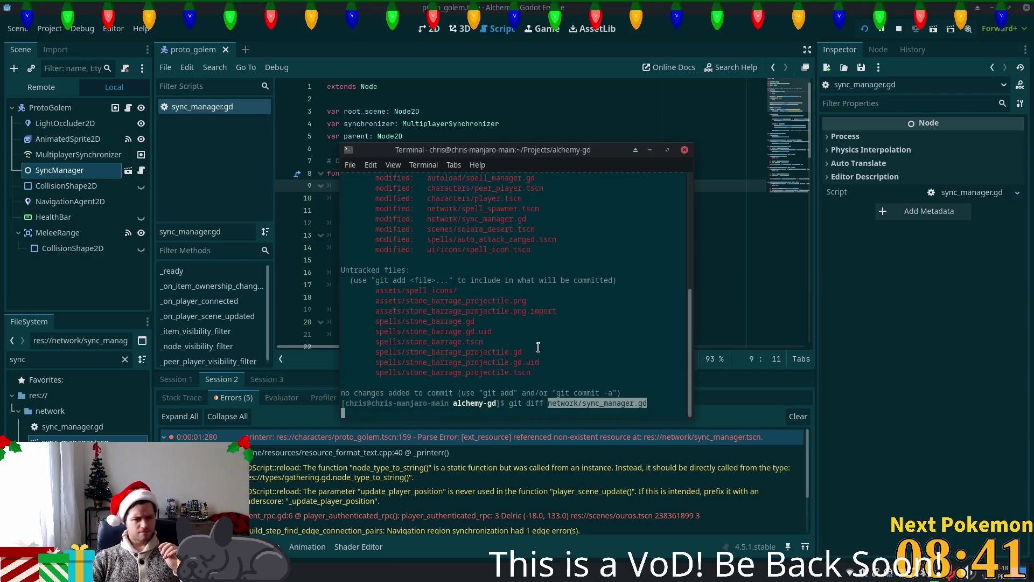
key("Return")
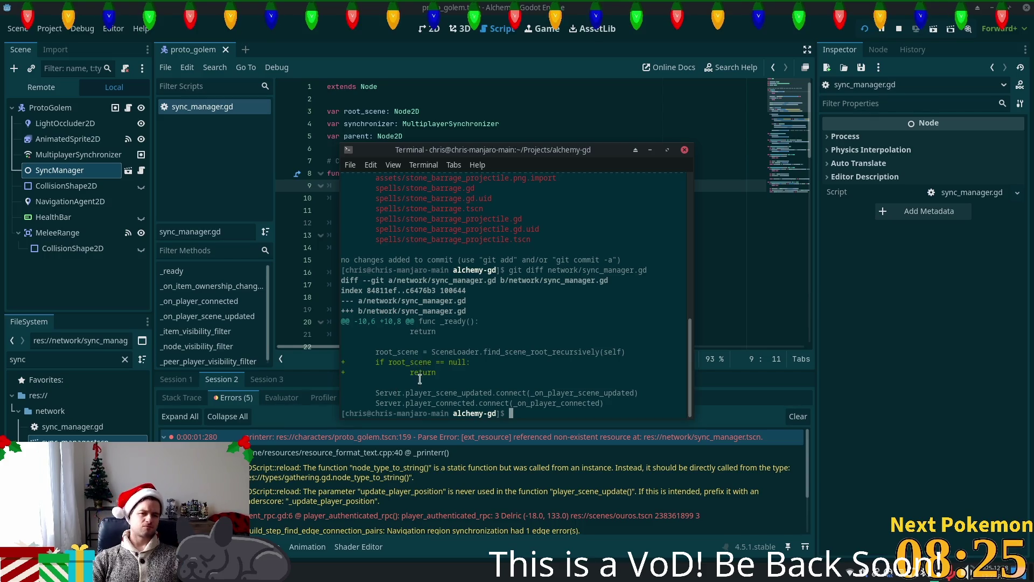
Restore network/sync_manager.gd with git co, accepting the paste warning
type("git co")
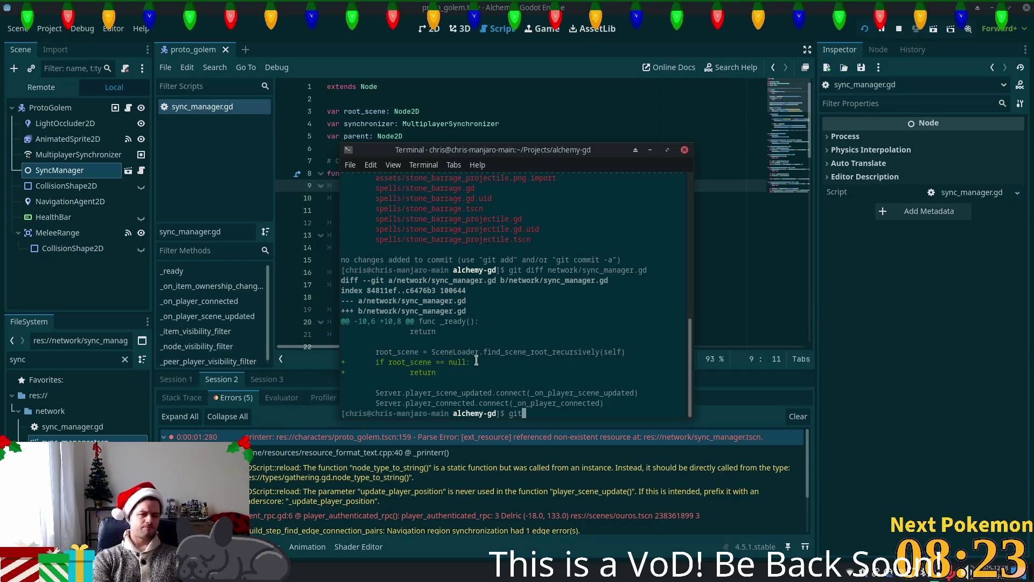
key("ctrl+shift+v")
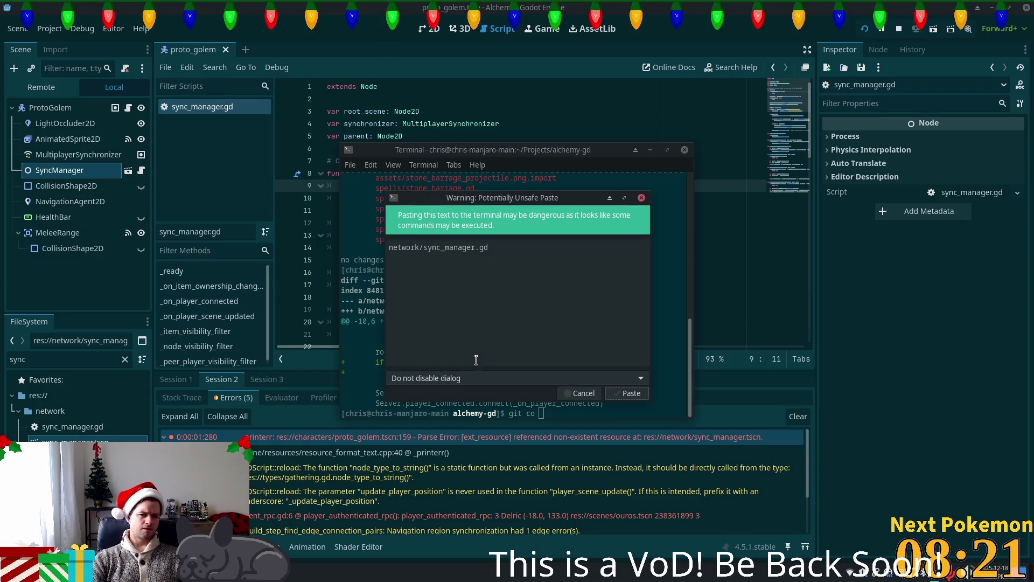
left_click(631, 396)
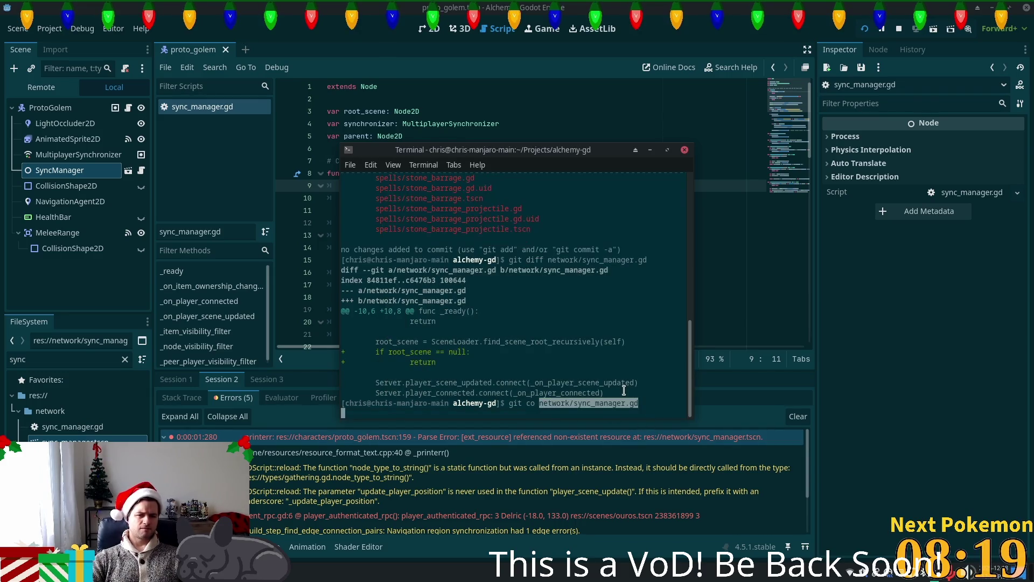
key("Return")
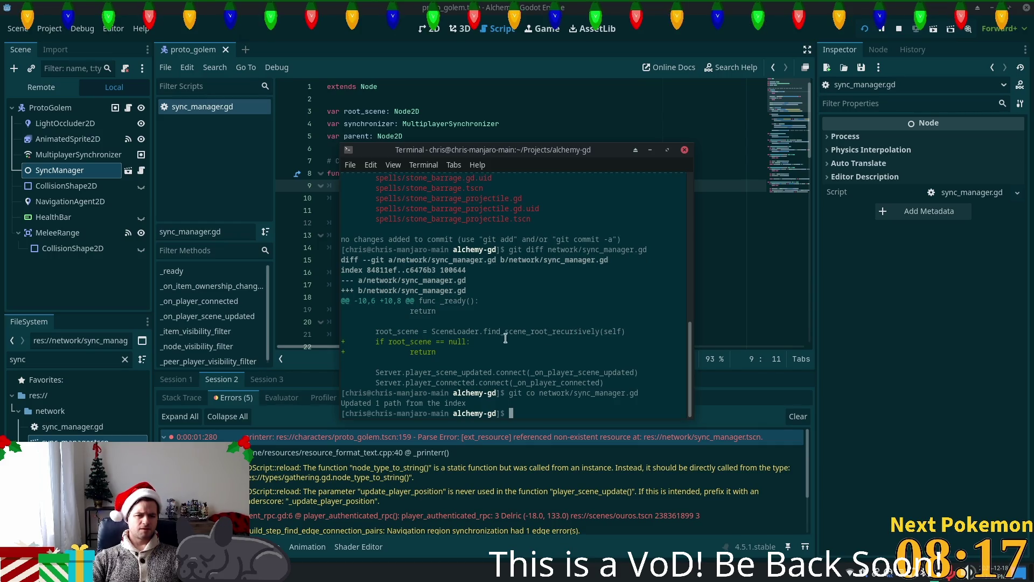
Rerun git status to confirm the remaining changes
type("git status")
key("Return")
scroll(521, 310, "up", 3)
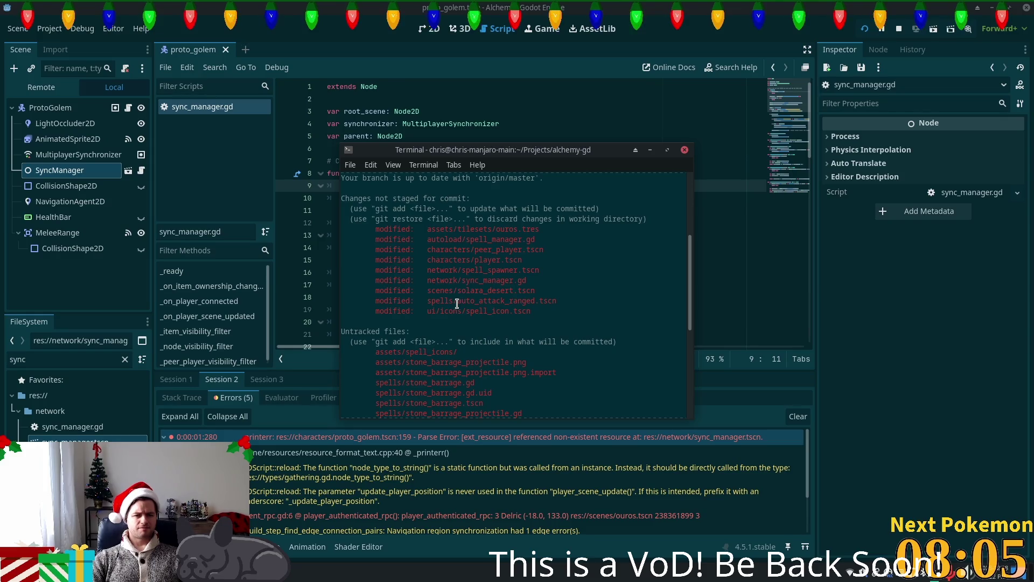
scroll(457, 303, "down", 1)
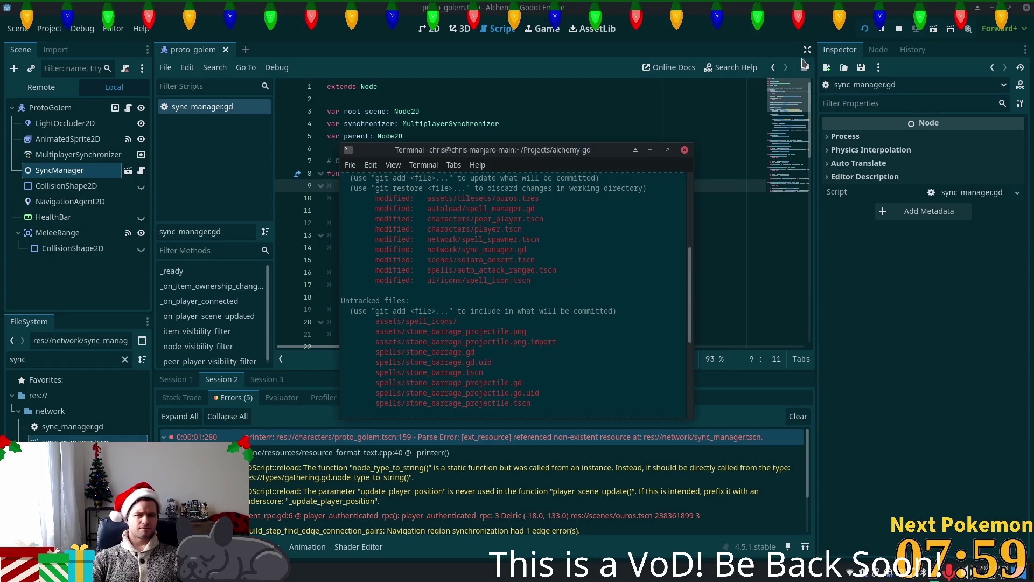
key("alt+Tab")
Run the game with F5, submit the login screen, and stop it with F8
key("F5")
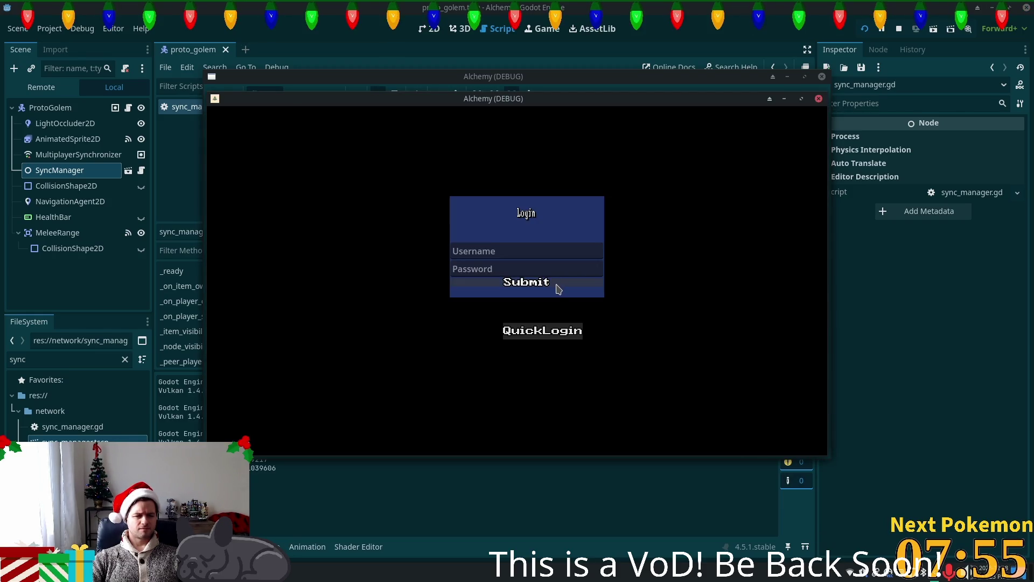
left_click(559, 286)
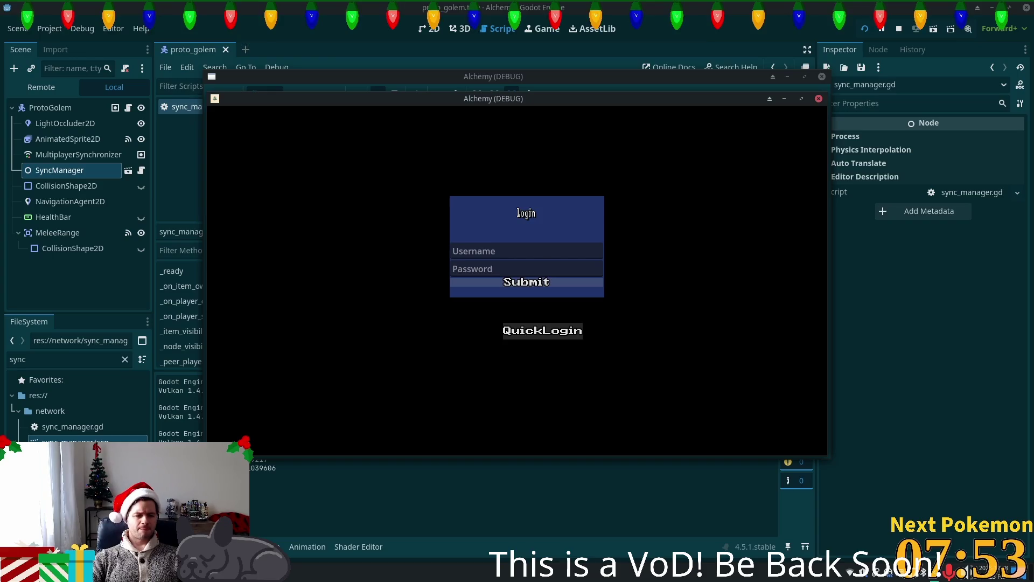
key("F8")
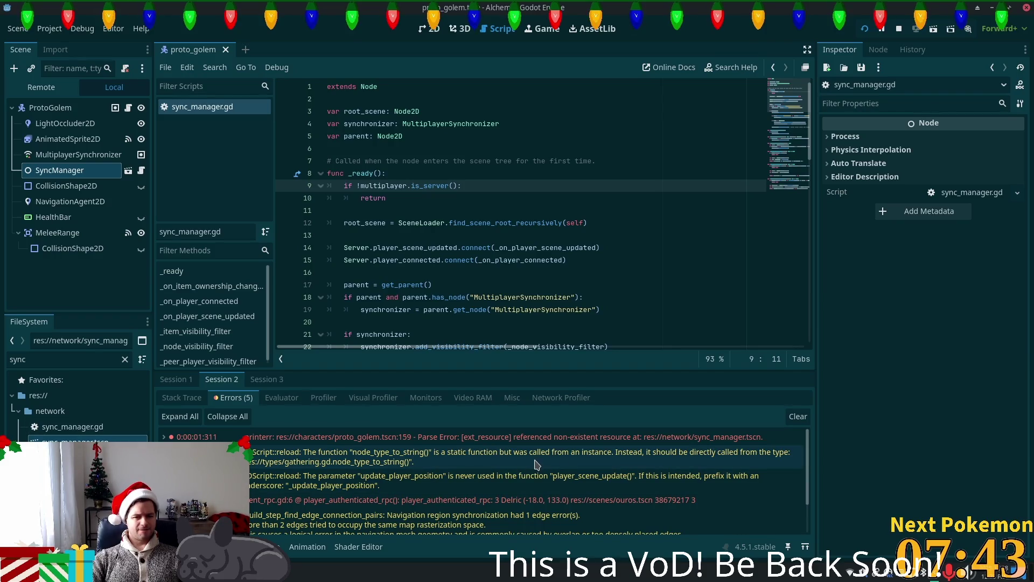
Select the proto_golem.tscn parse error in the Errors tab, then switch to Cursor
mouse_move(527, 464)
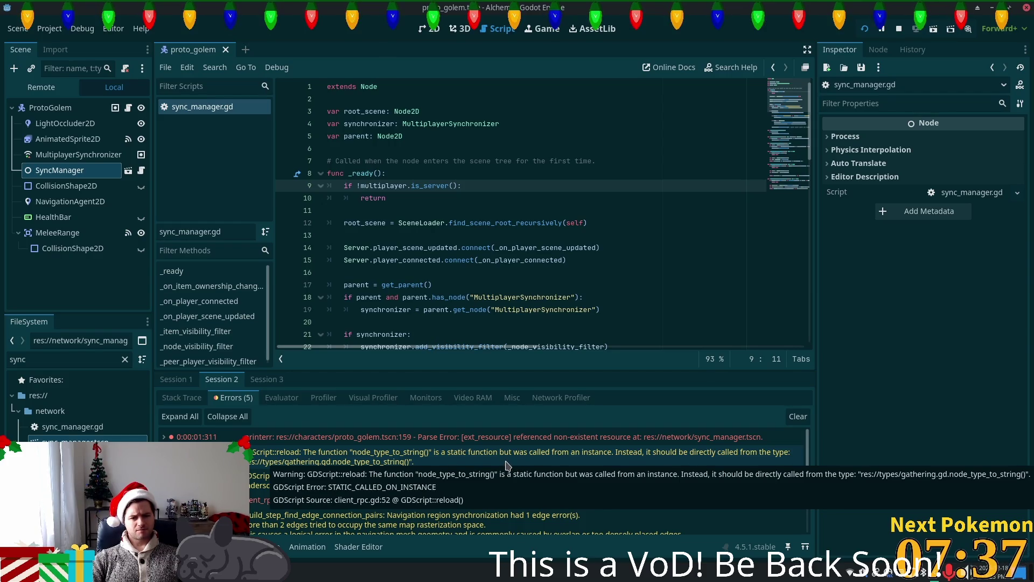
left_click(486, 443)
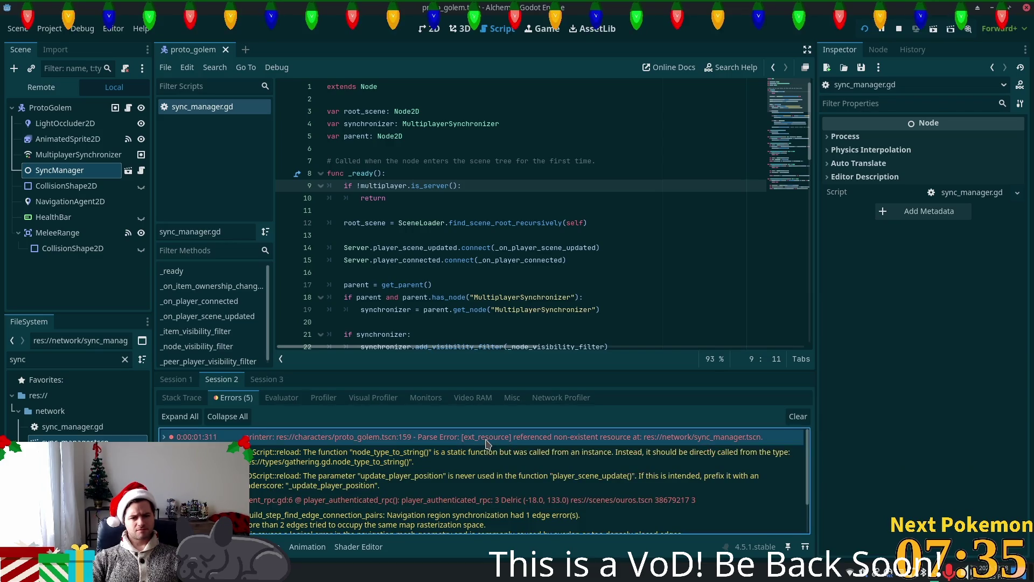
mouse_move(495, 442)
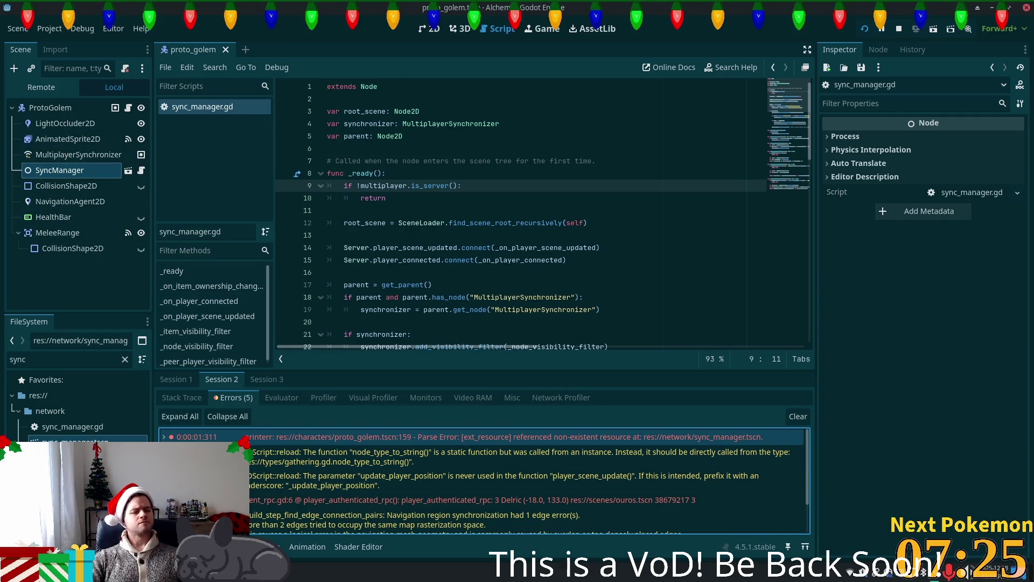
key("alt+Tab")
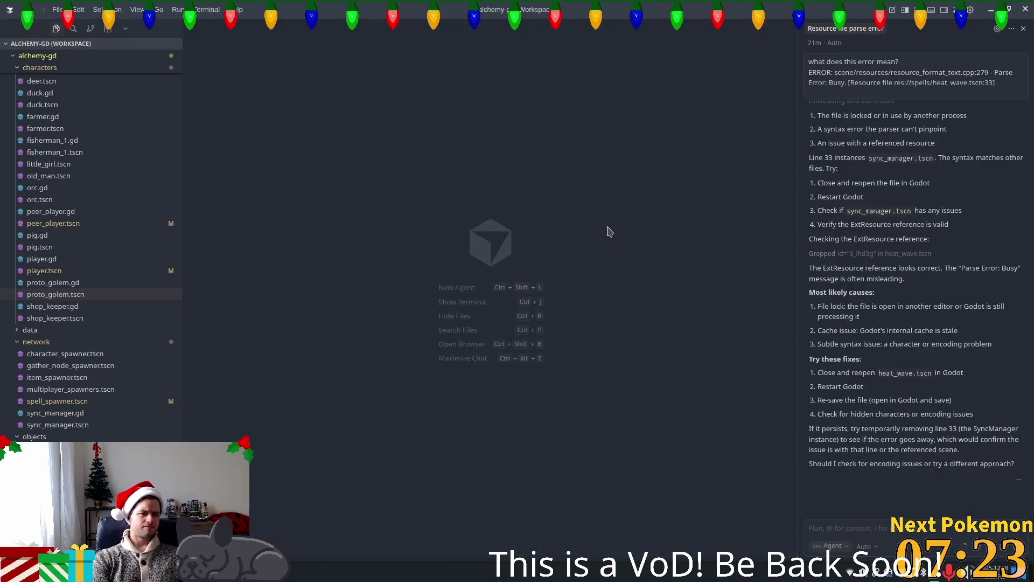
Open proto_golem.tscn and select line 5's PackedScene path res://network/sync_manager.tscn
key("ctrl+p")
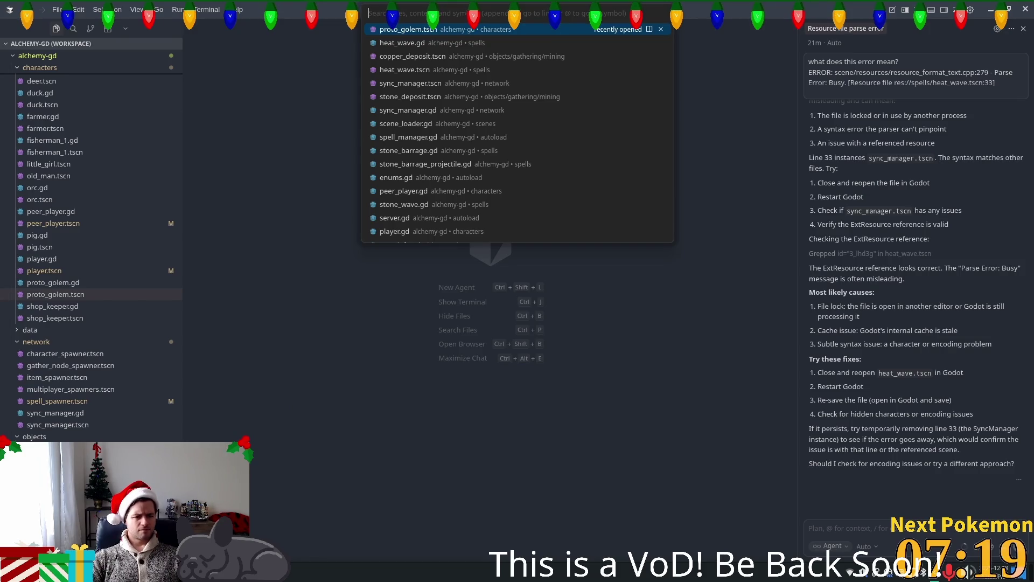
key("Escape")
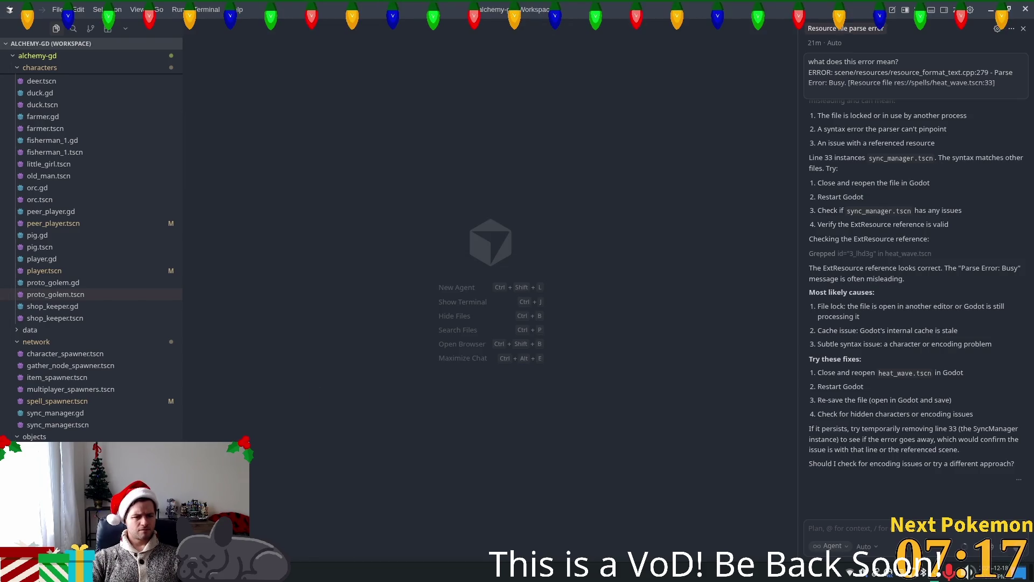
key("ctrl+p")
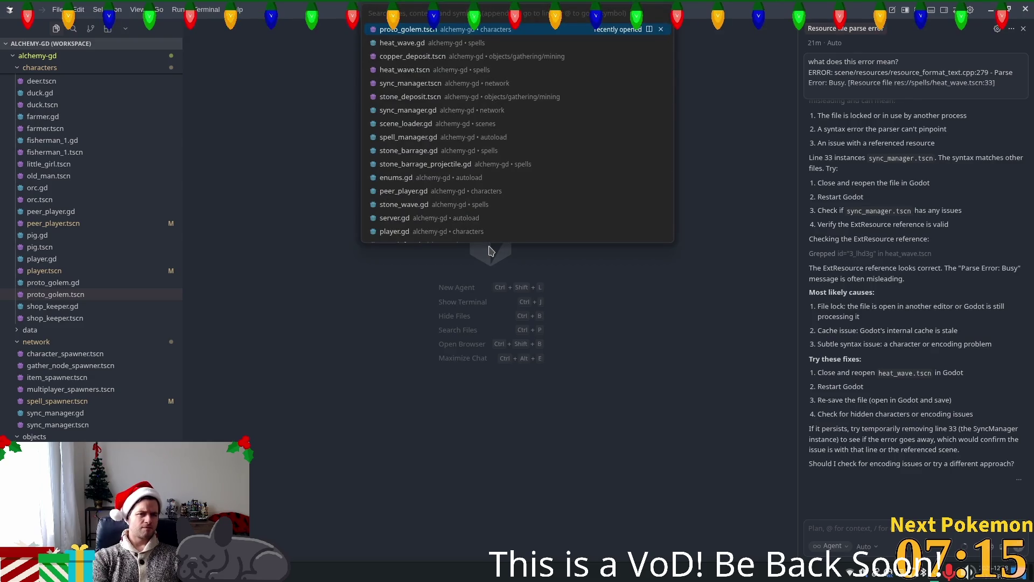
key("Return")
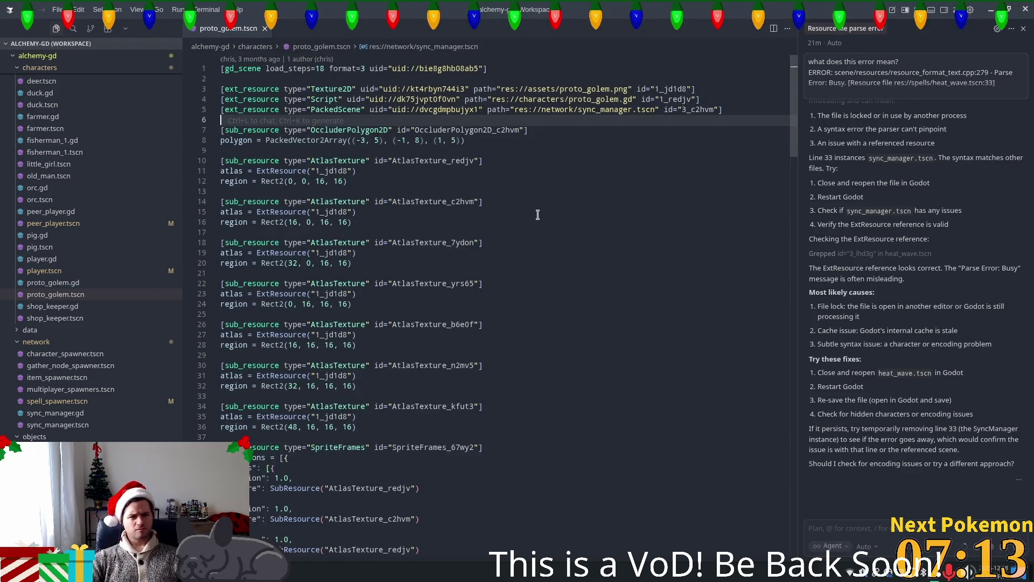
double_click(340, 110)
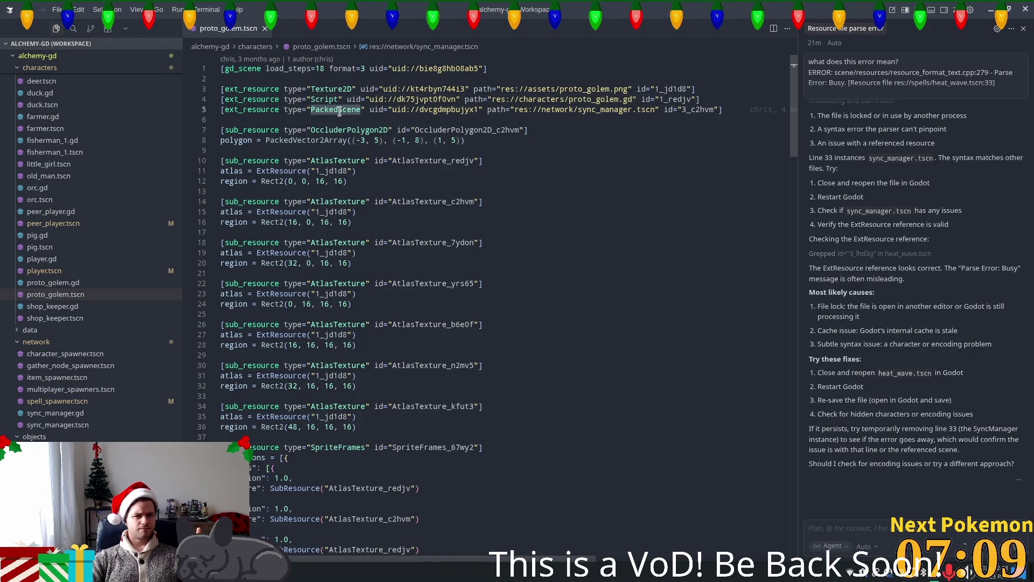
left_click_drag(656, 109, 515, 110)
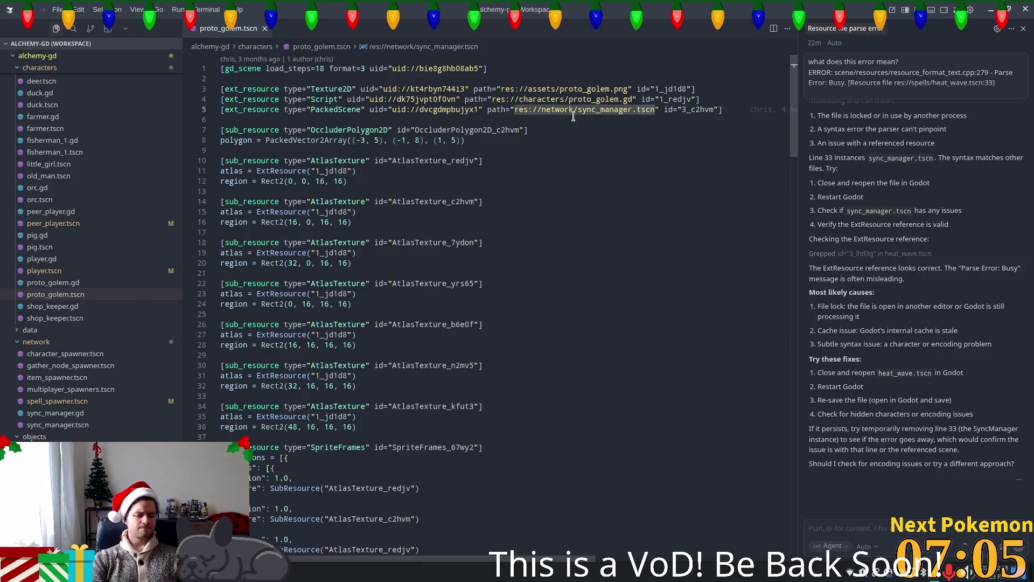
Search the quick file finder for 'copp' to find the copper deposit scene
key("ctrl+p")
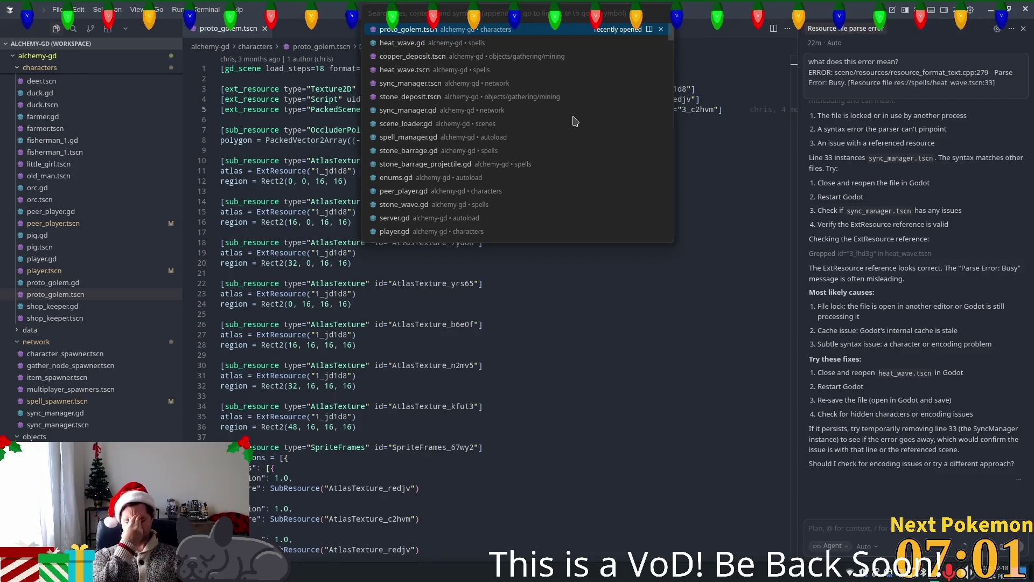
type("c")
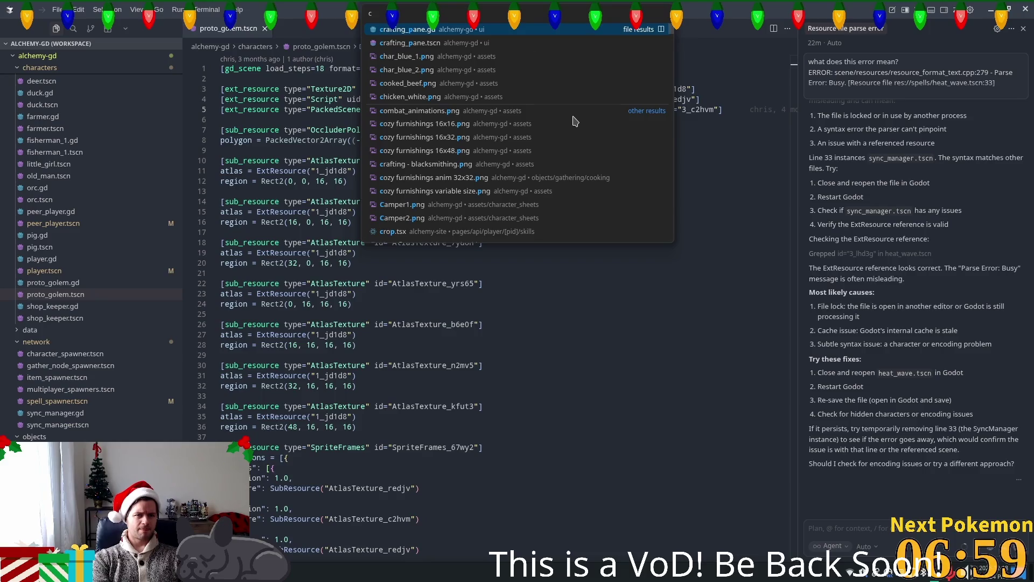
key("Escape")
key("ctrl+p")
type("c")
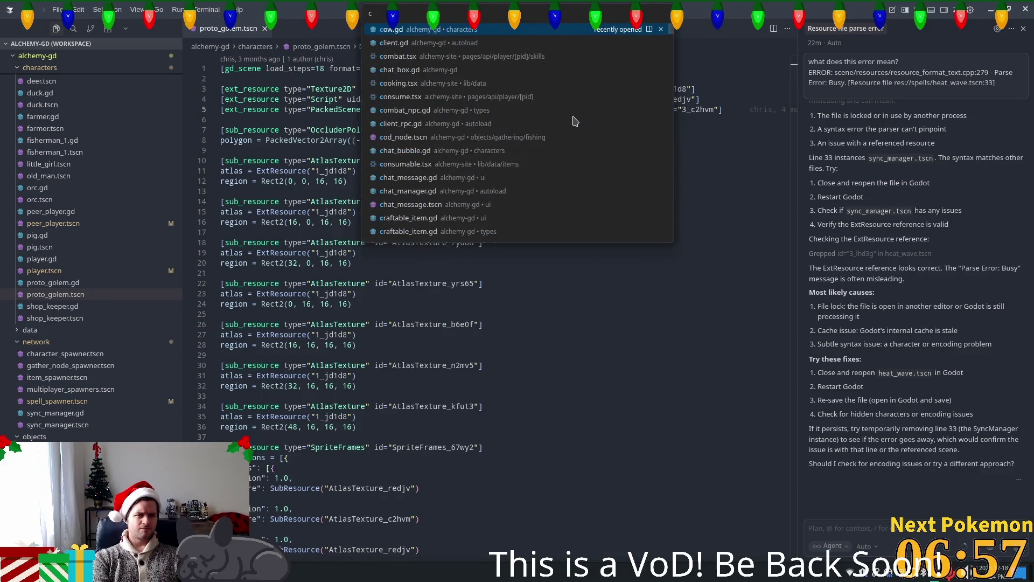
type("opp")
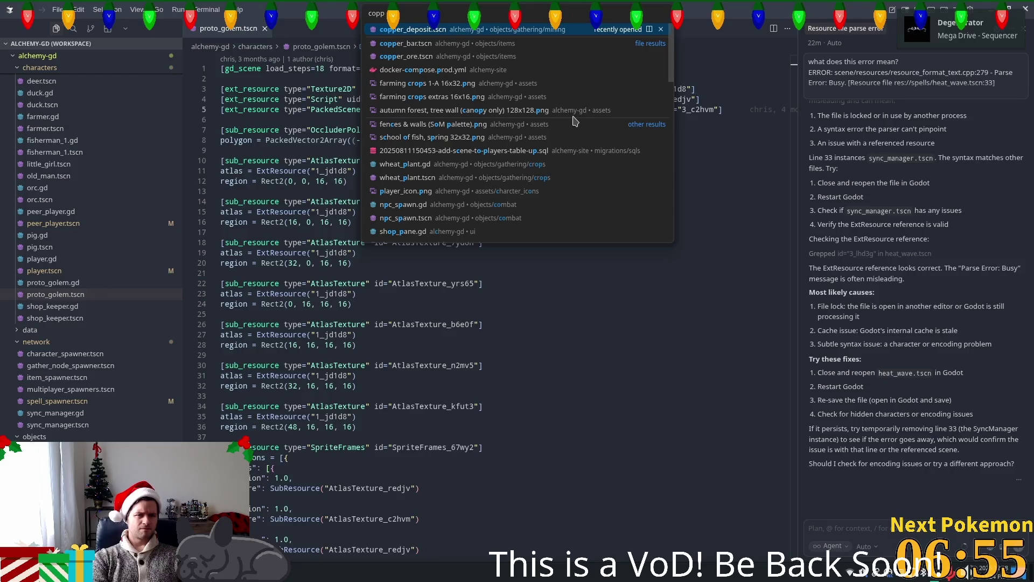
Open copper_deposit.tscn and select its line 4 sync_manager.tscn ext_resource entry
key("Return")
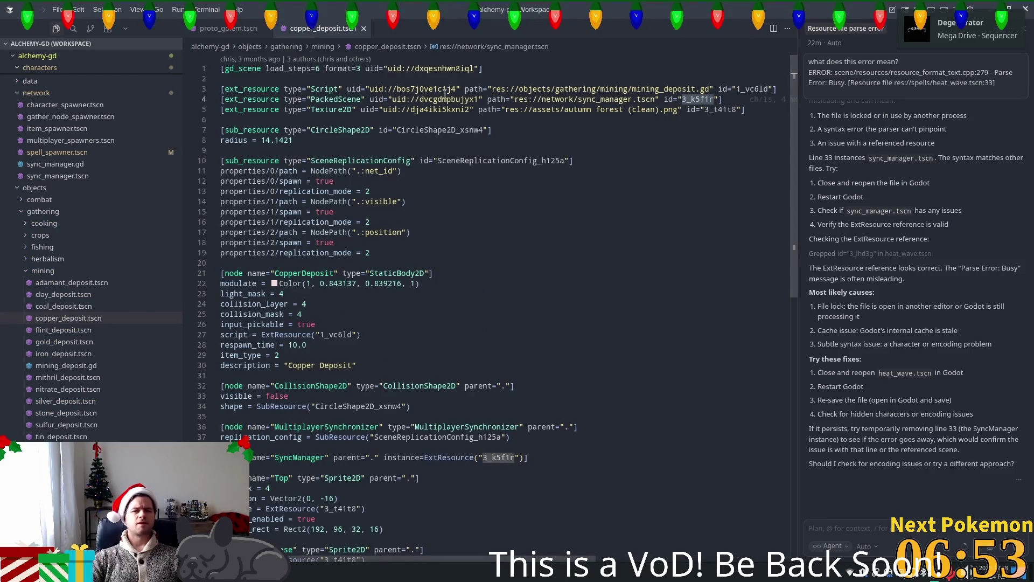
mouse_move(440, 97)
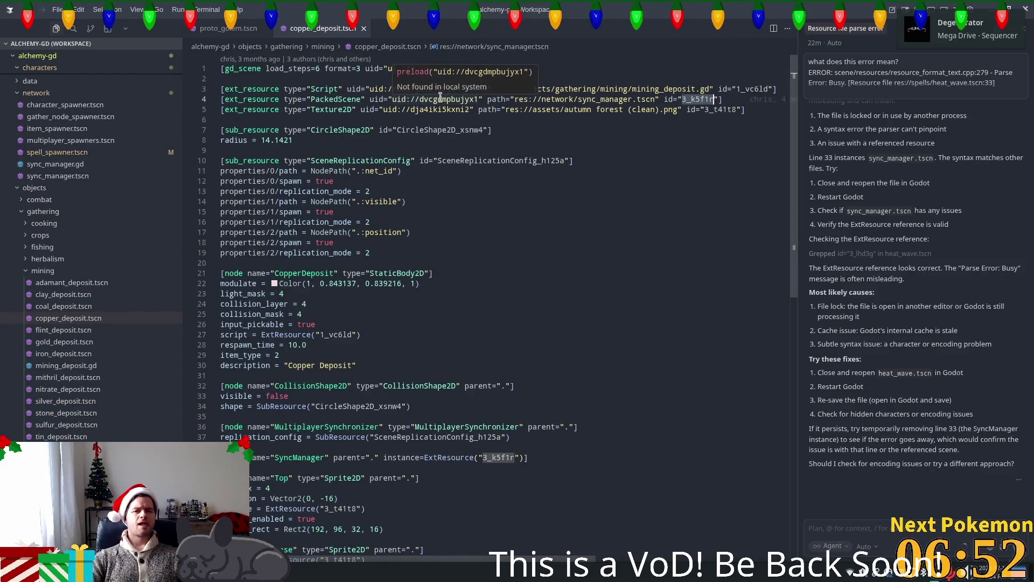
double_click(569, 100)
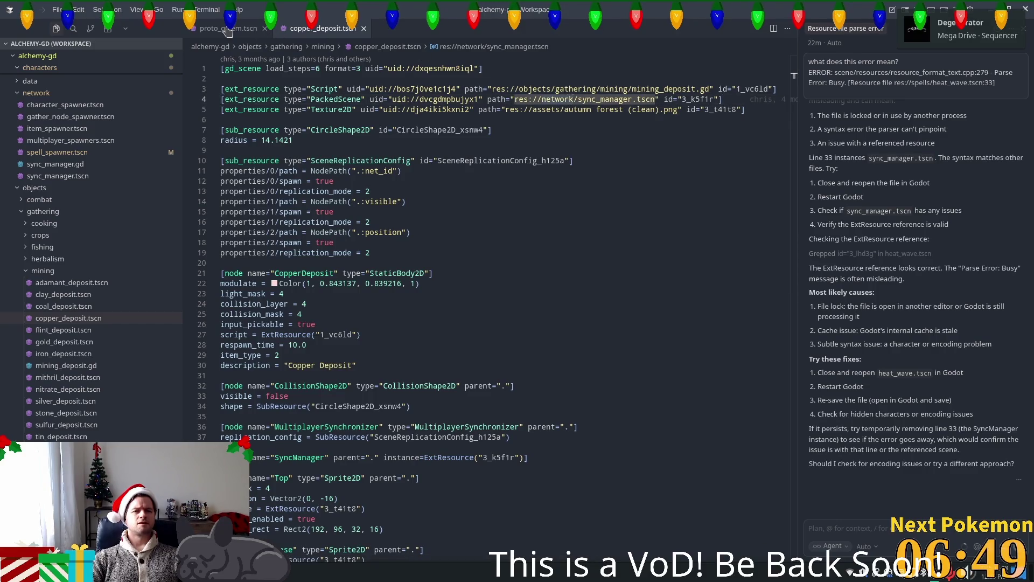
left_click(226, 30)
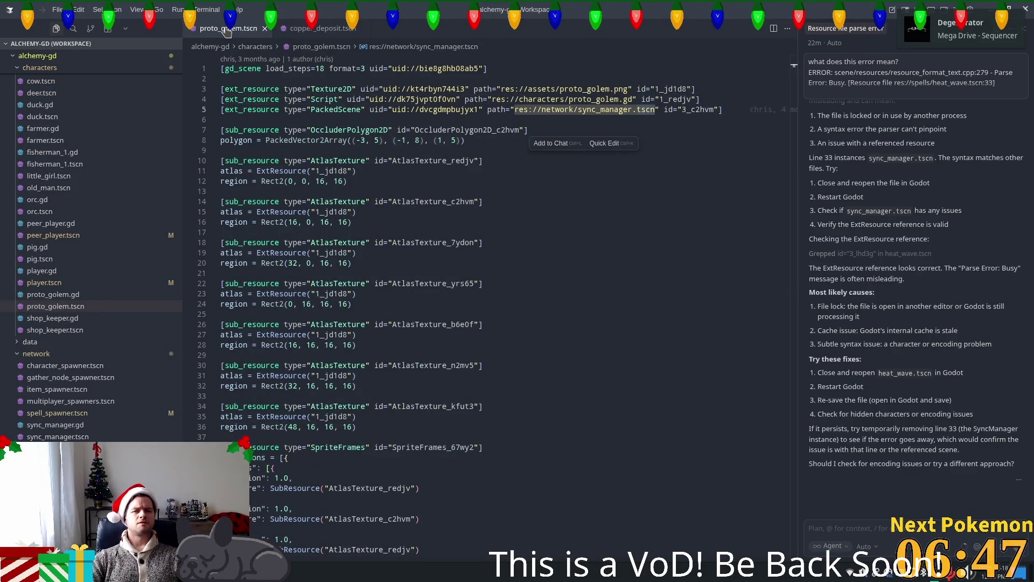
left_click(314, 30)
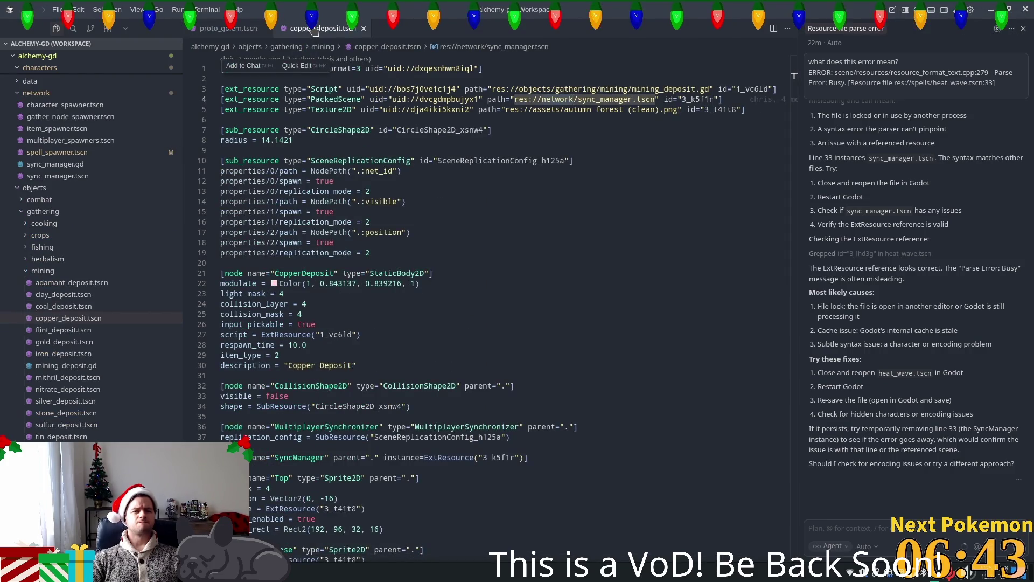
left_click(725, 89)
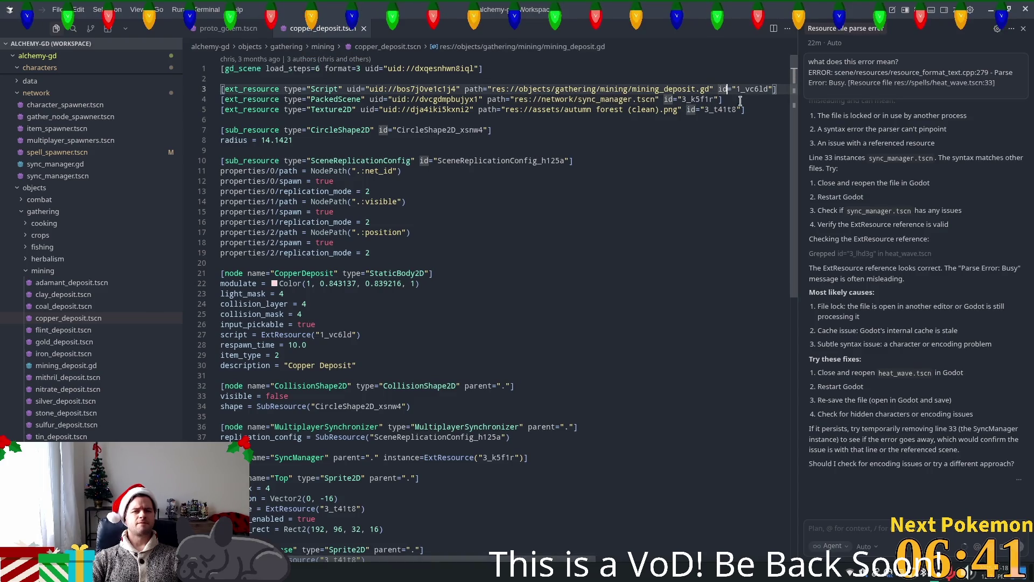
left_click(661, 99)
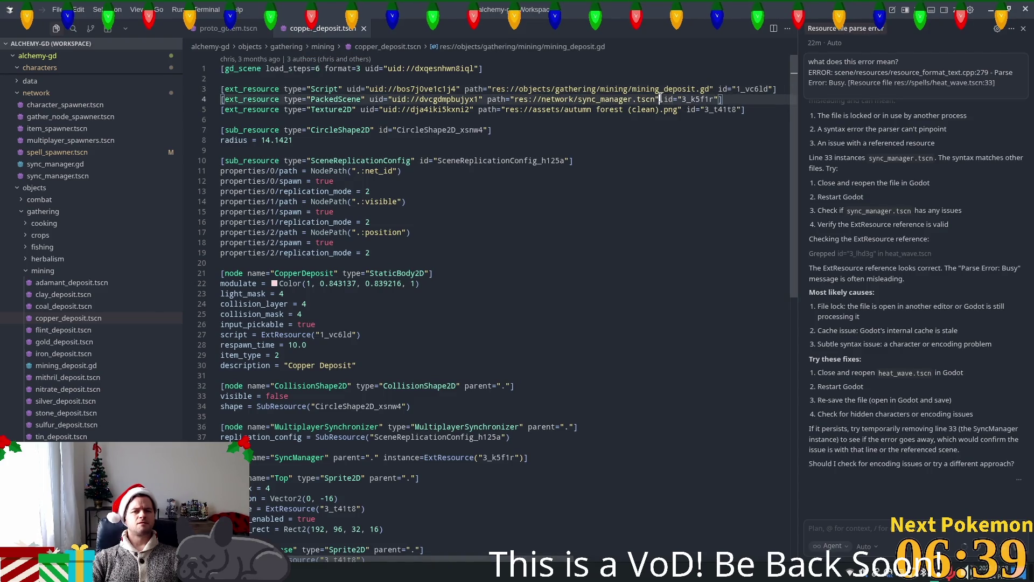
mouse_move(660, 99)
left_mouse_down()
mouse_move(404, 89)
mouse_move(221, 89)
mouse_move(221, 99)
left_mouse_up()
key("ctrl+c")
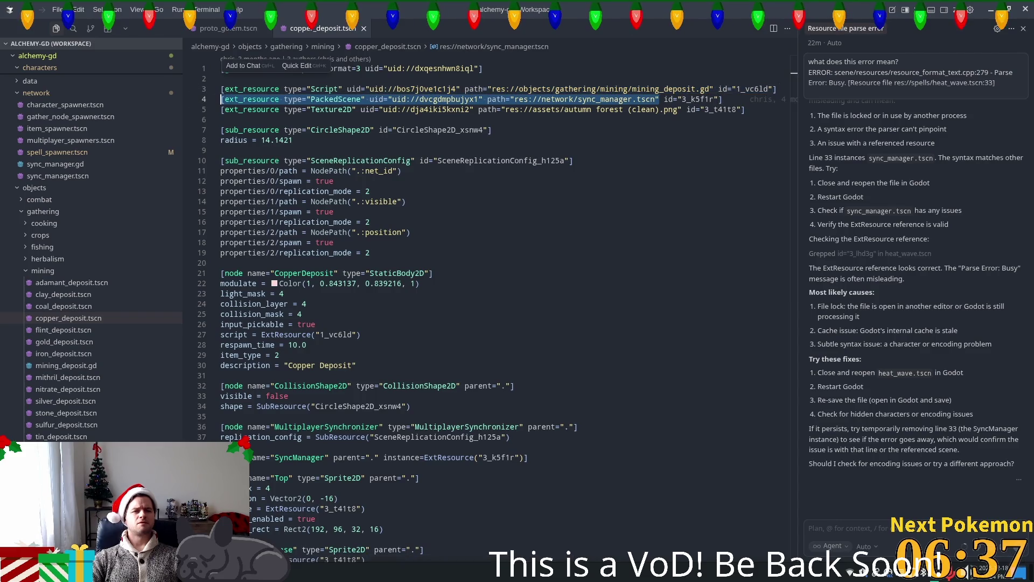
Paste the copied sync_manager reference as a new line 6 in proto_golem.tscn
left_click(226, 28)
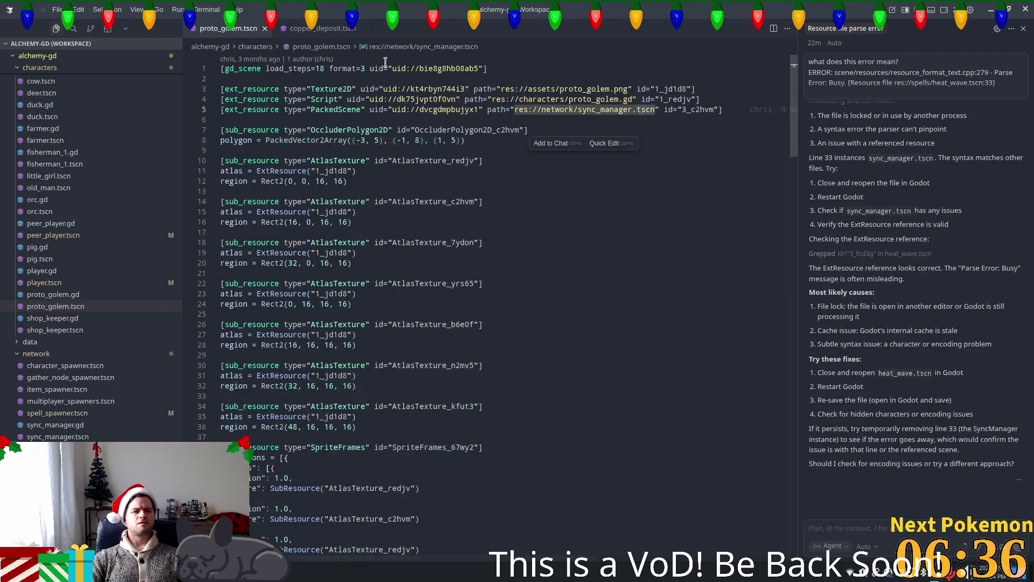
left_click(749, 109)
key("Return")
key("ctrl+v")
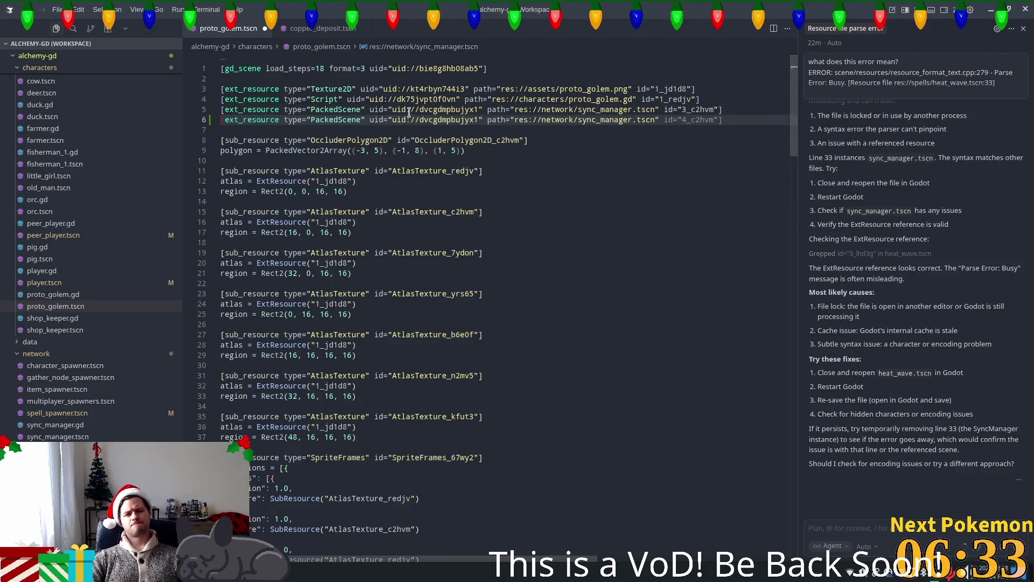
Search proto_golem.tscn for the line 6 sync_manager reference text to find duplicates
left_click_drag(222, 120, 532, 118)
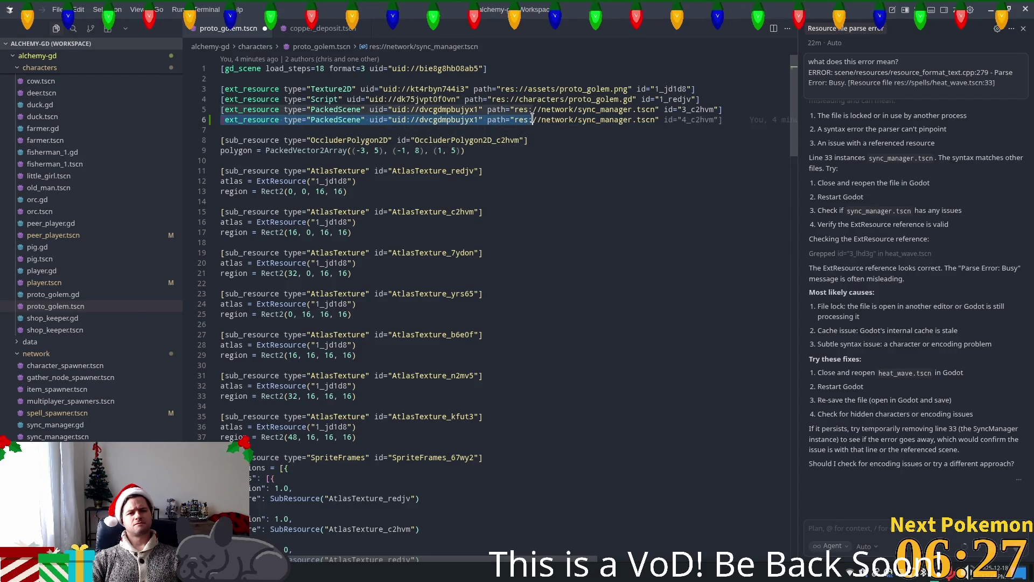
key("ctrl+f")
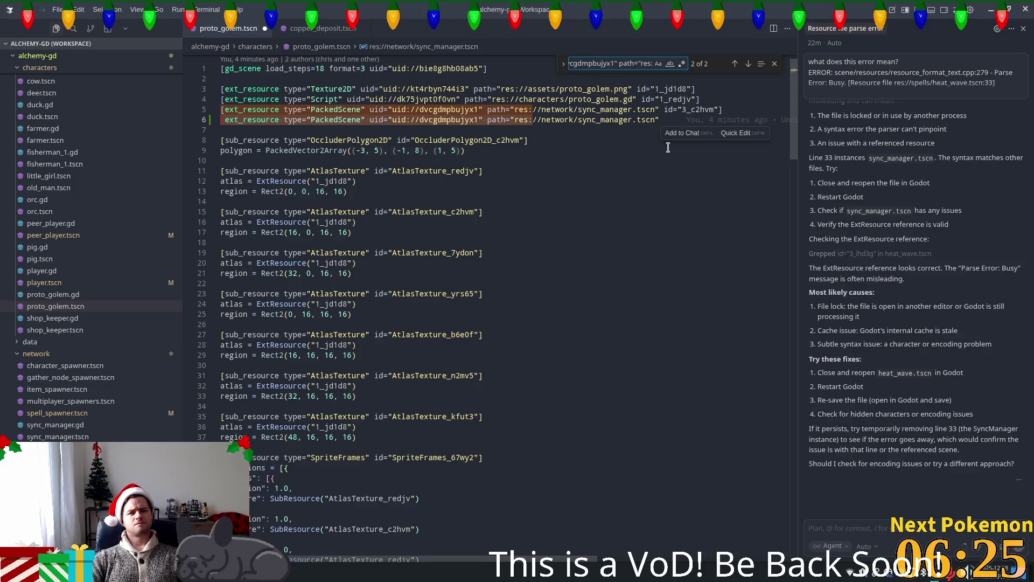
left_click_drag(657, 119, 549, 120)
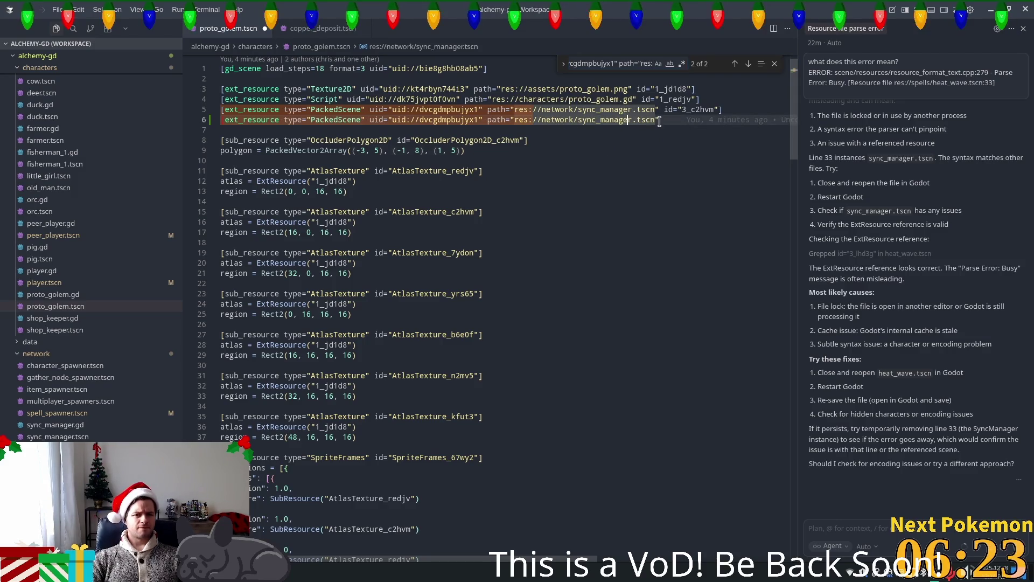
triple_click(486, 123)
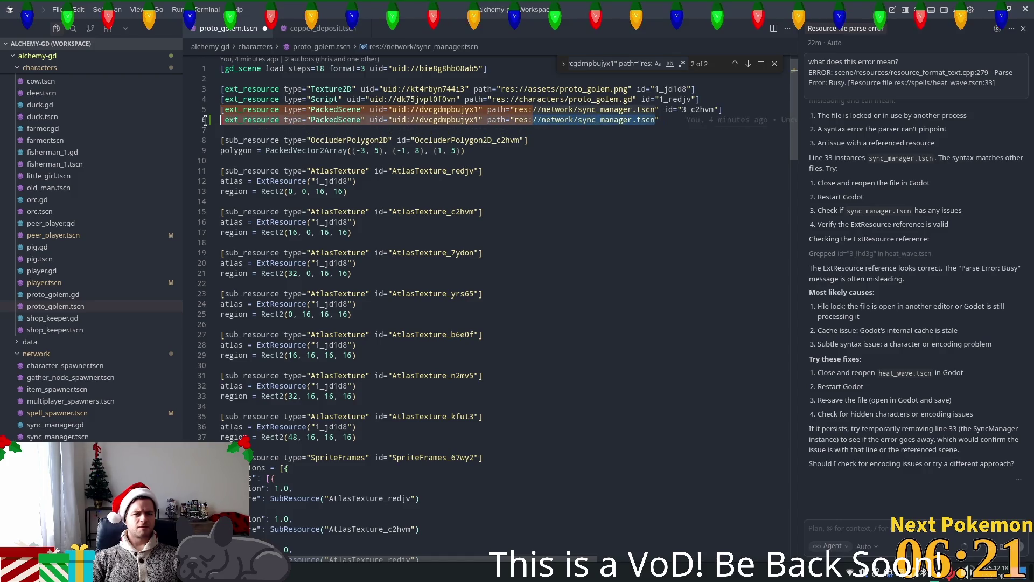
key("ctrl+f")
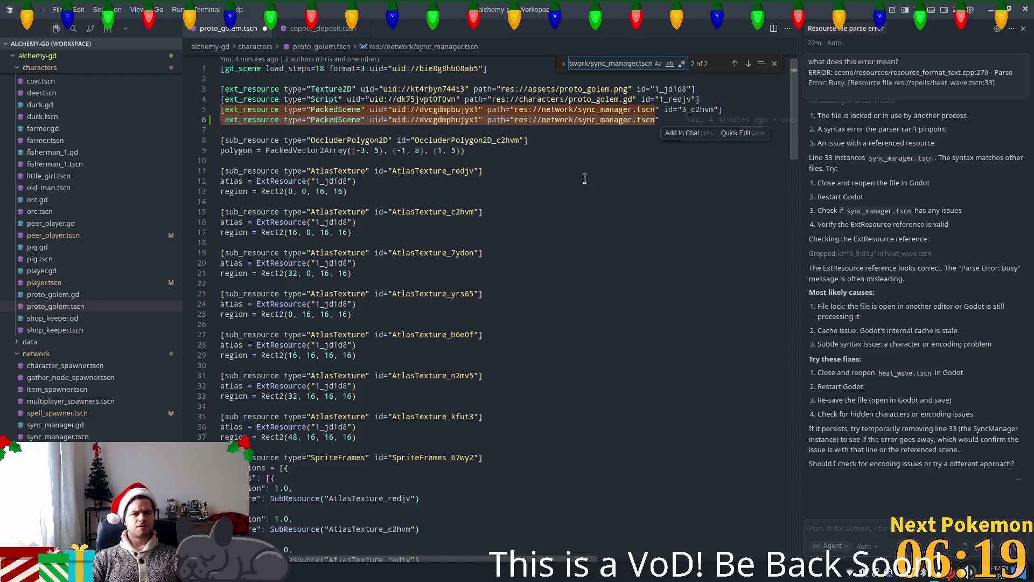
Remove the duplicate line 6 sync_manager reference from proto_golem.tscn and save the file
left_click(614, 125)
key("Up")
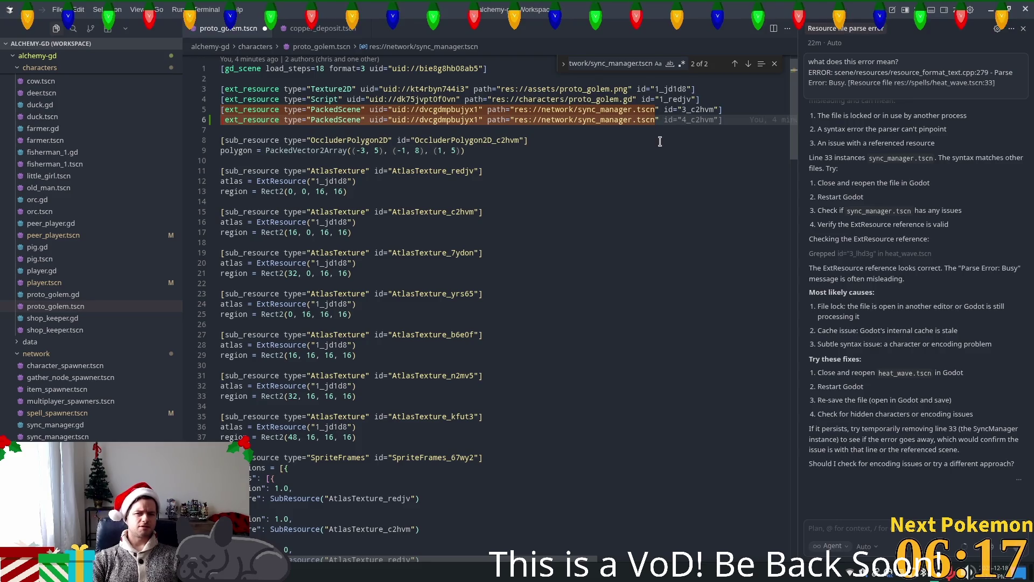
key("ctrl+z")
key("ctrl+s")
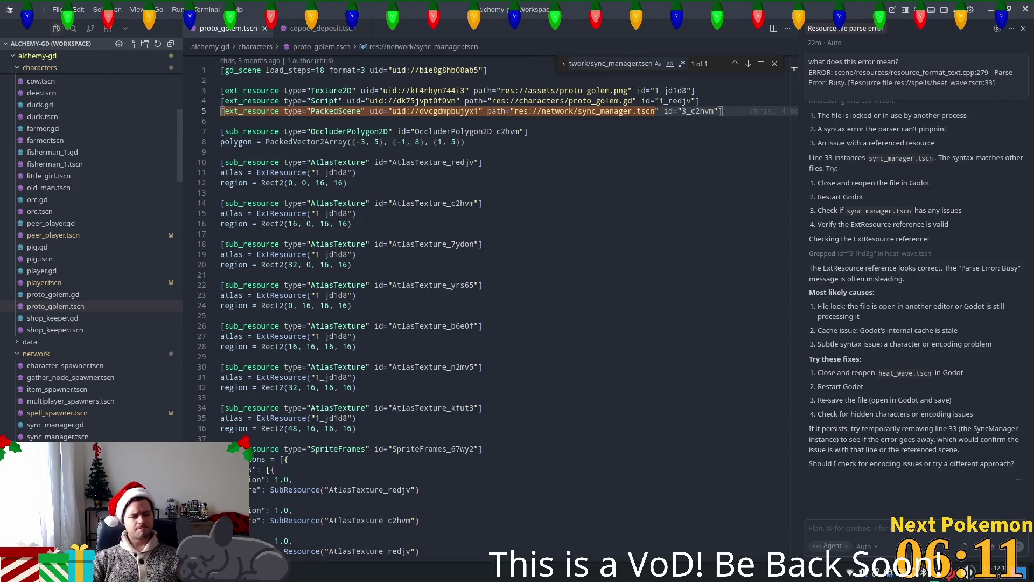
Walk the character to the rocky area, try mining a rock, and check the inventory for a pickaxe
key("alt+Tab")
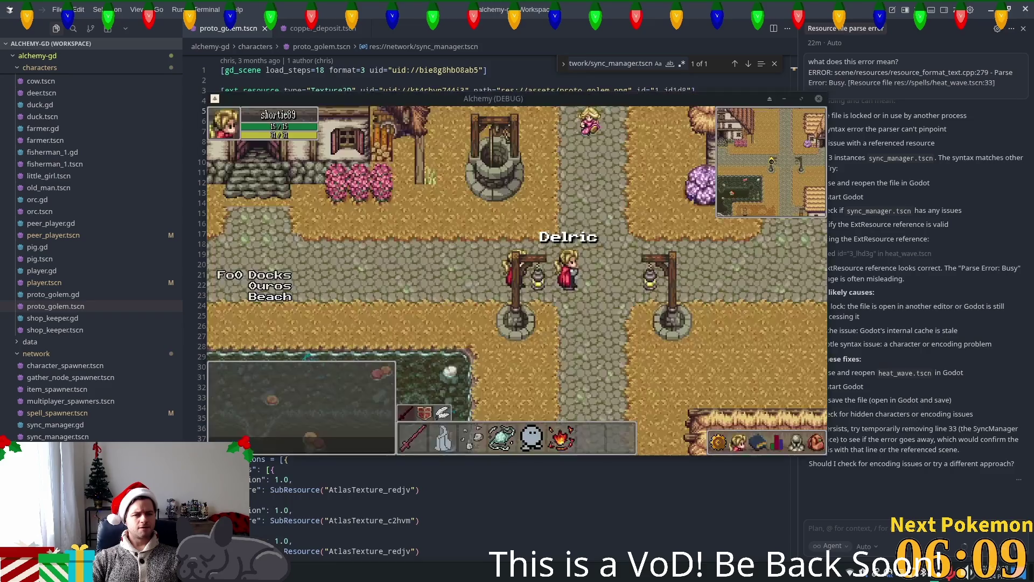
key("a")
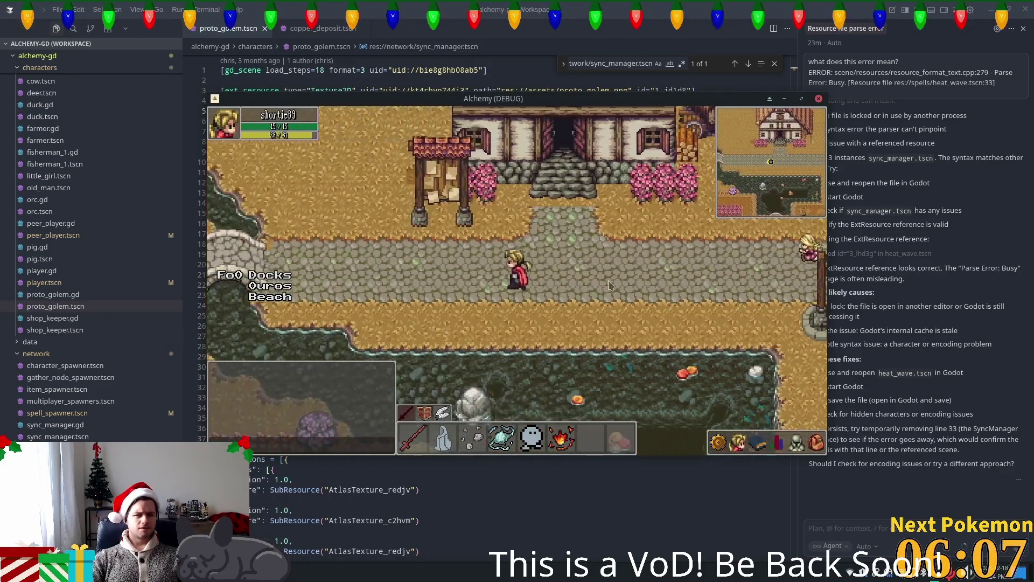
key("a")
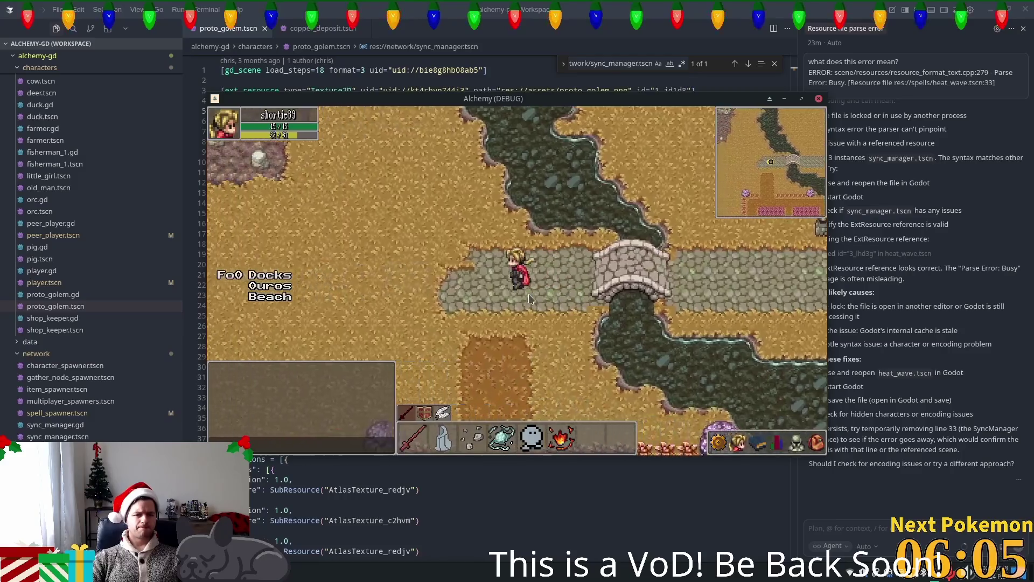
key("w")
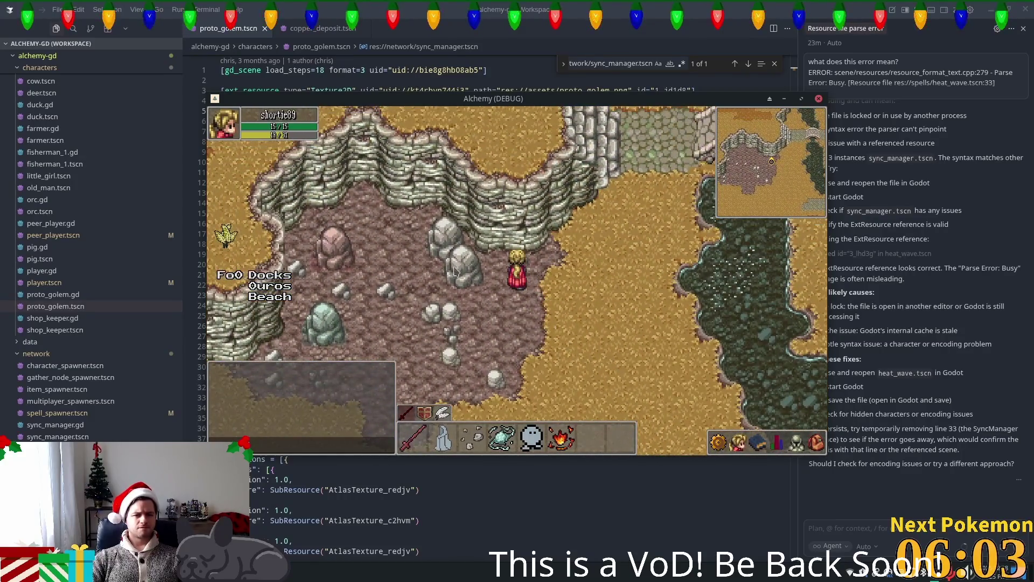
left_click(455, 270)
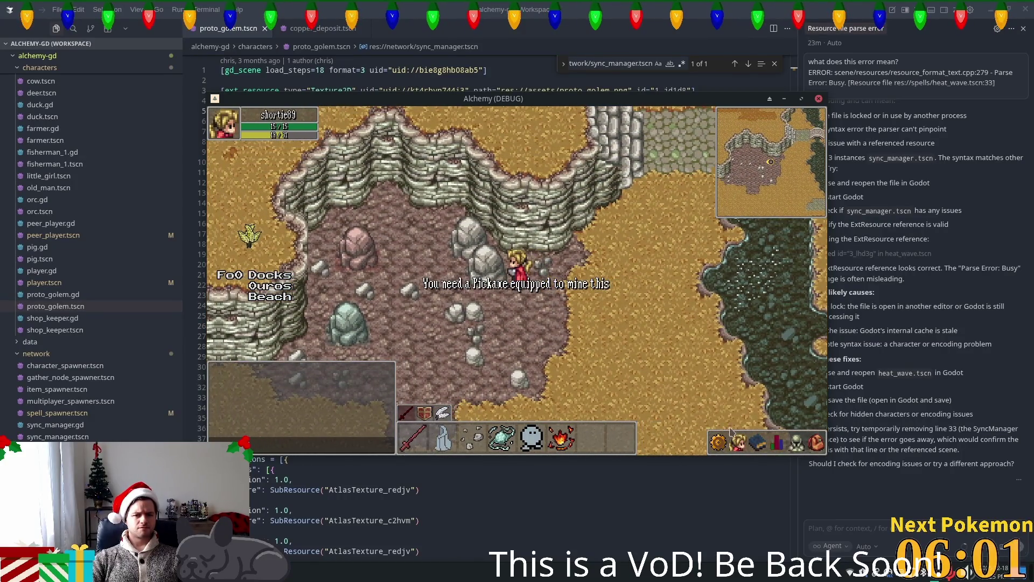
left_click(736, 441)
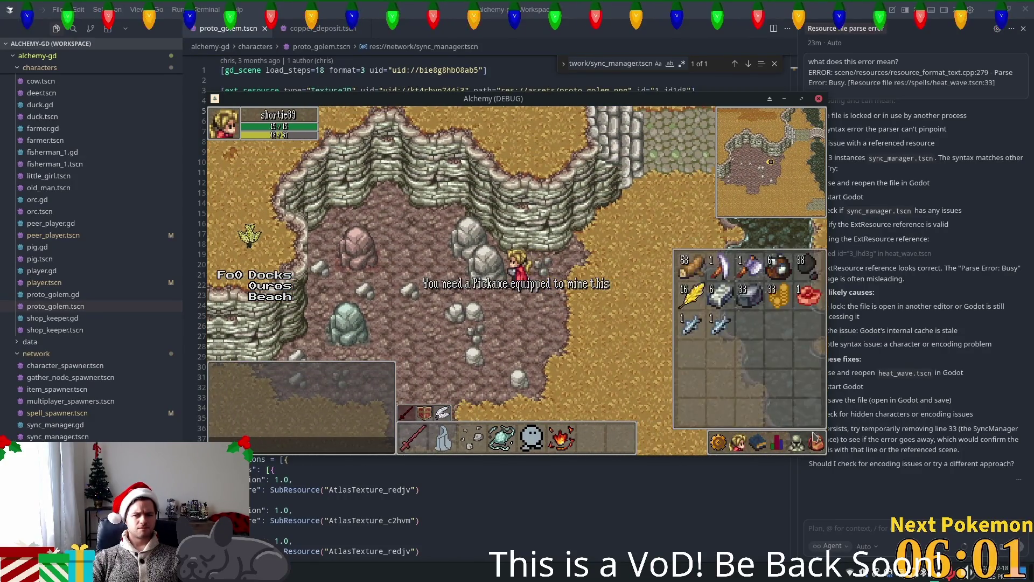
key("Escape")
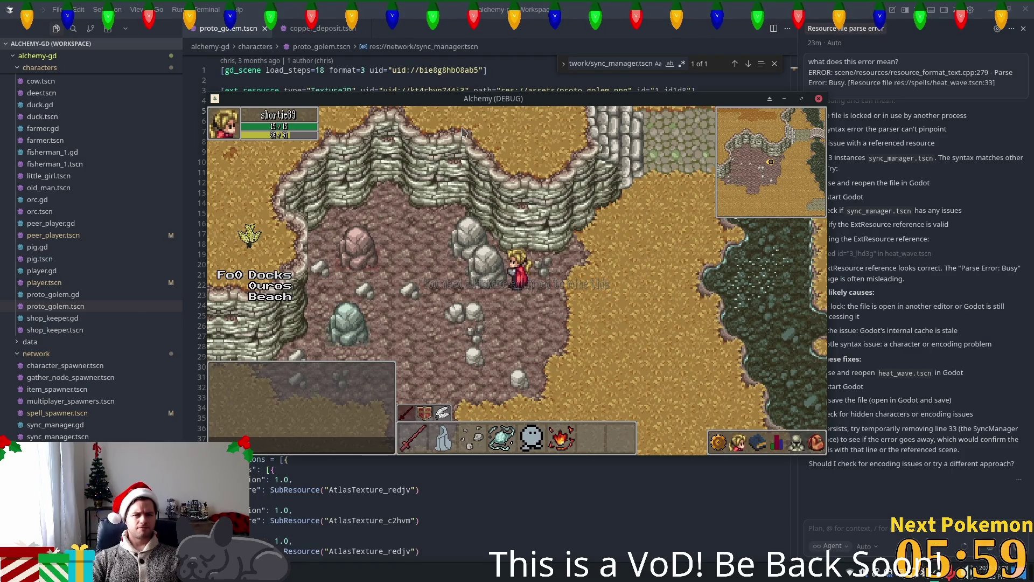
Move the game windows aside, mine the Stone Deposit twice, then walk down-right before returning to Cursor
left_click_drag(462, 100, 308, 125)
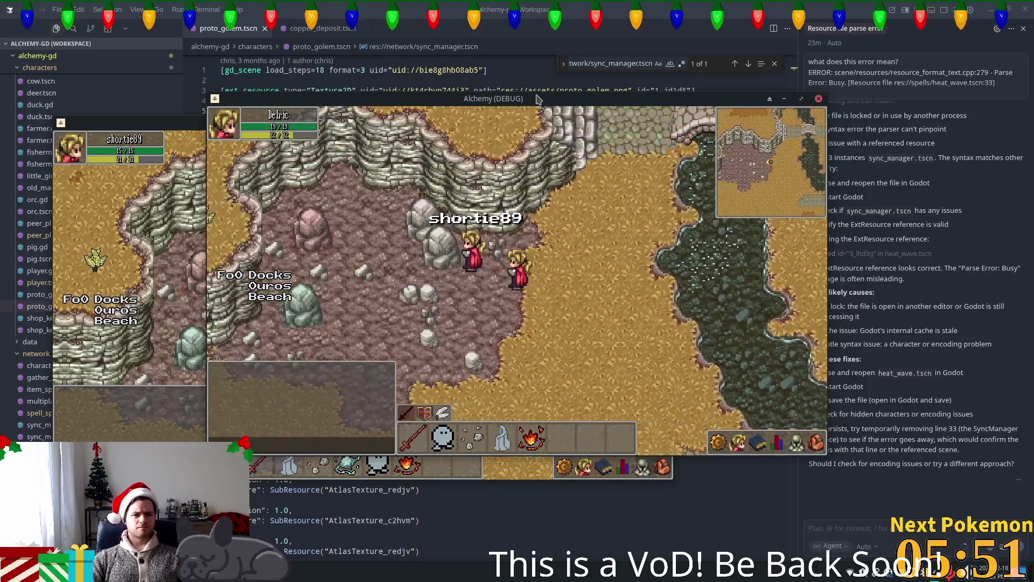
mouse_move(537, 99)
left_mouse_down()
mouse_move(803, 157)
mouse_move(951, 204)
left_mouse_up()
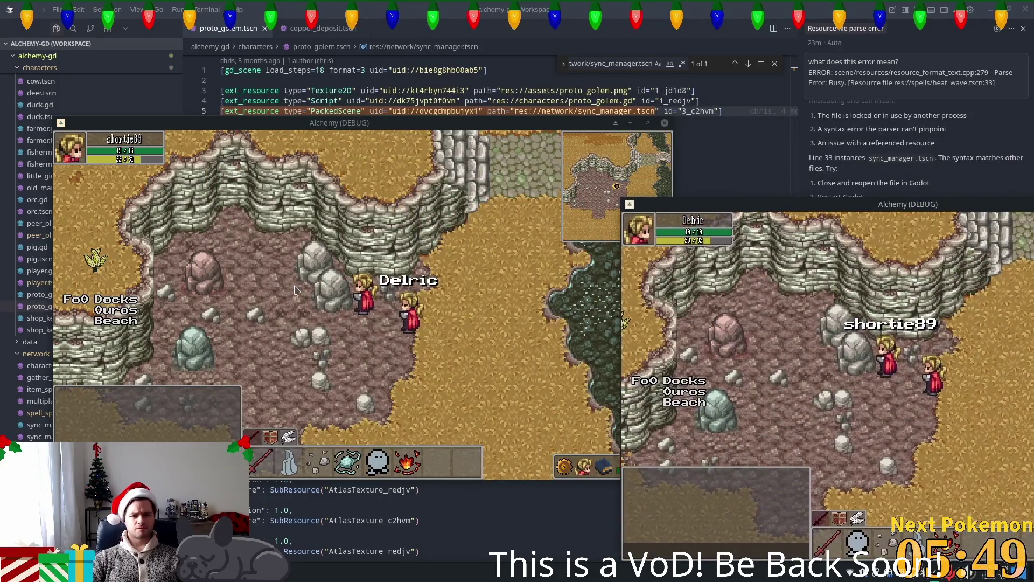
left_click(345, 306)
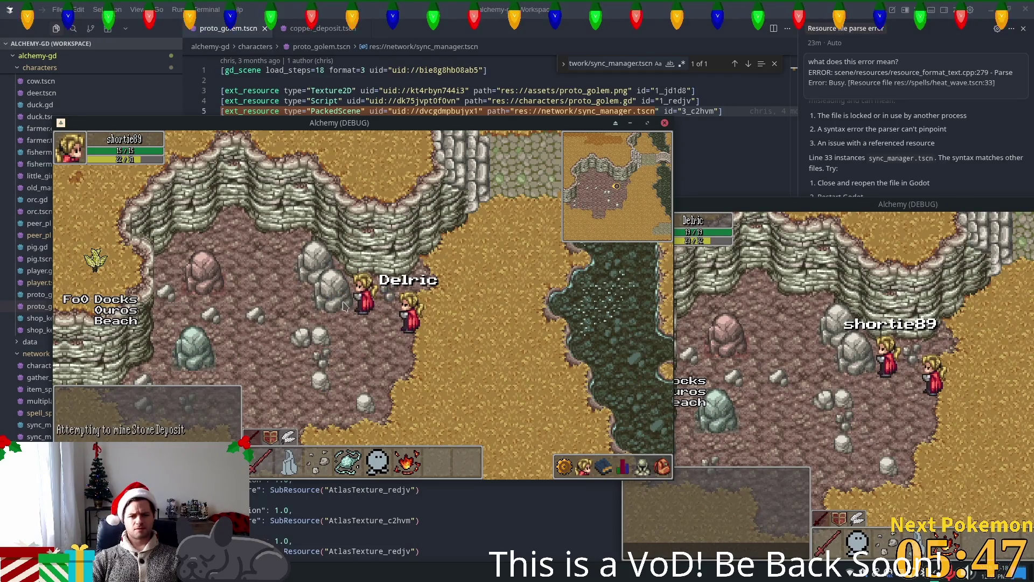
left_click(337, 311)
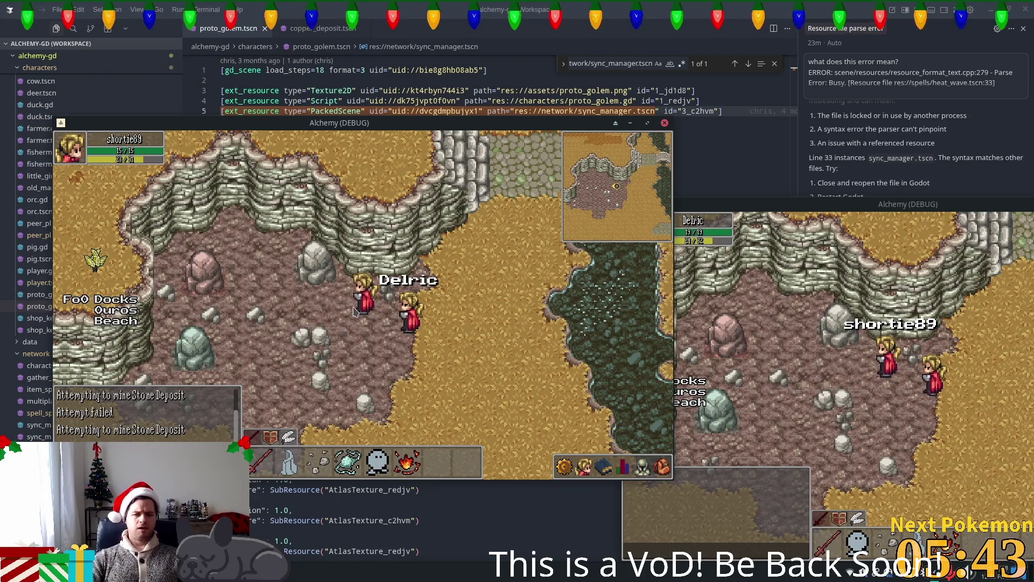
key("Down")
key("Right")
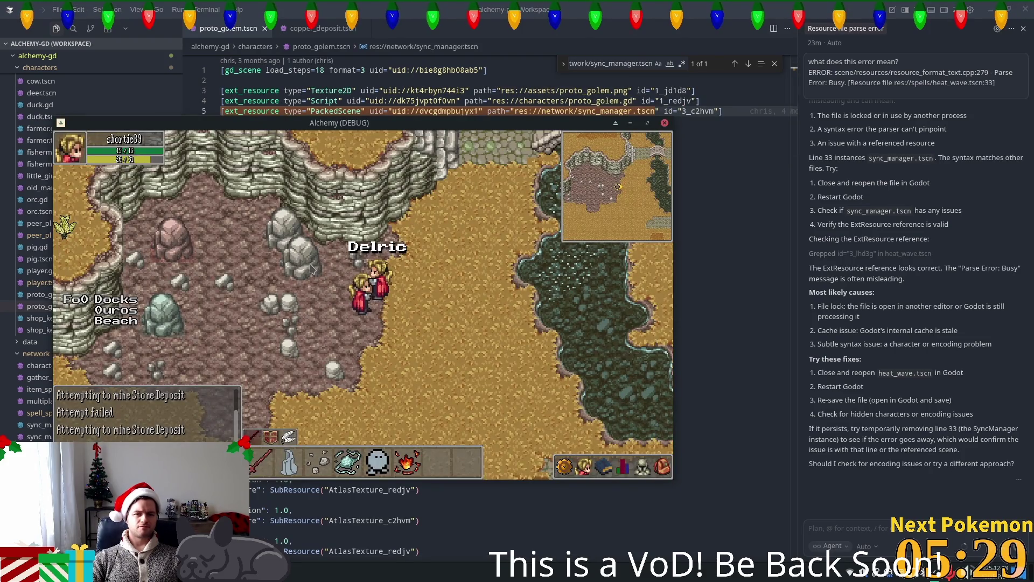
left_click(714, 4)
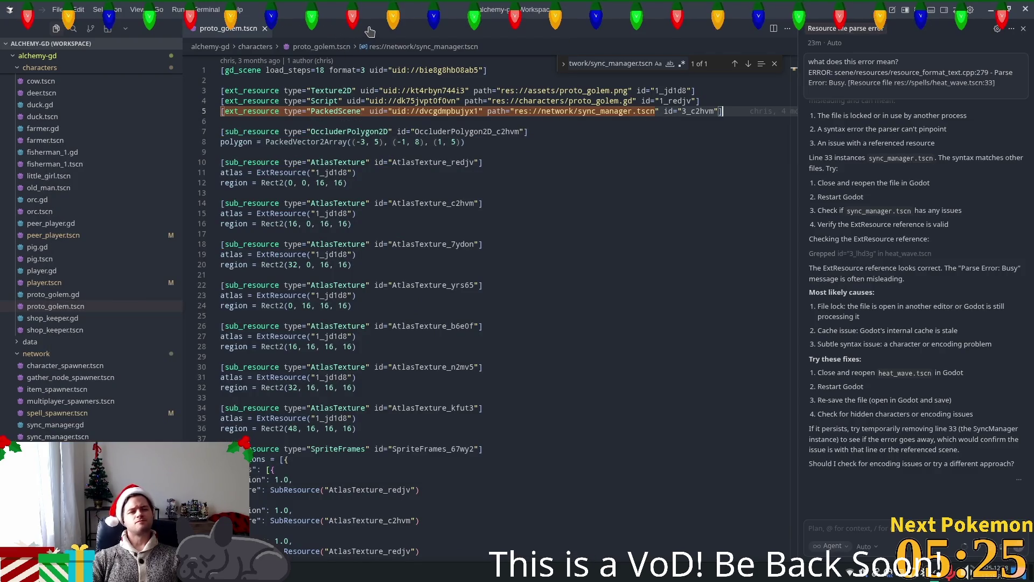
Open stone_deposit.tscn with 's_dep' and go to its line 5 sync_manager resource reference
key("ctrl+p")
type("s")
type("_dep")
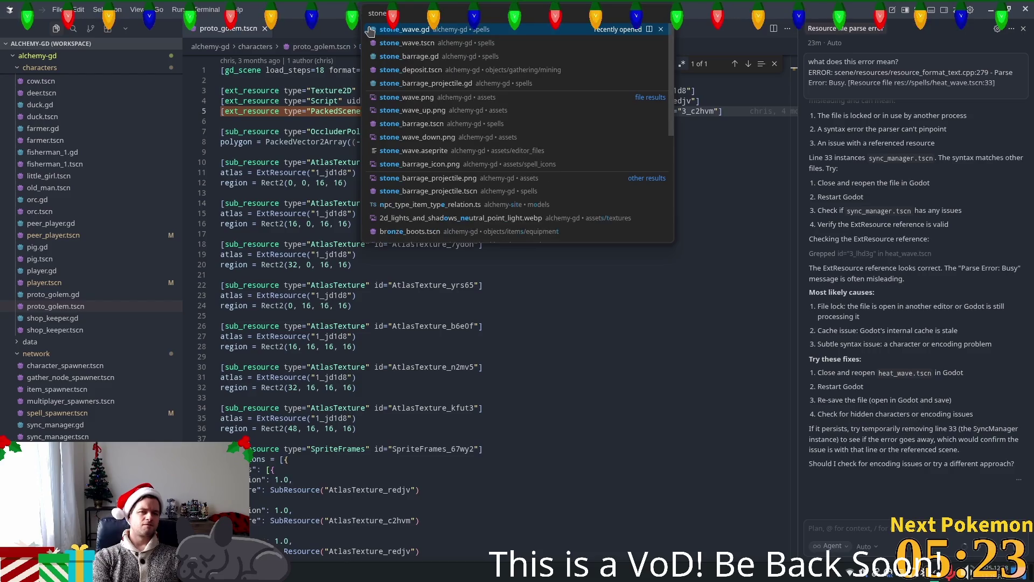
key("Return")
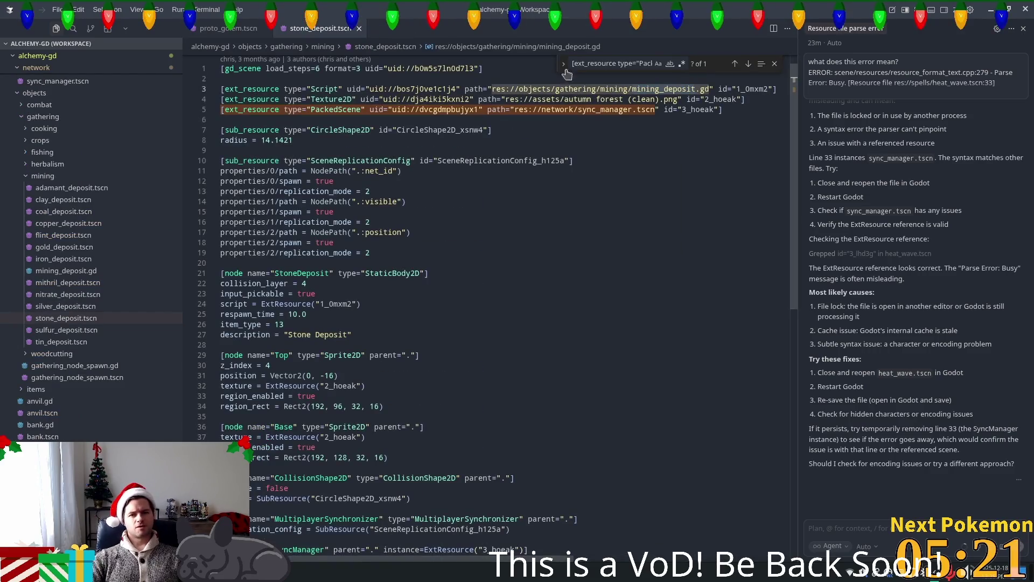
left_click(510, 112)
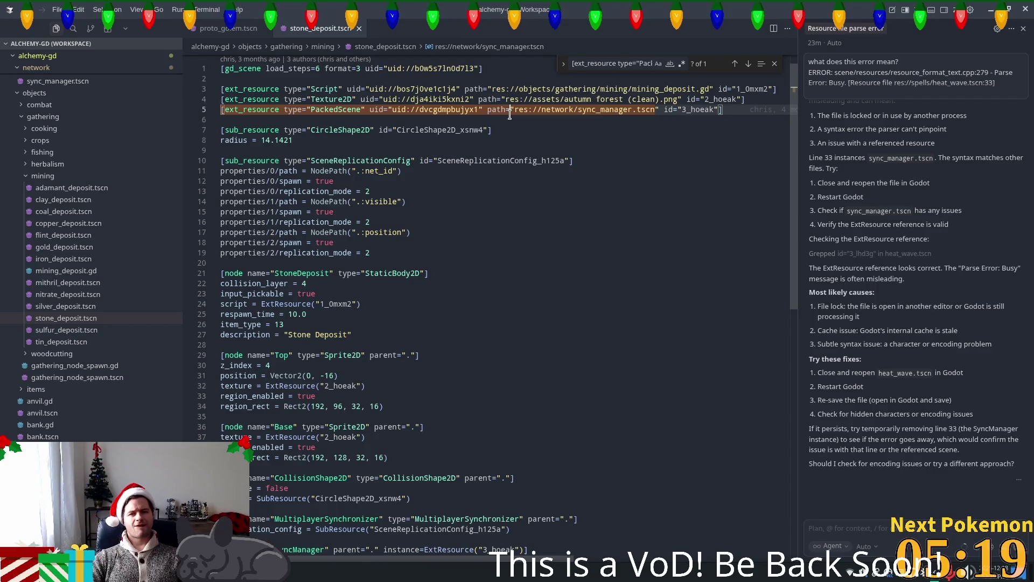
Trace the SyncManager node on line 48 to its 3_hoeak resource, then return to proto_golem.tscn
mouse_move(752, 109)
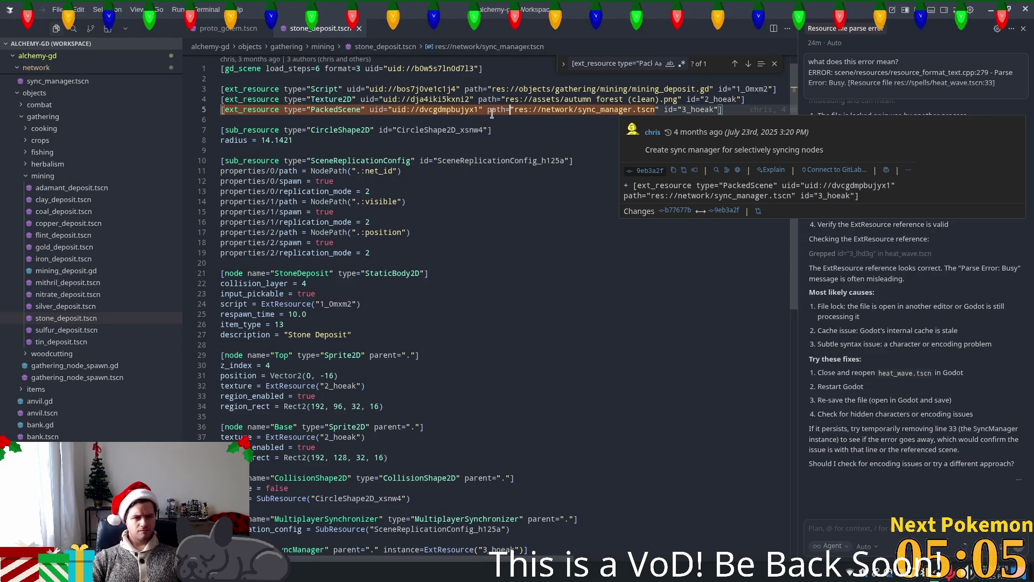
mouse_move(472, 109)
scroll(544, 149, "down", 4)
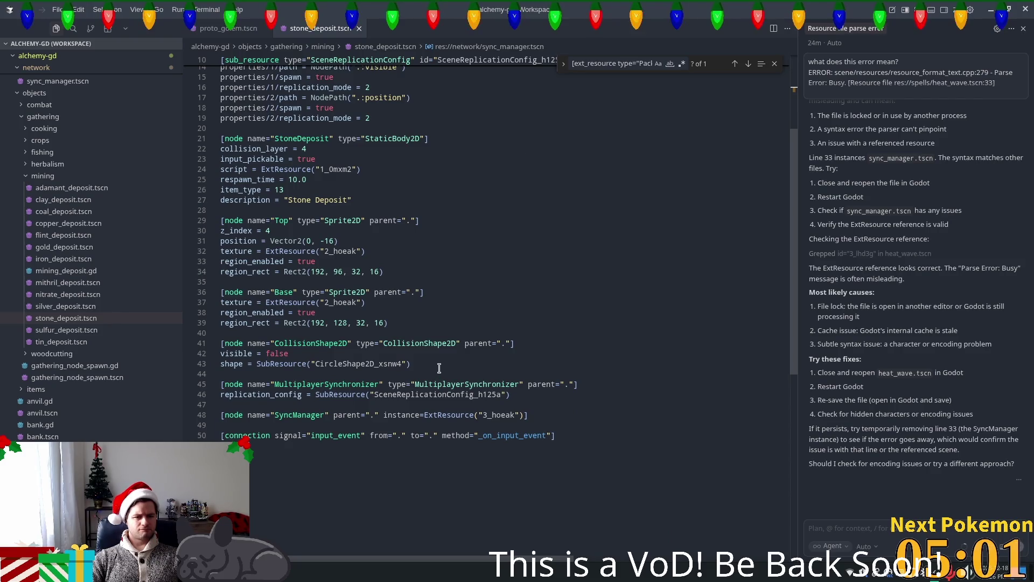
double_click(317, 383)
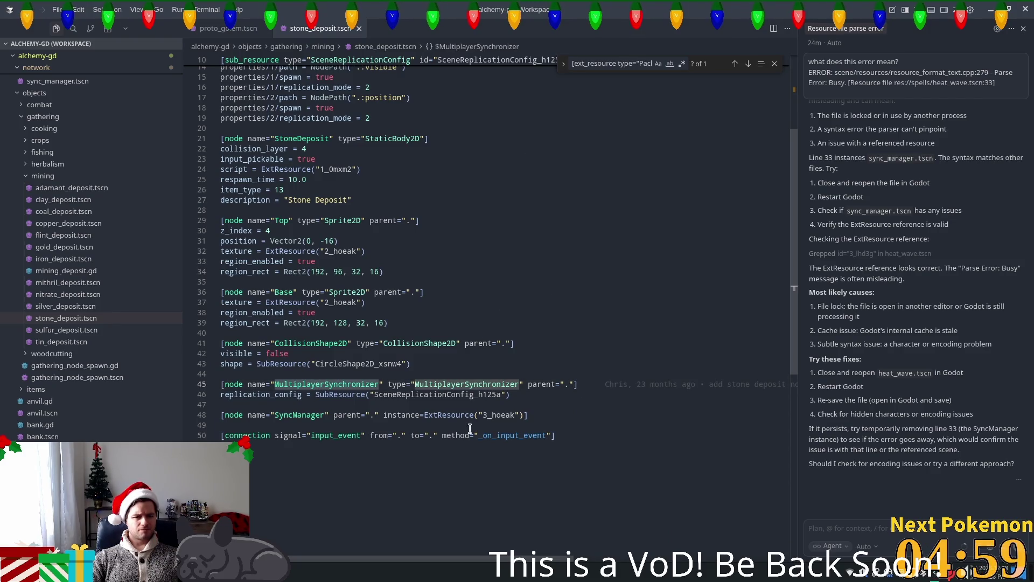
left_click(502, 415)
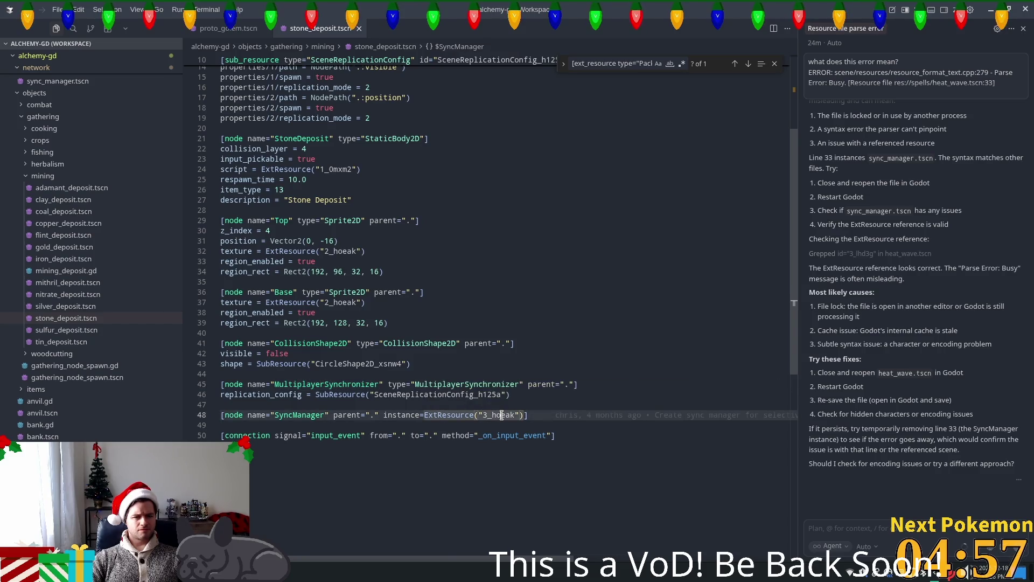
left_click(492, 413, "ctrl")
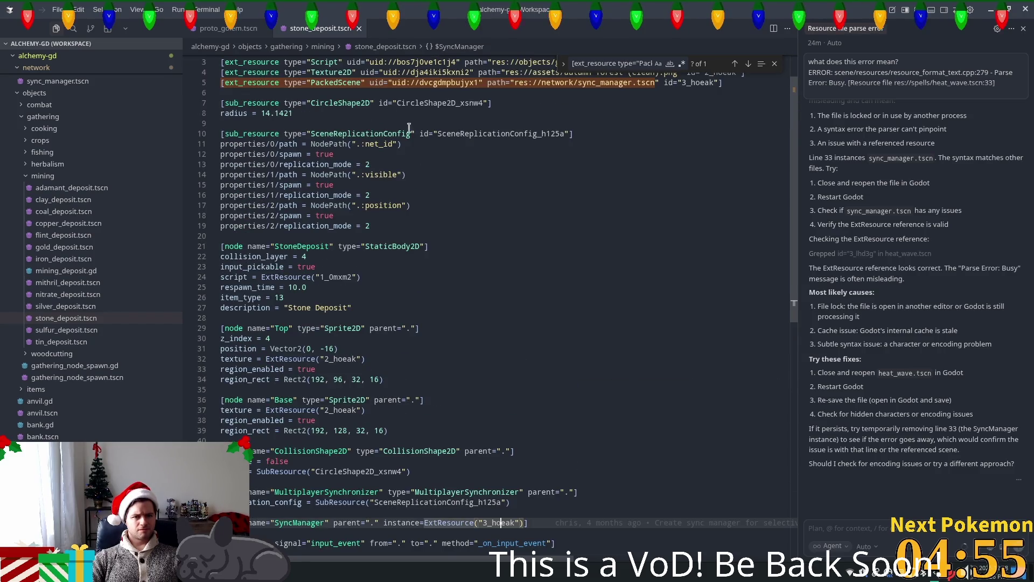
left_click(223, 29)
scroll(488, 318, "down", 5)
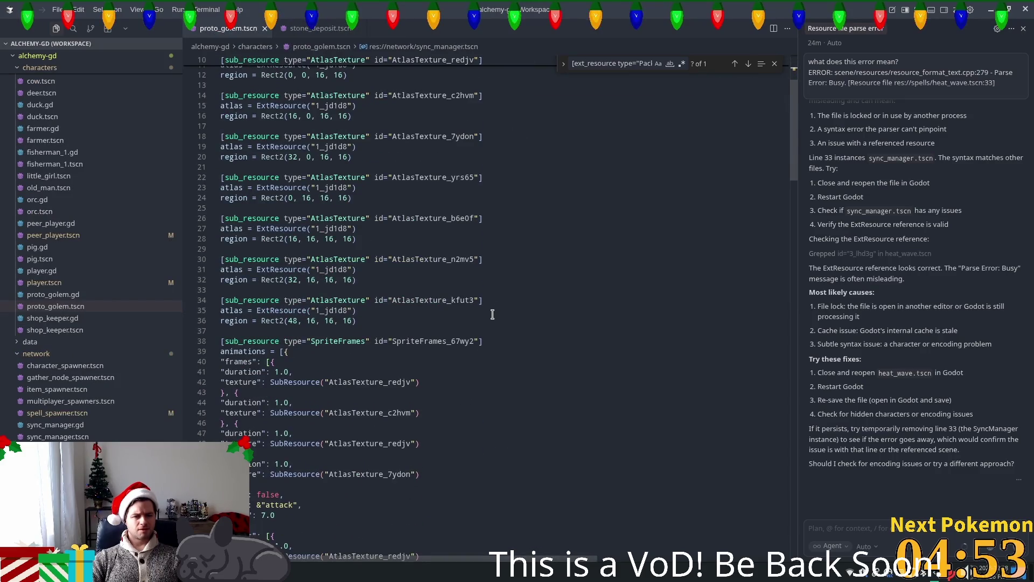
Scroll proto_golem.tscn down to its SyncManager node, then bring up the Godot editor
scroll(489, 318, "down", 3)
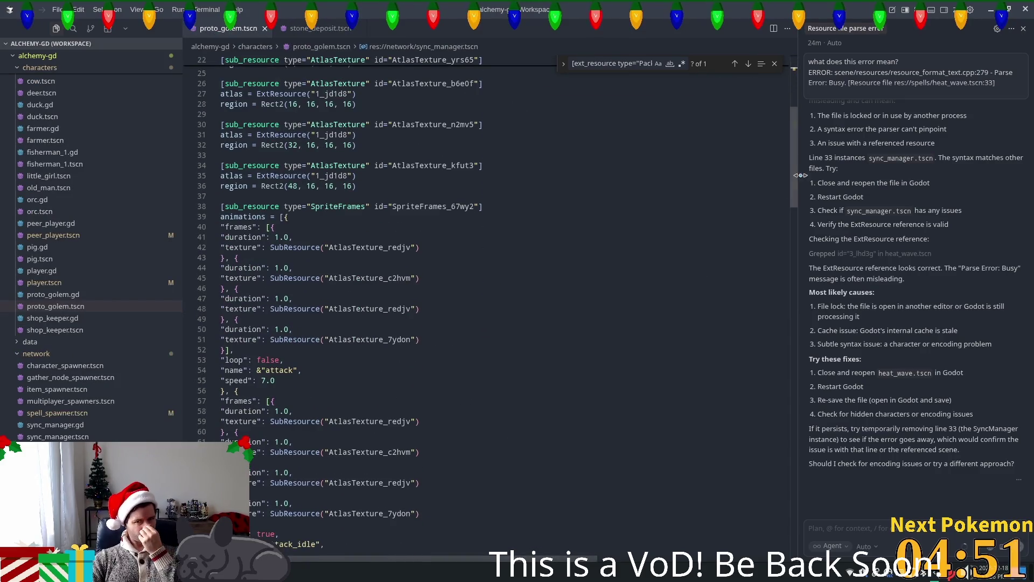
left_click_drag(793, 177, 809, 398)
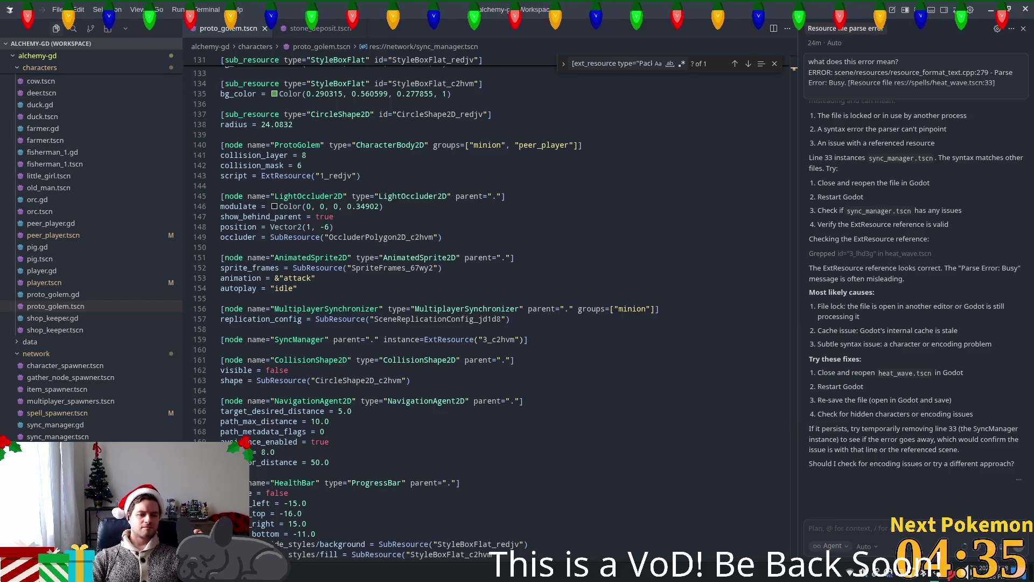
key("alt+Tab")
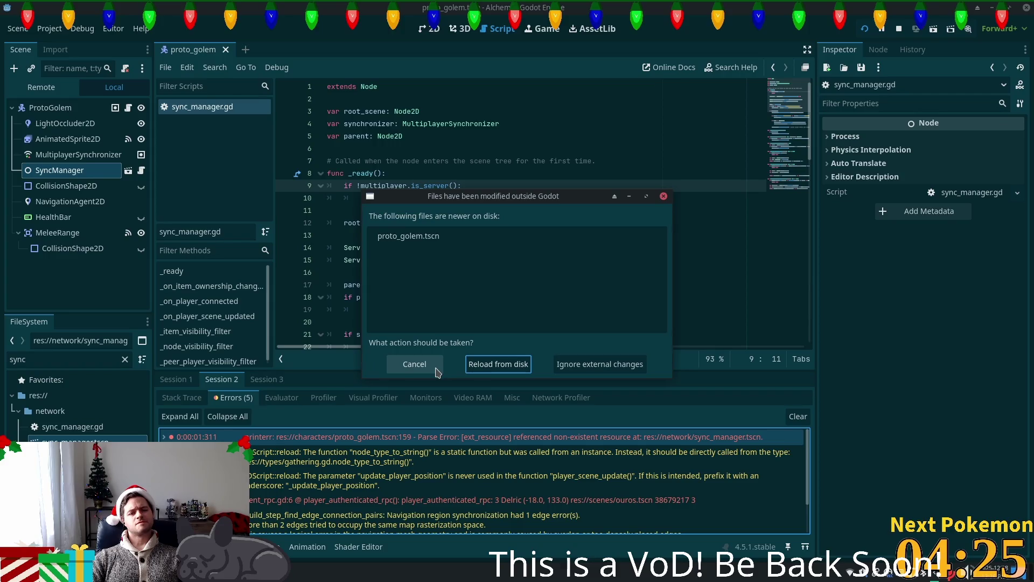
Reload proto_golem.tscn from disk, then run and stop the project to retest
left_click(496, 364)
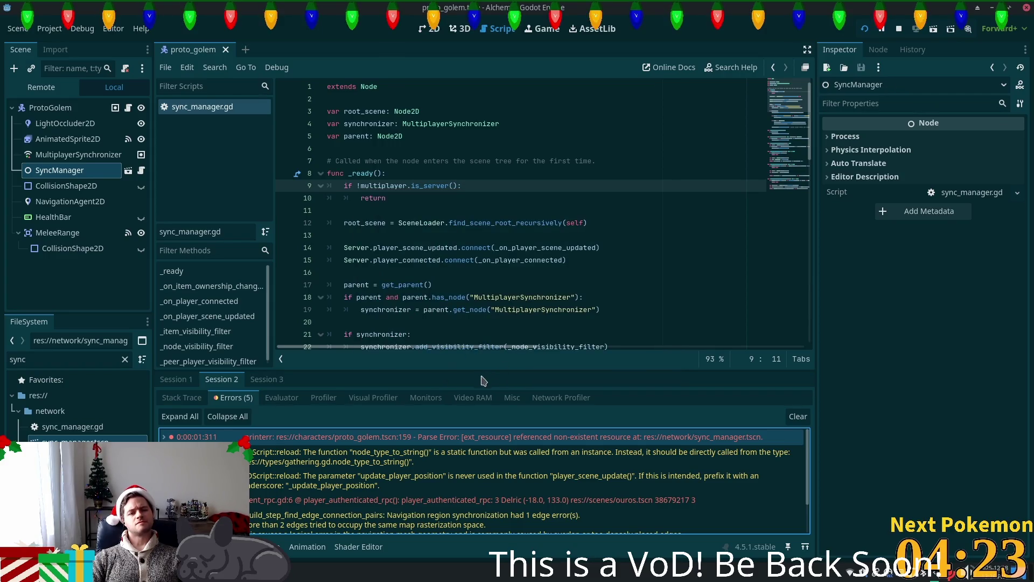
left_click(532, 189)
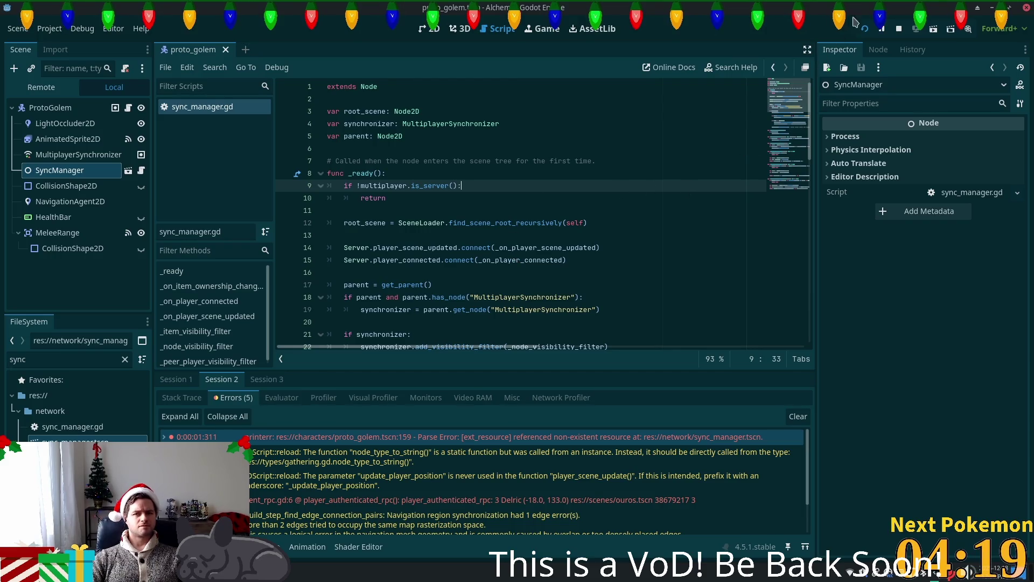
left_click(865, 30)
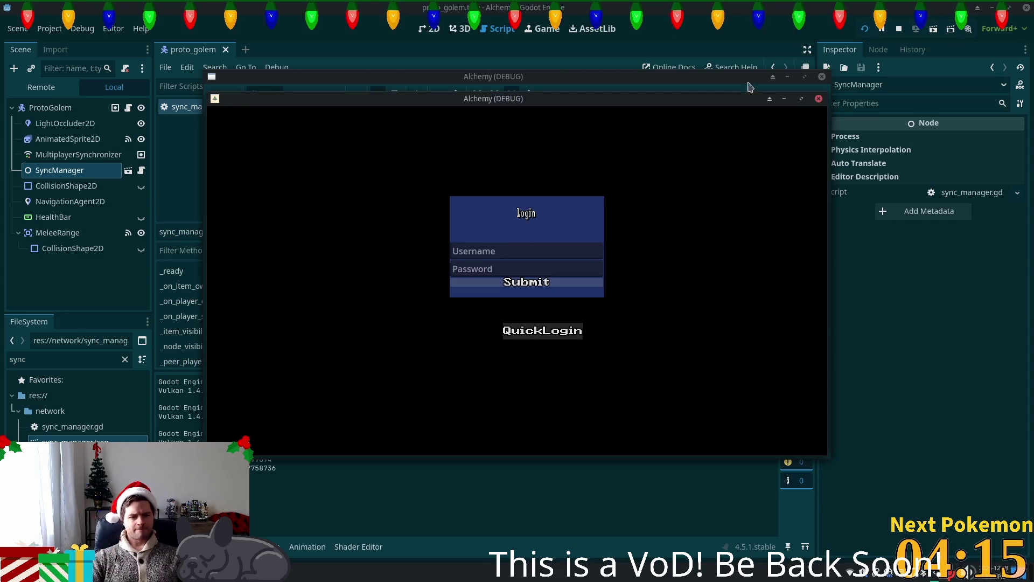
left_click(249, 475)
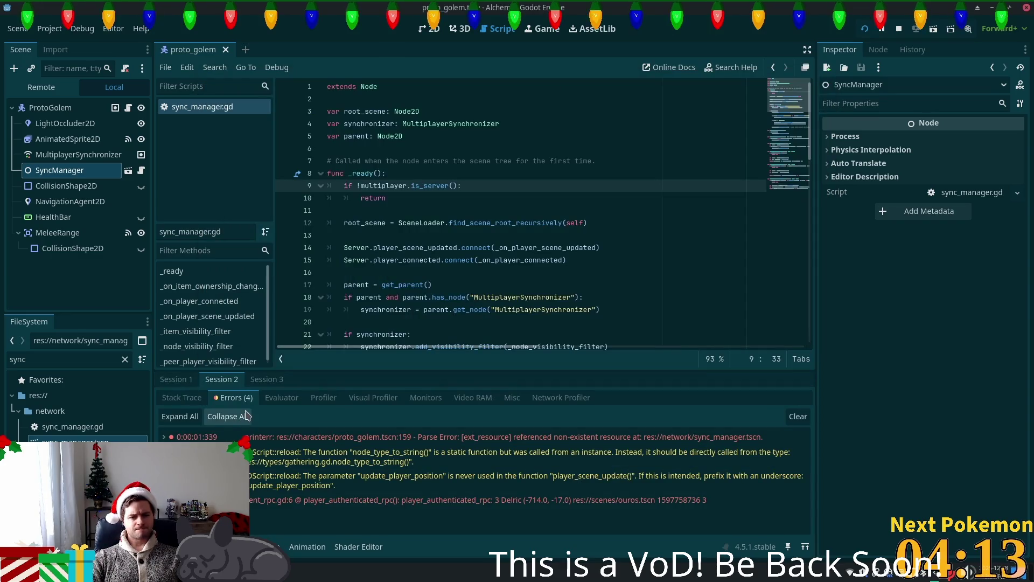
Copy the sync_manager parse error text from Godot's error list and return to Cursor
left_click(466, 439)
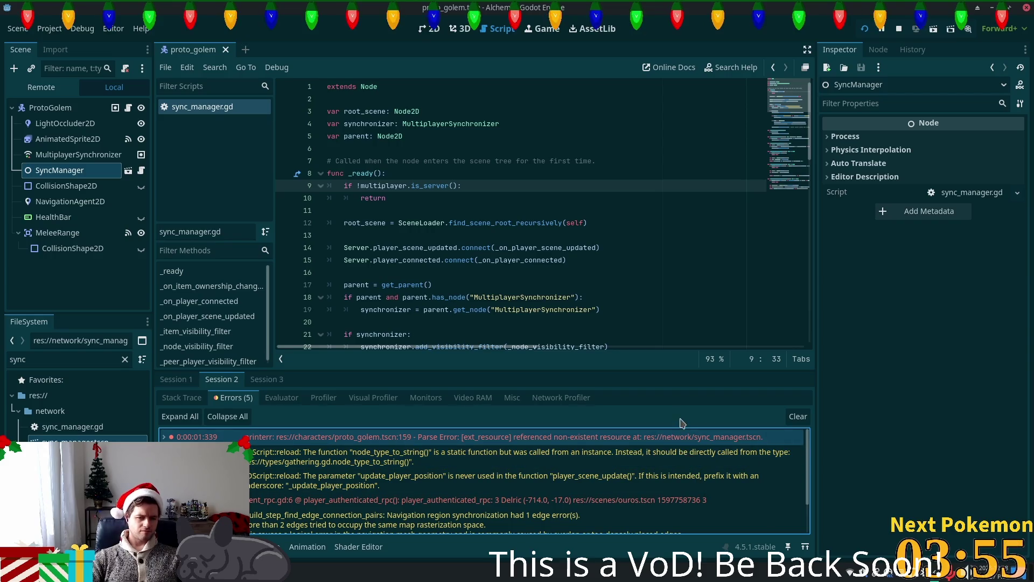
right_click(652, 438)
left_click(681, 445)
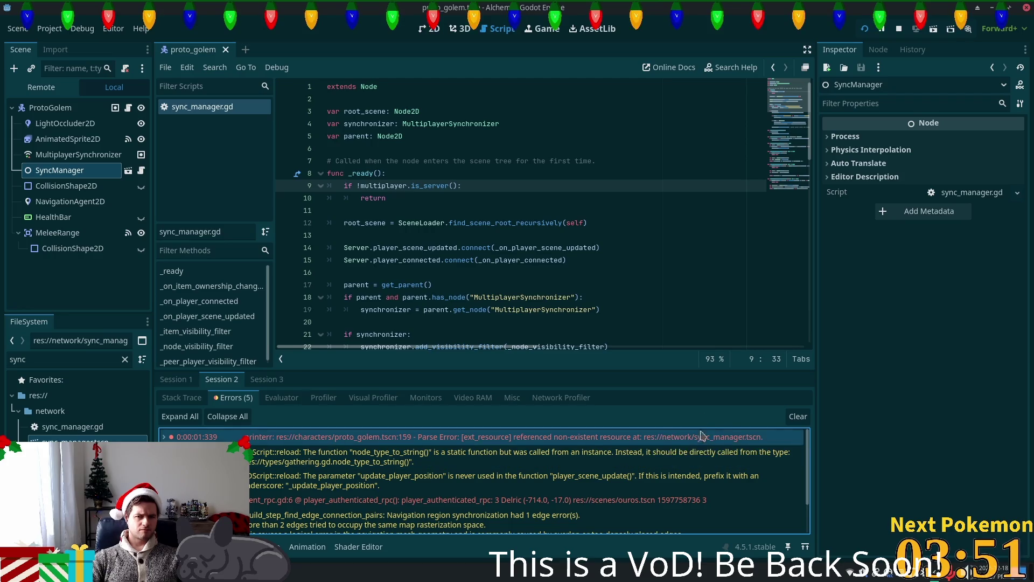
key("alt+Tab")
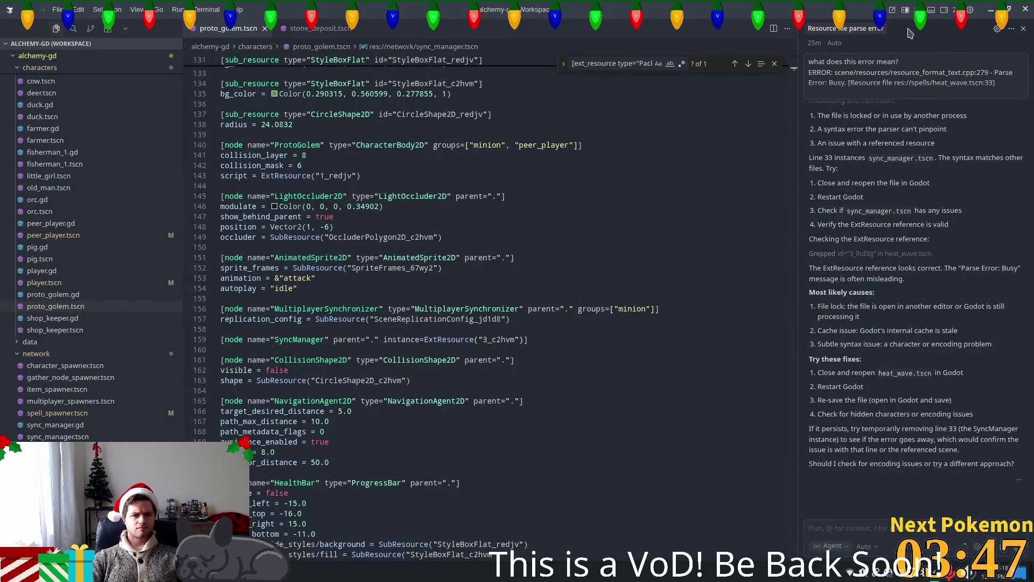
Close the AI chat panel and select the SyncManager node on line 159 of proto_golem.tscn
left_click(881, 29)
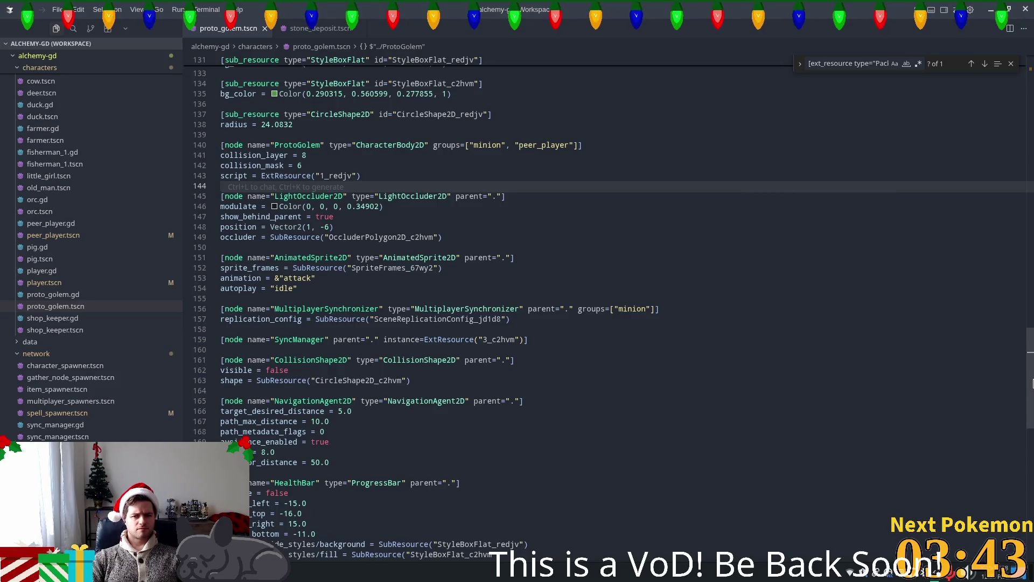
scroll(1014, 471, "down", 14)
scroll(1014, 470, "up", 4)
left_click(550, 355)
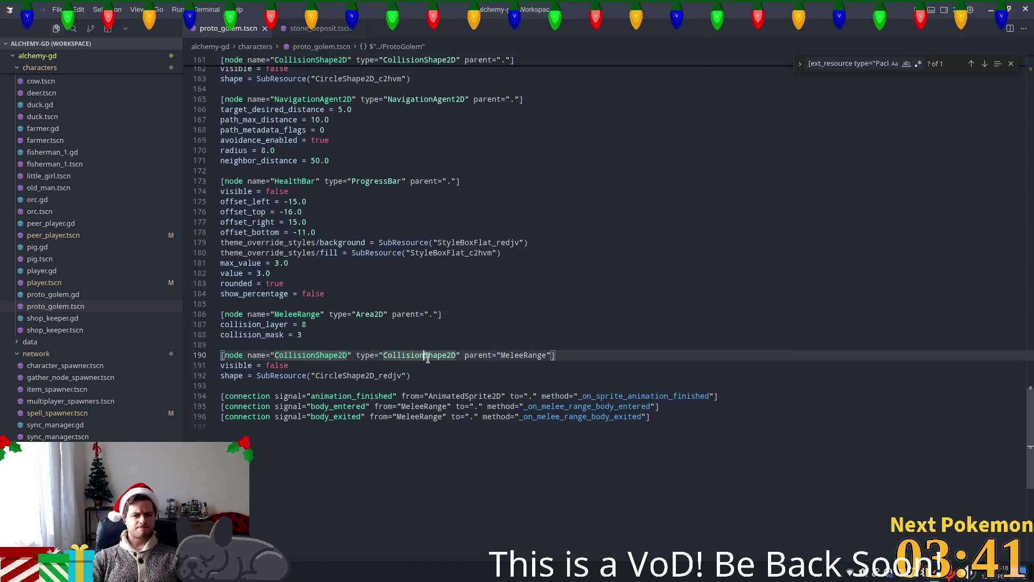
scroll(433, 326, "up", 4)
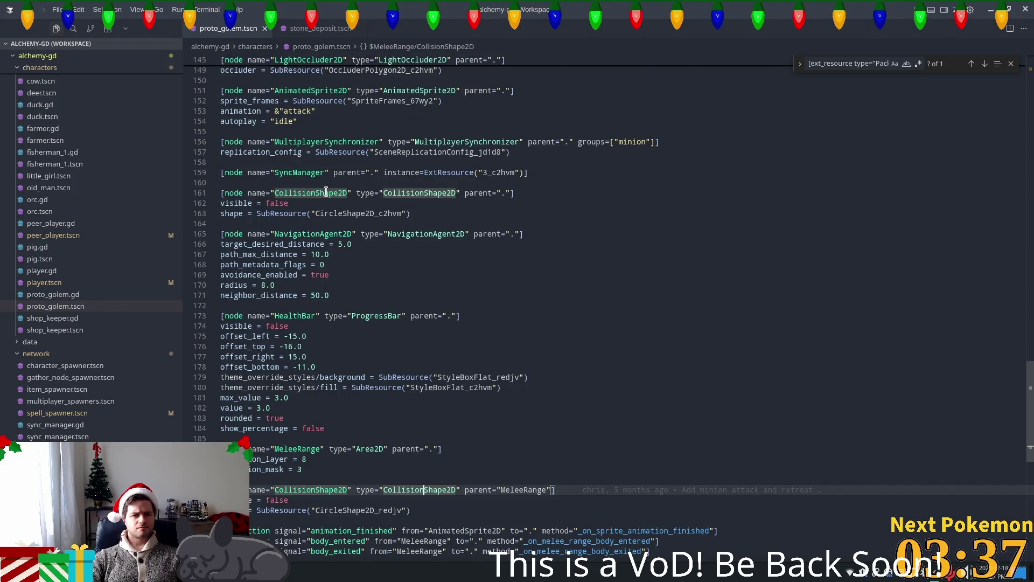
scroll(331, 232, "up", 2)
left_click(384, 248)
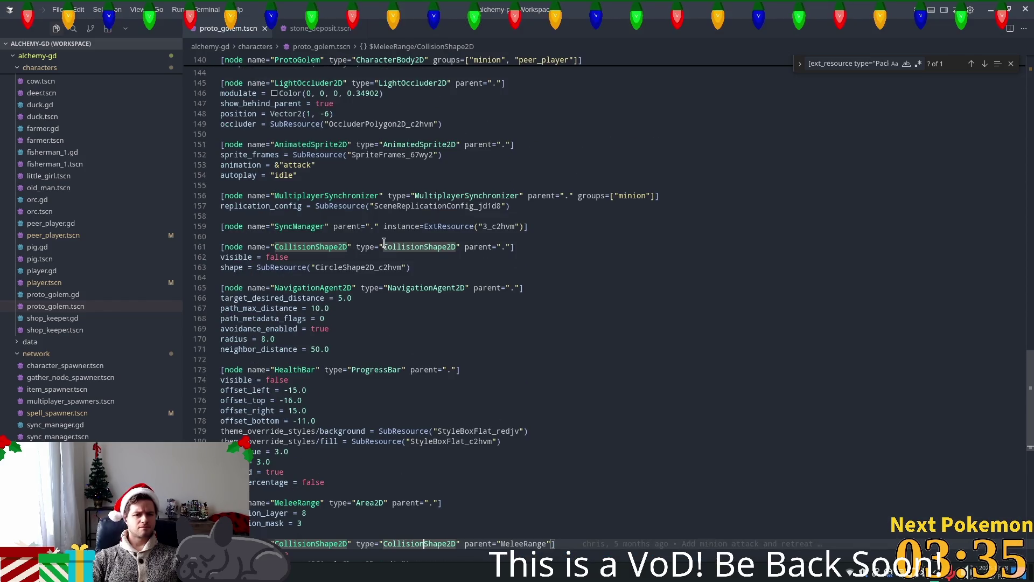
left_click(384, 226)
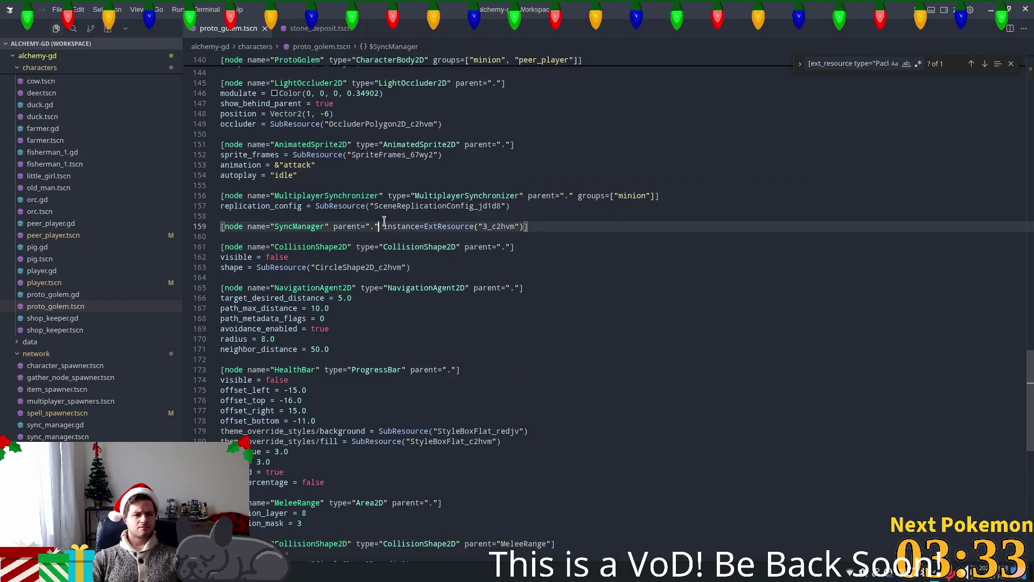
mouse_move(527, 227)
left_mouse_down()
mouse_move(220, 206)
mouse_move(221, 226)
left_mouse_up()
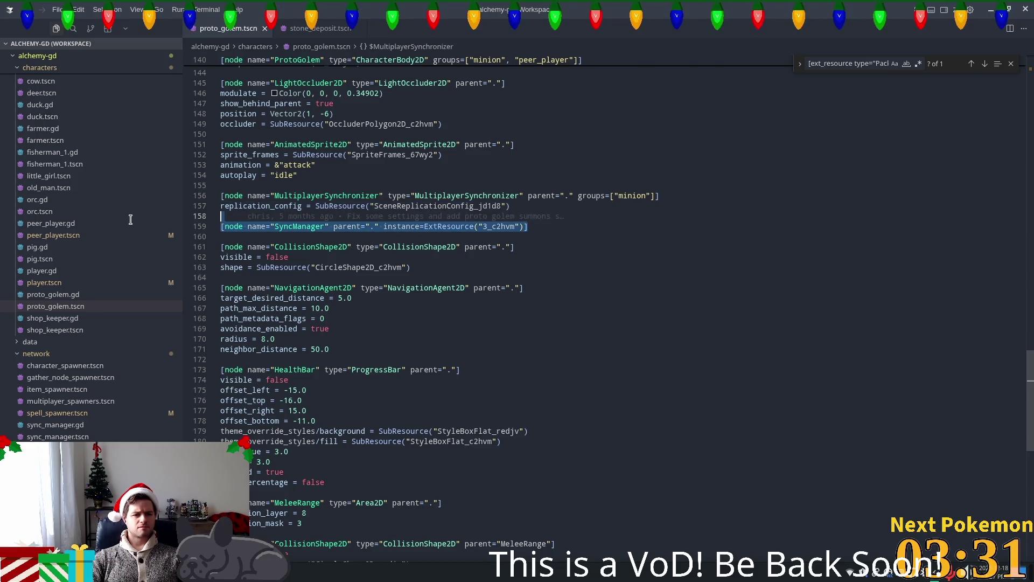
Start a chat with line 159, saying it throws the pasted Godot parse error, trimmed of C++ source lines
key("ctrl+l")
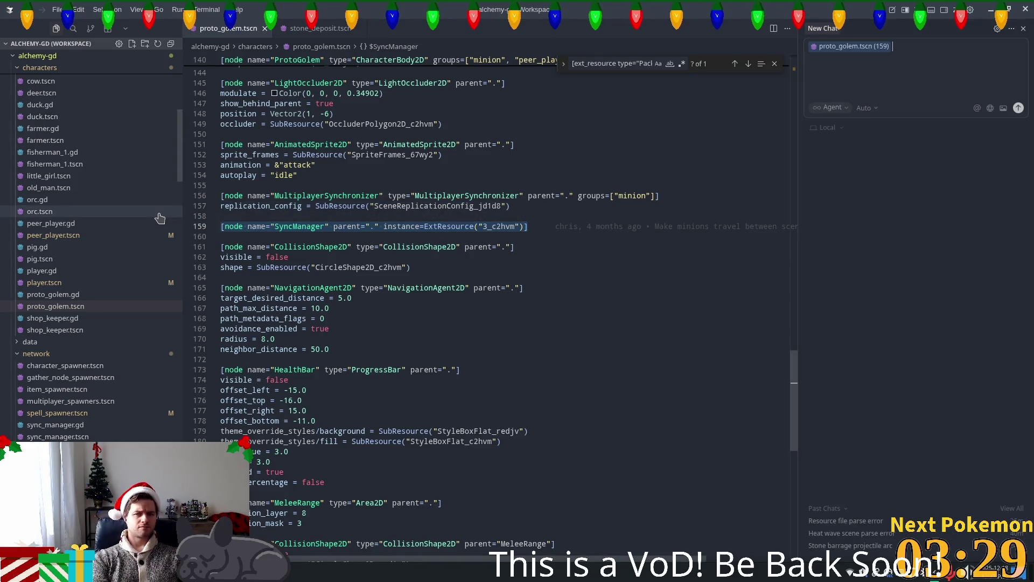
type("on")
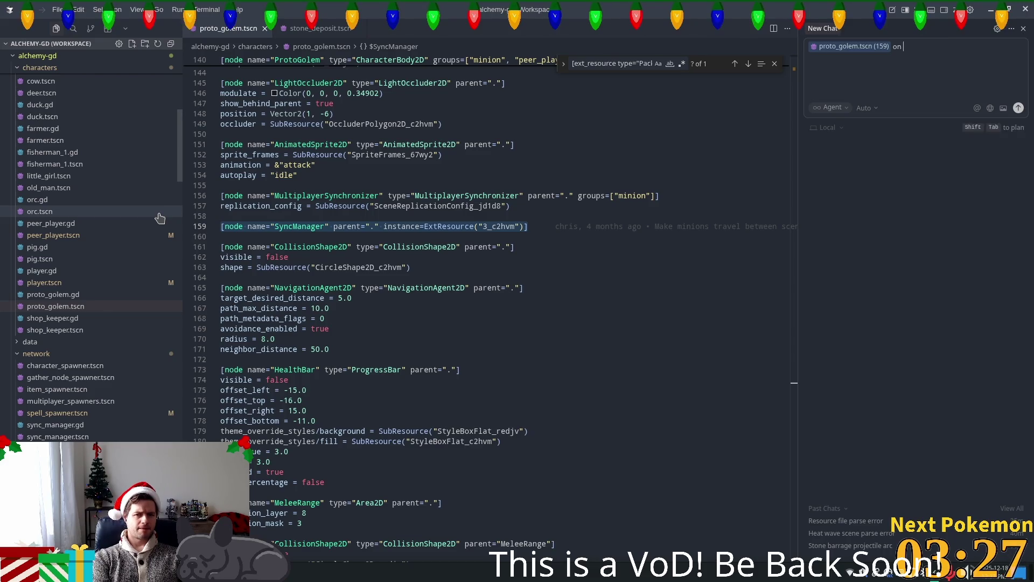
key("BackSpace")
key("BackSpace")
key("BackSpace")
type("at run")
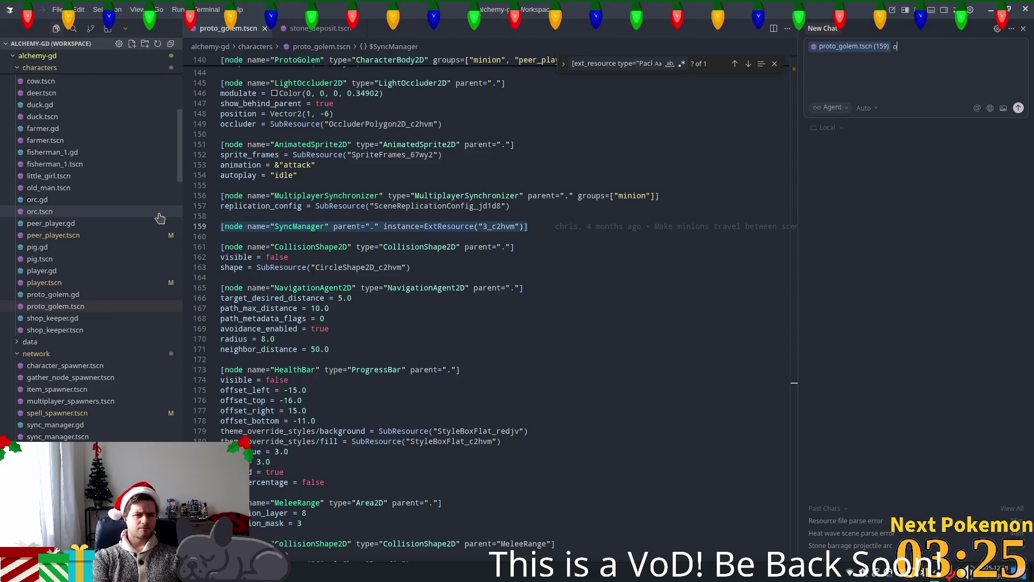
type("time this line is")
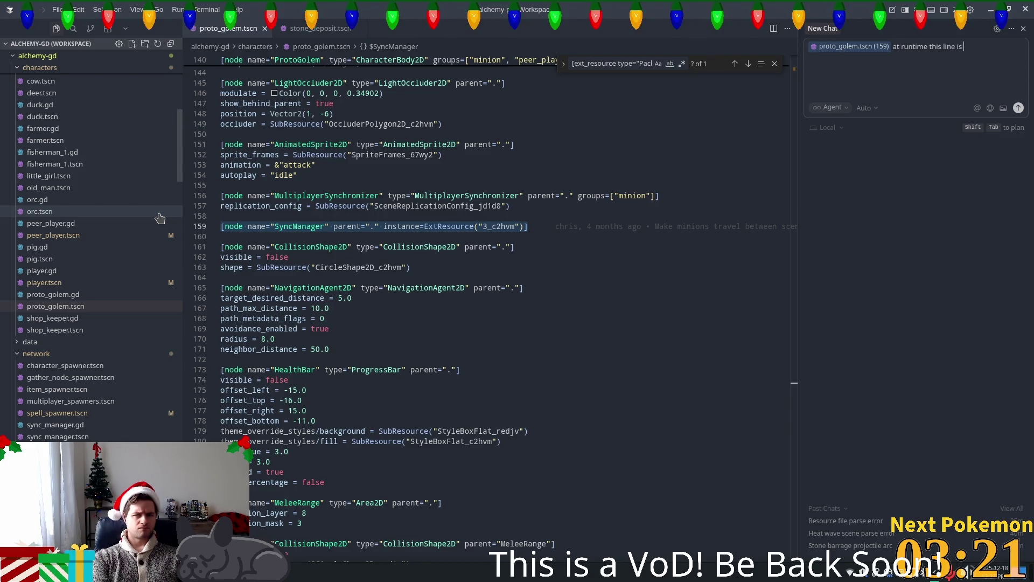
type(" throug")
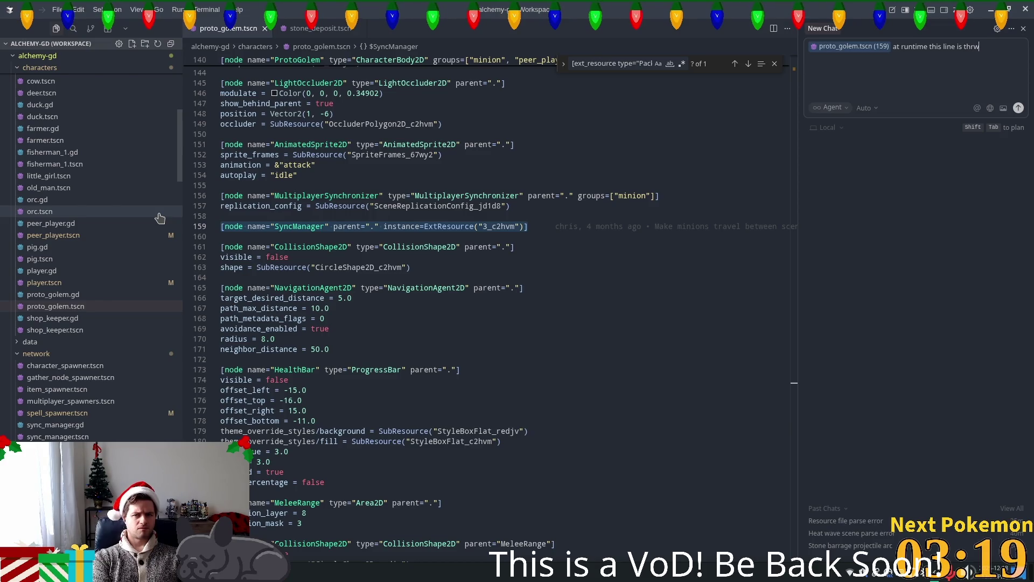
type("wing thefoll")
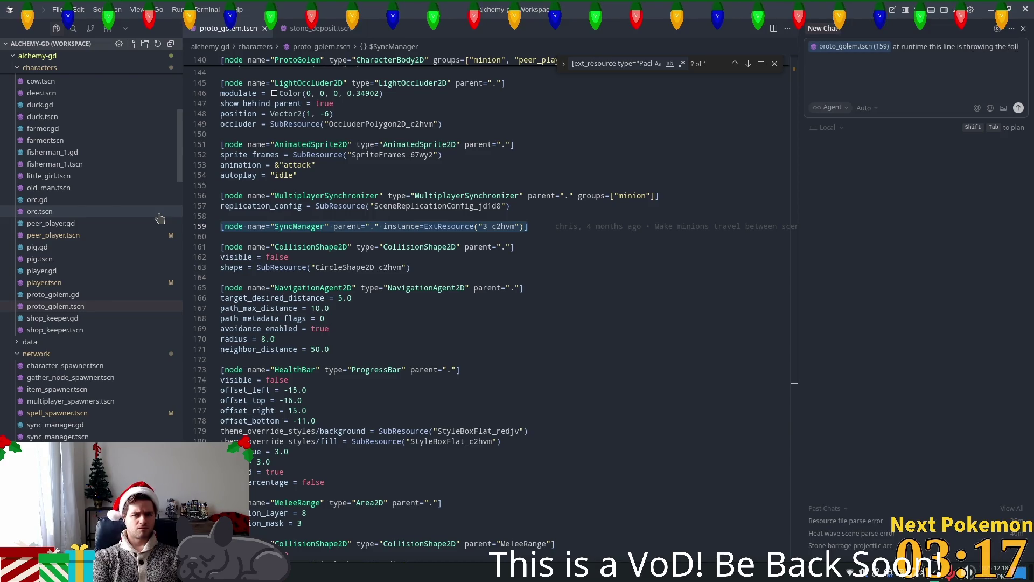
type(" weror")
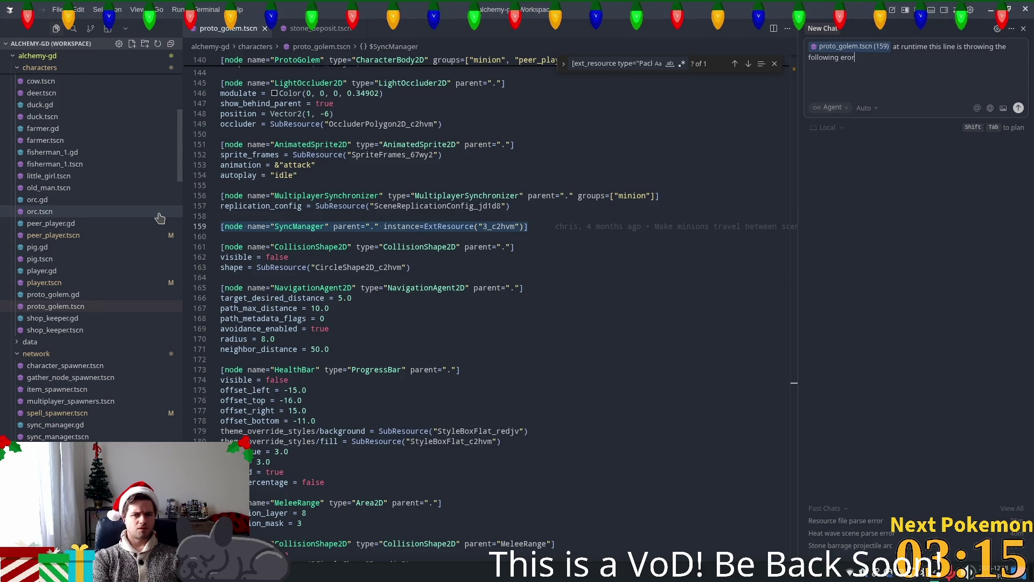
type("ror")
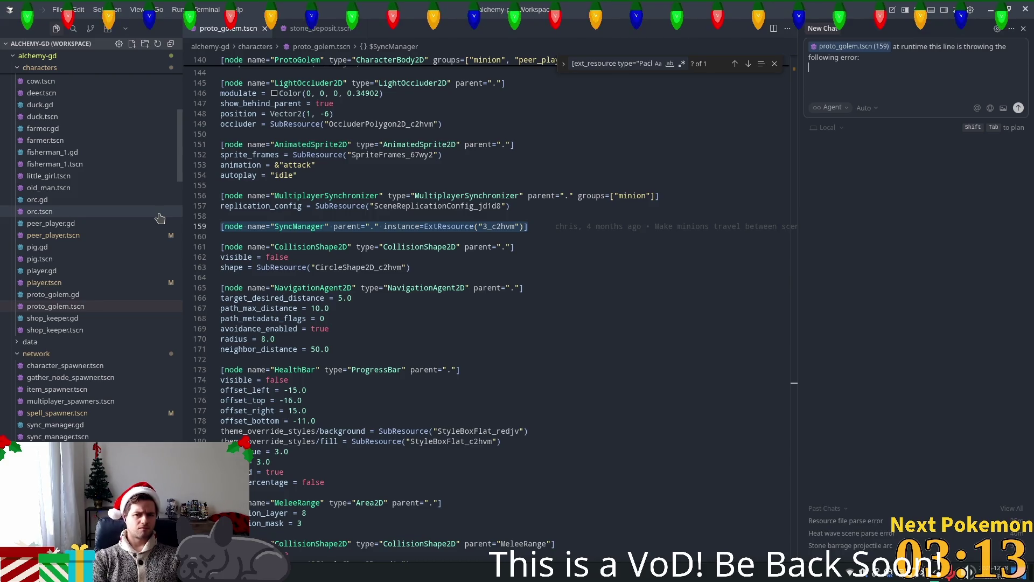
type(":")
key("shift+Return")
key("ctrl+v")
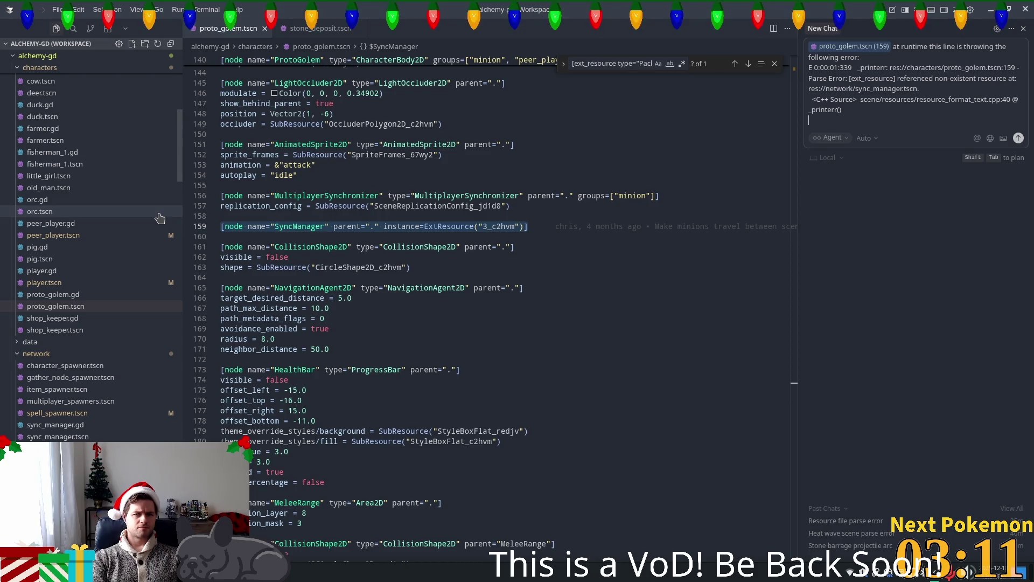
key("shift+Return")
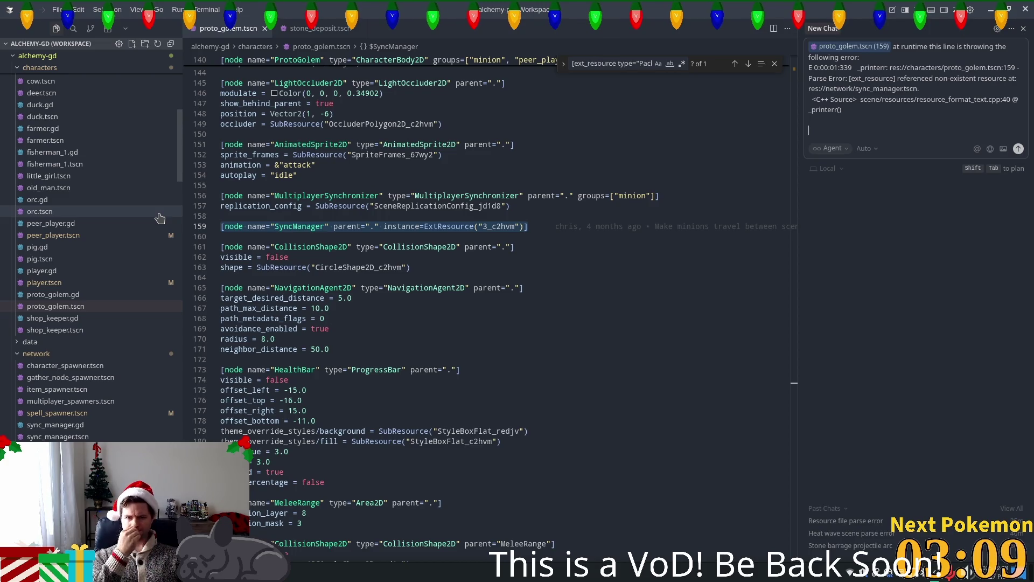
key("shift+Up")
key("shift+Up")
key("shift+Up")
key("shift+Up")
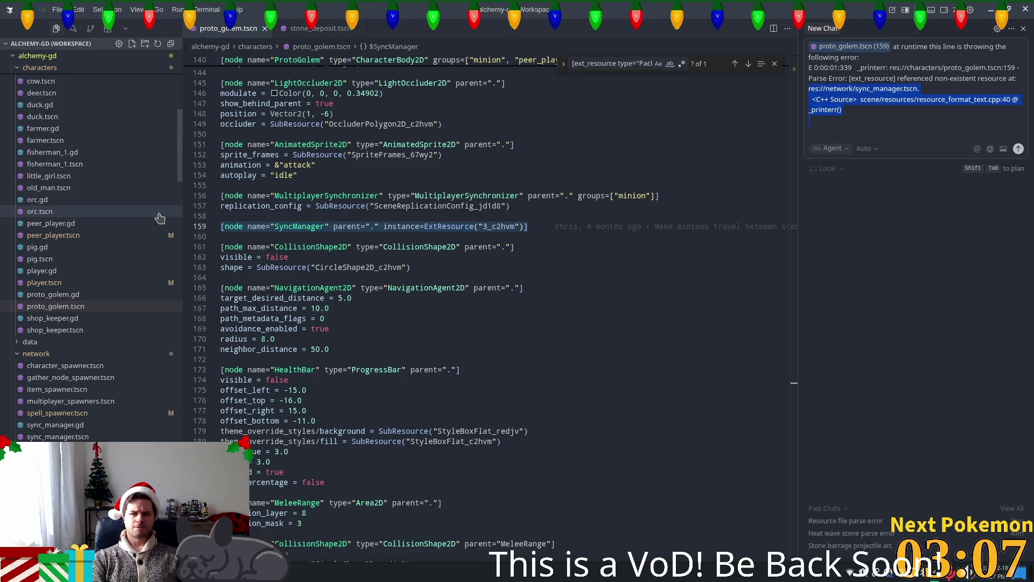
key("shift+Down")
key("BackSpace")
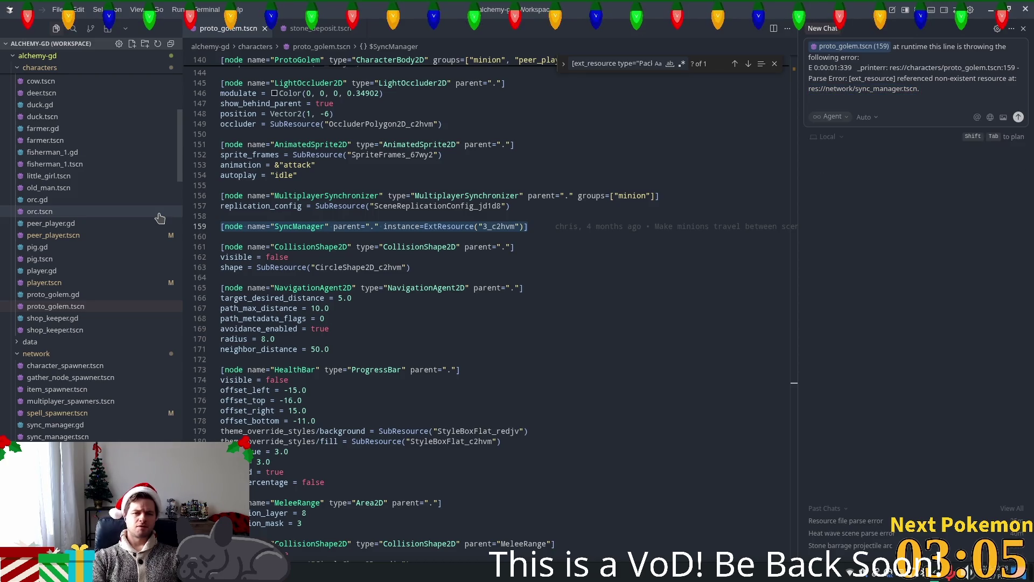
type("S")
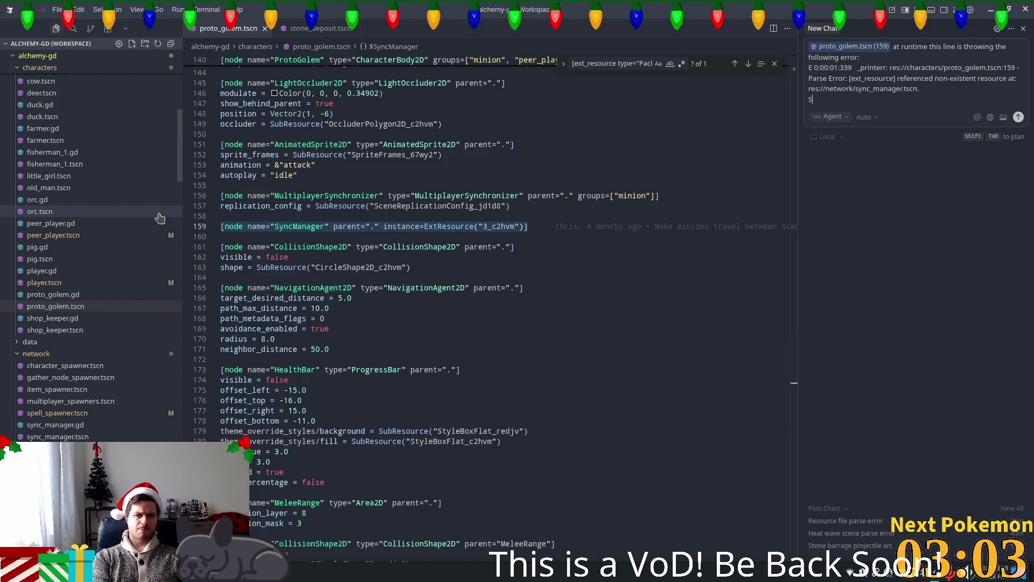
key("BackSpace")
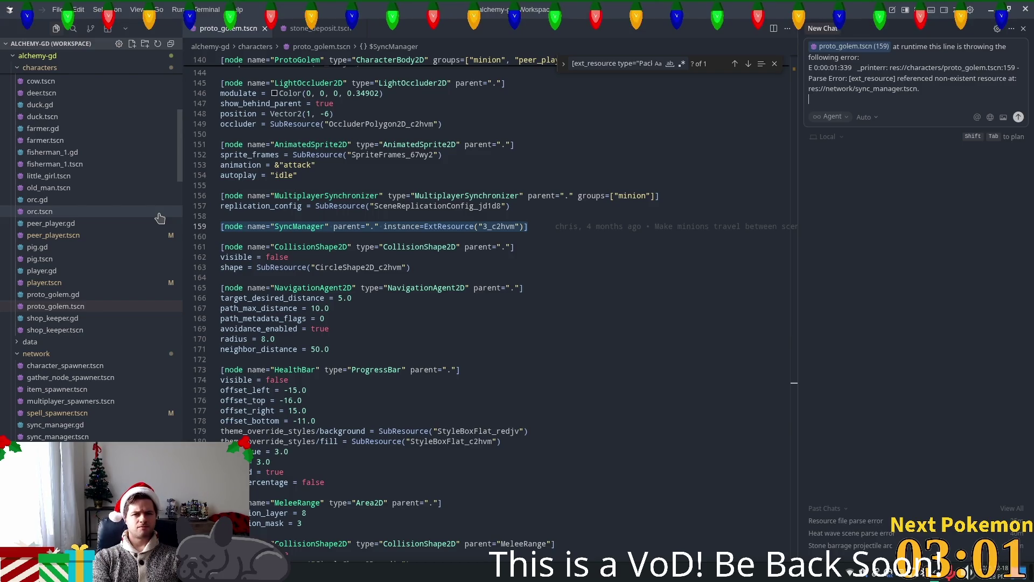
type("@stone")
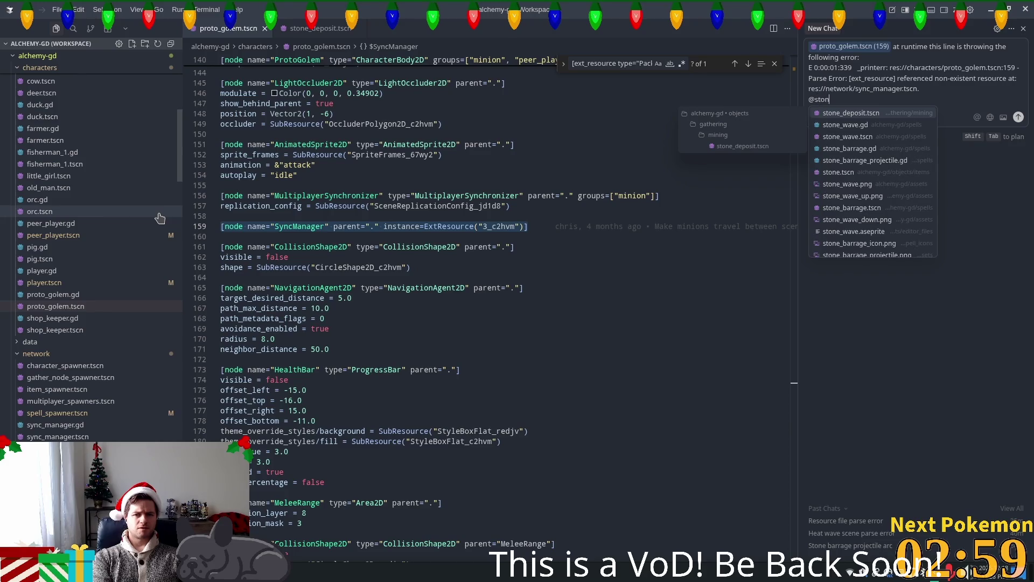
key("Return")
type("is u")
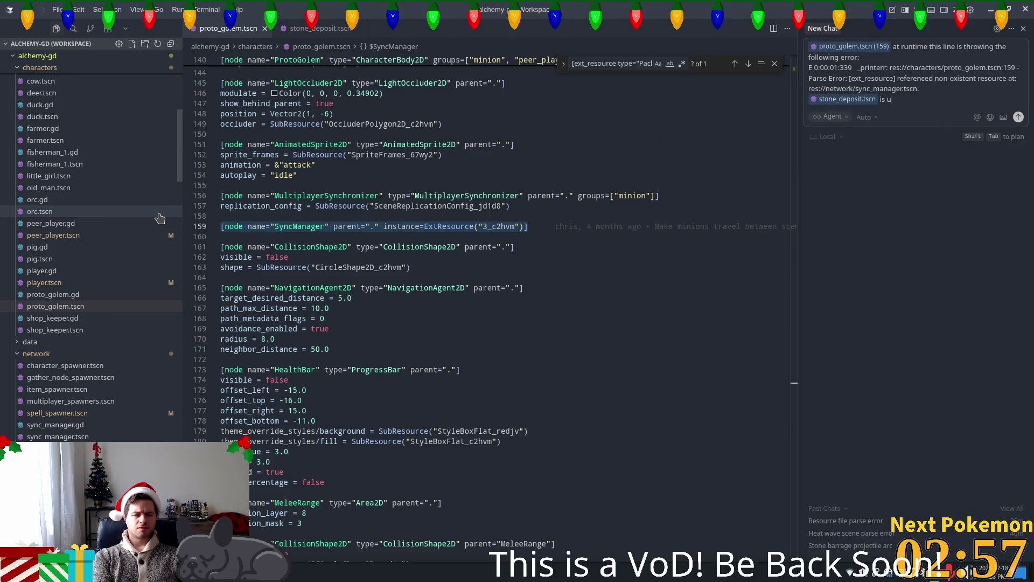
type("sing the sa")
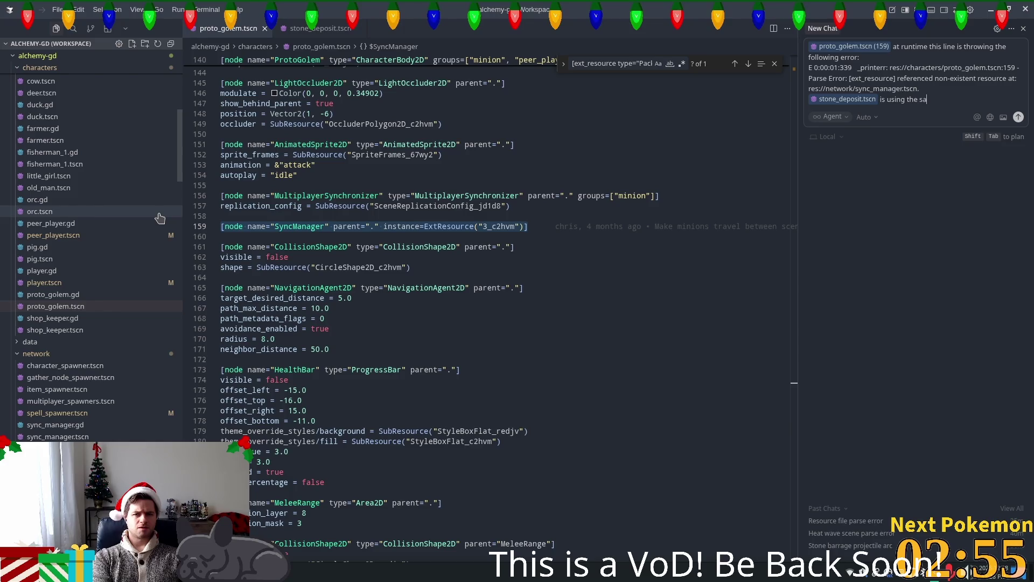
type("meresou")
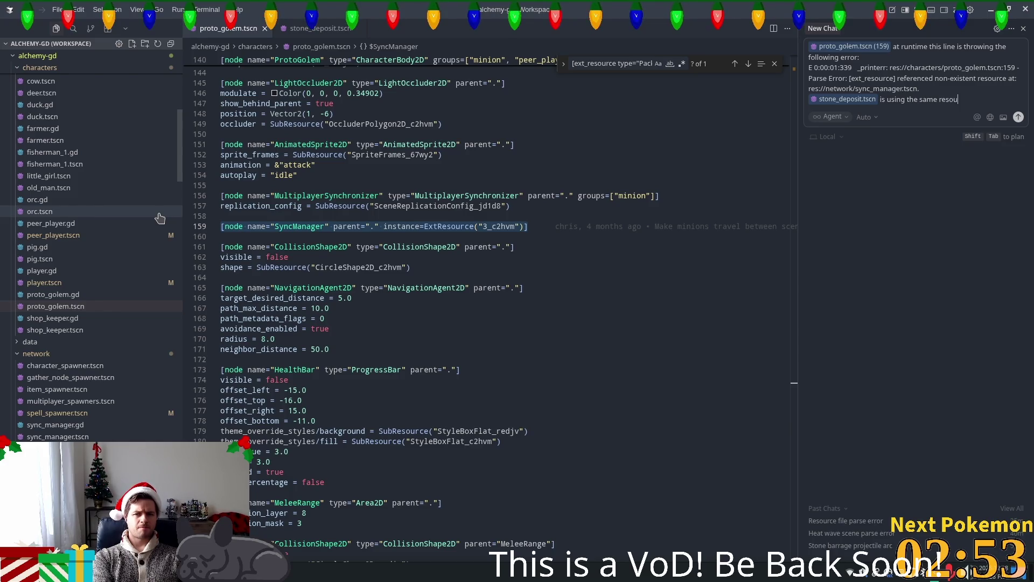
type("rce without a")
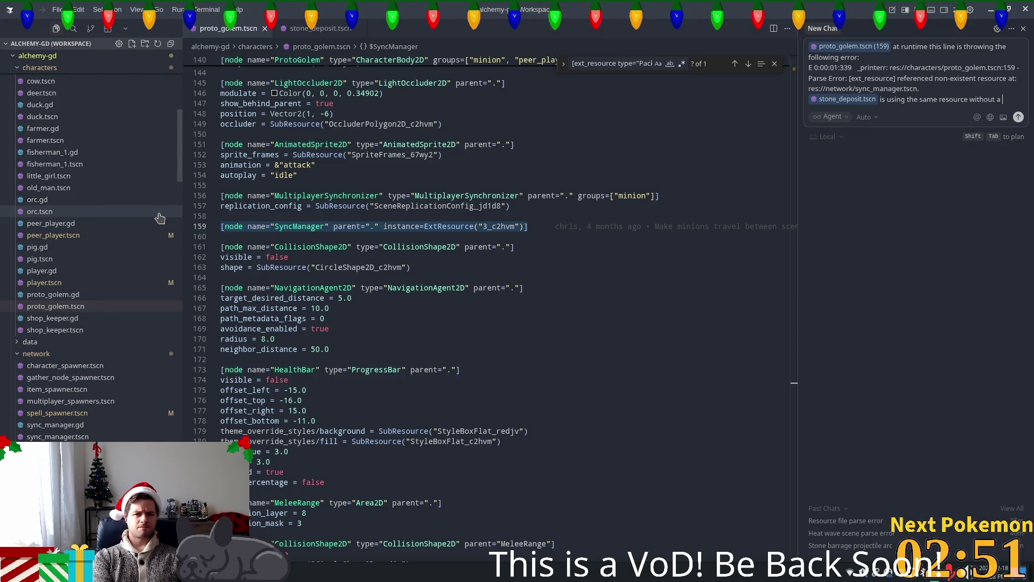
type(" problem. Are you abl")
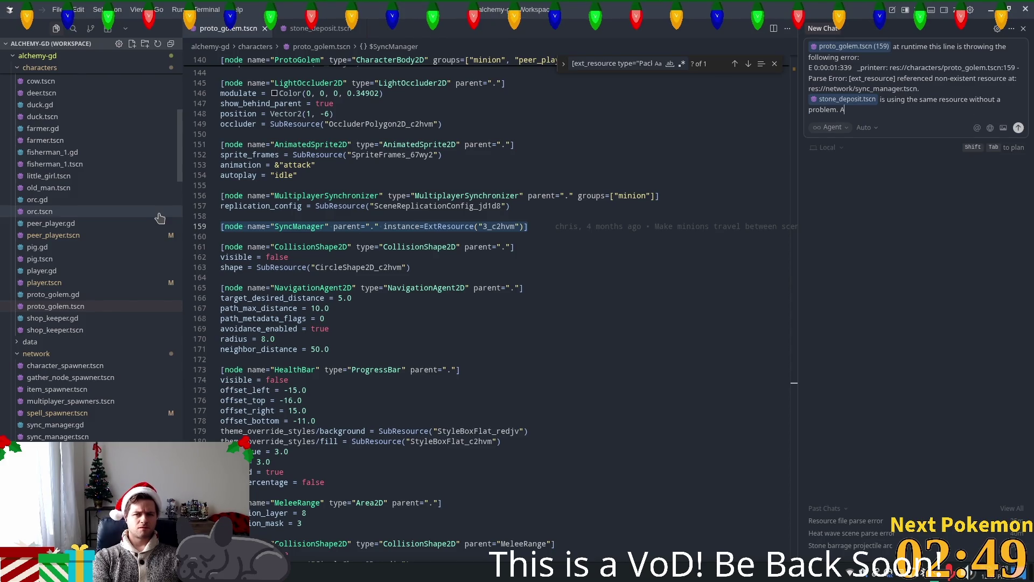
type("e to")
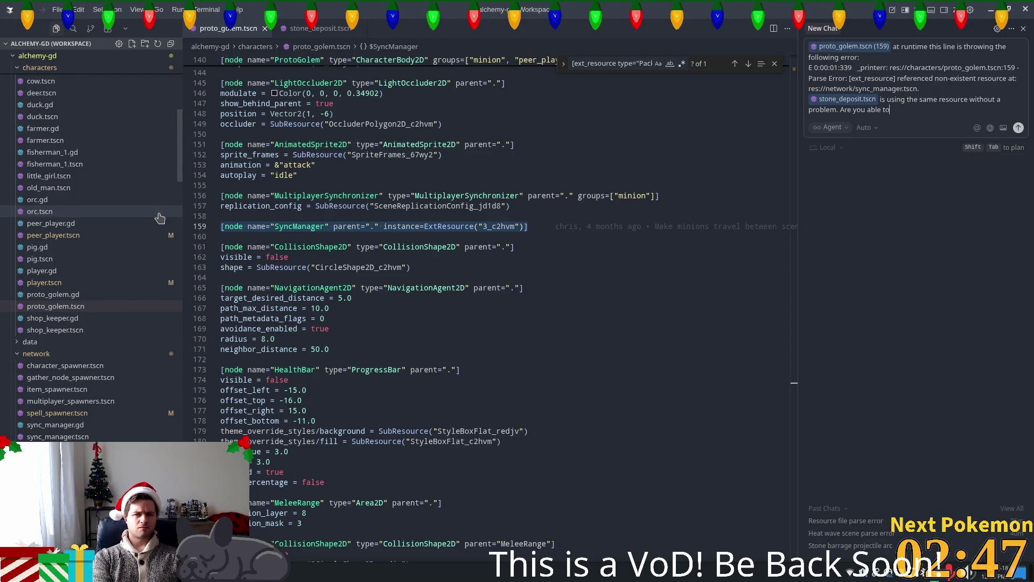
type(" determine h")
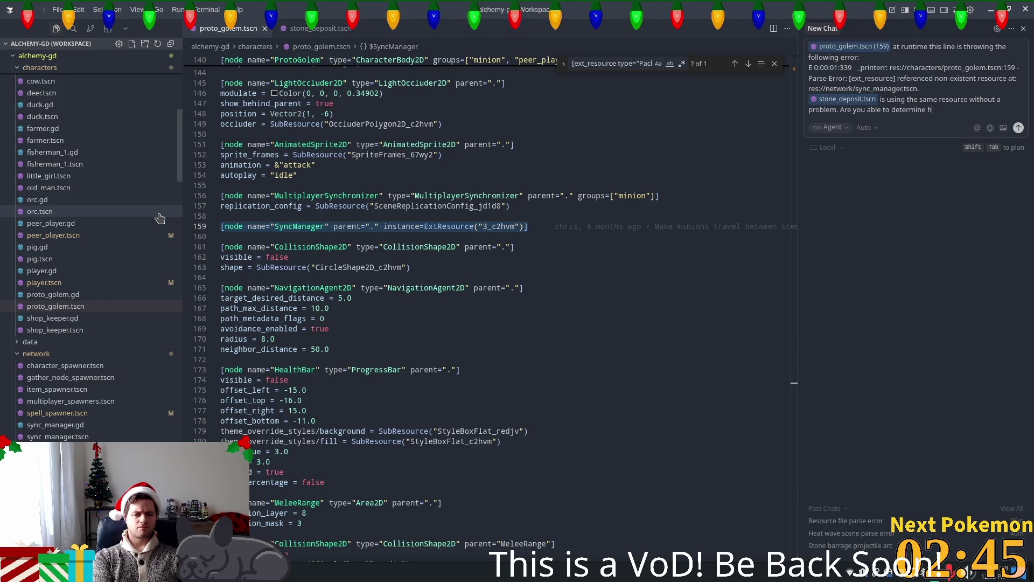
type("ow they diff")
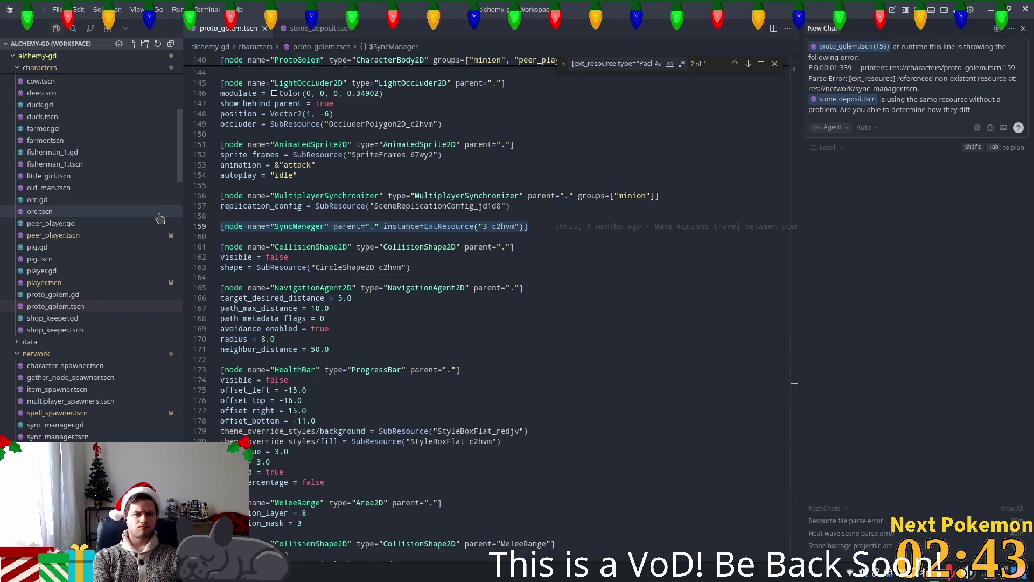
type("ere why one would")
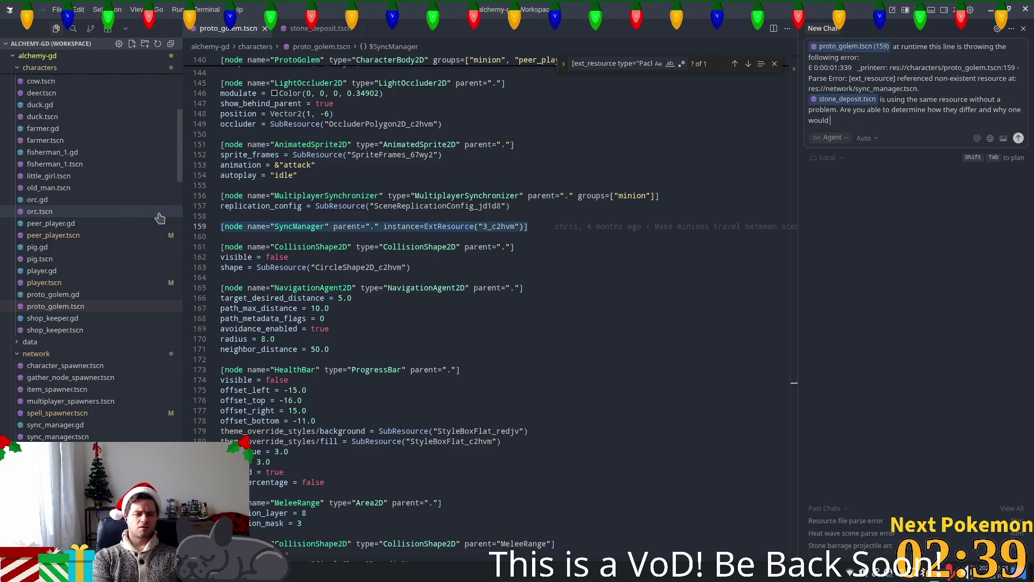
type(" fail ")
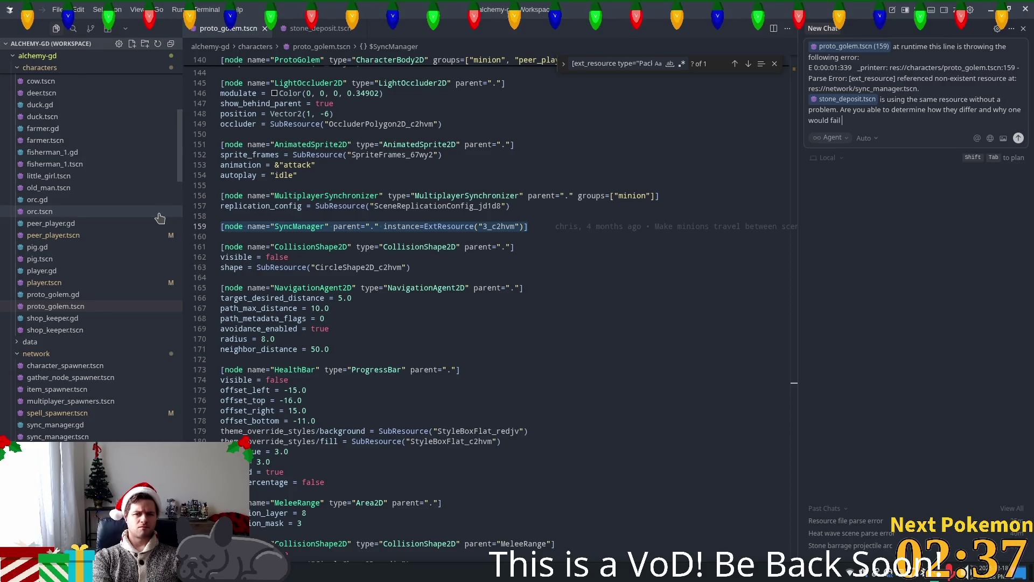
type("while the oth")
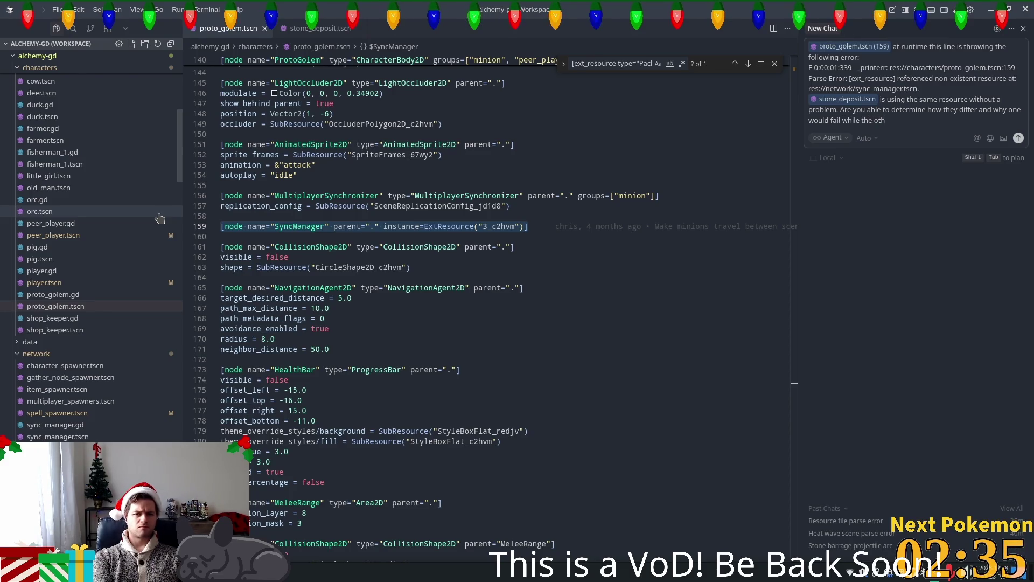
type("er does not?")
key("Return")
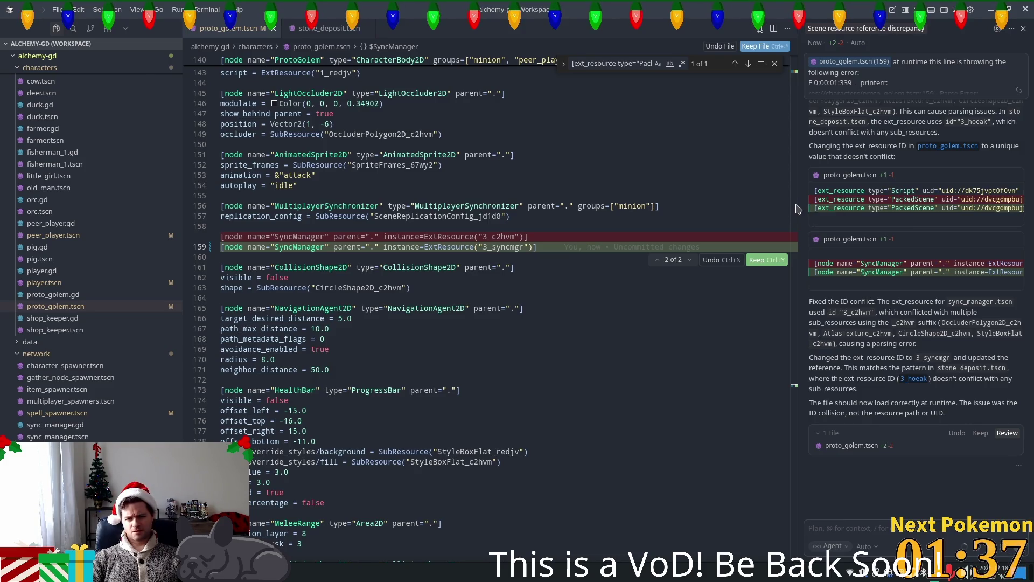
Read the agent's reply and keep its 3_syncmgr id changes on lines 5 and 159
left_click_drag(804, 209, 583, 222)
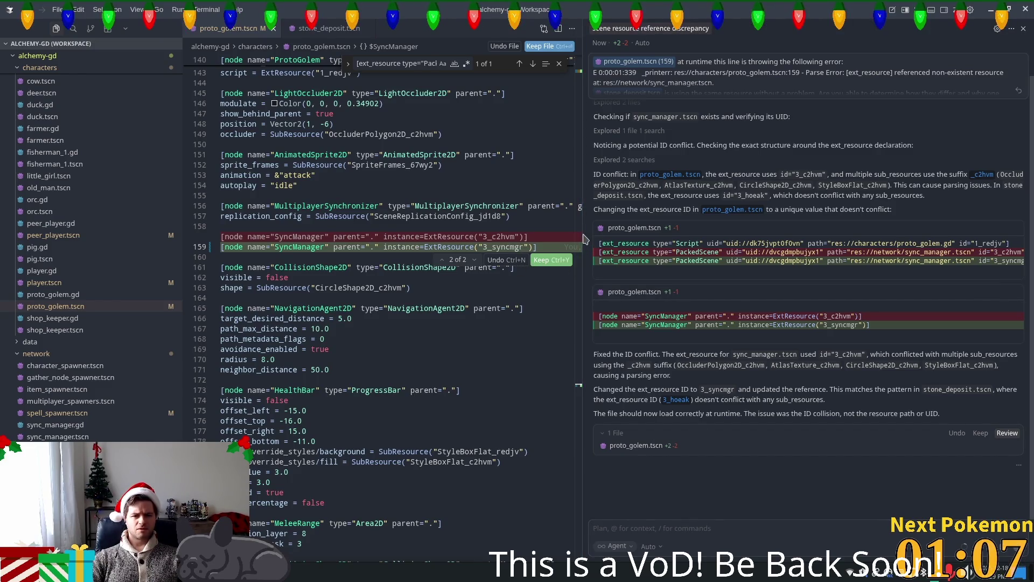
double_click(584, 239)
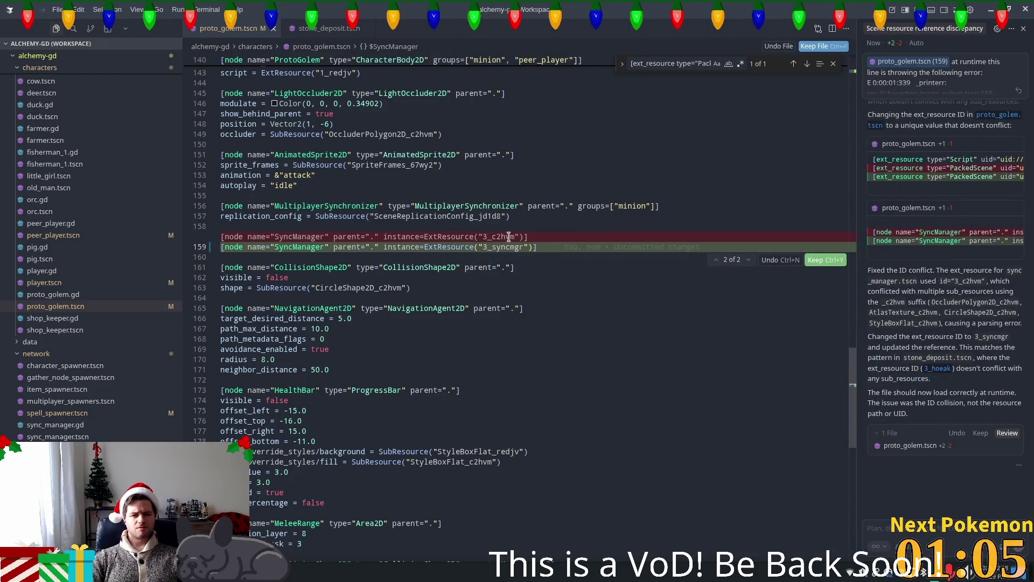
scroll(646, 280, "up", 2)
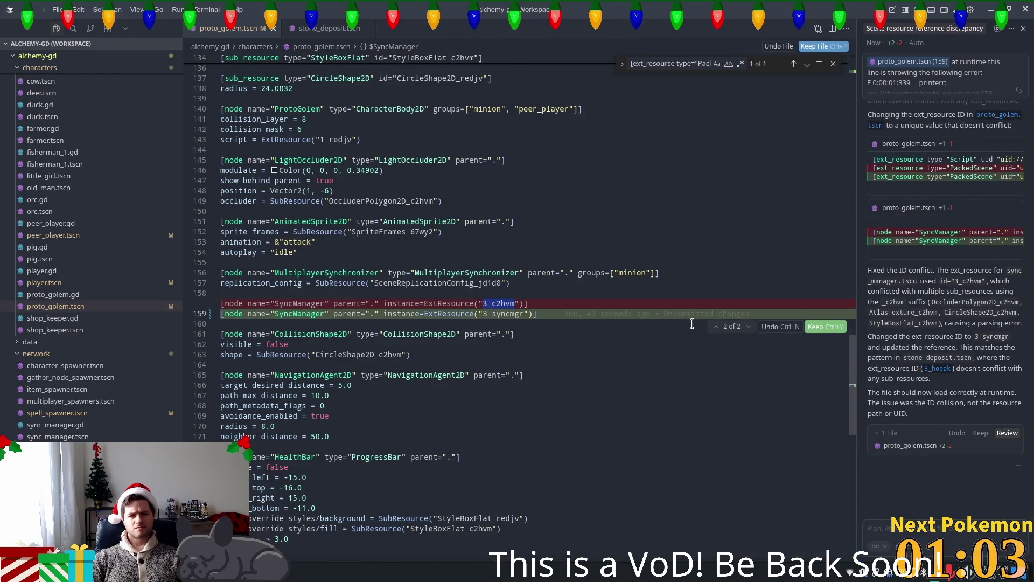
mouse_move(693, 310)
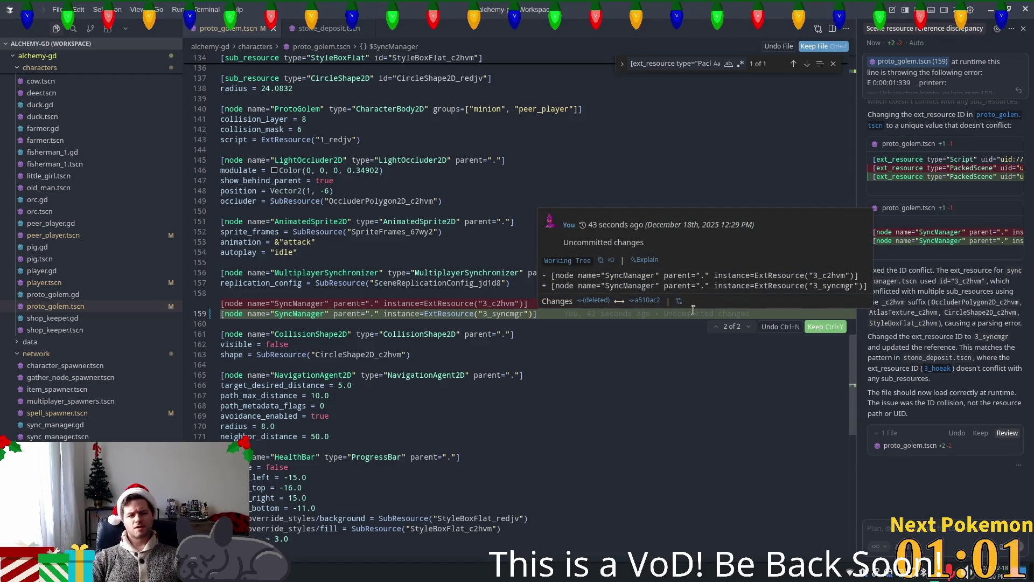
left_click(824, 327)
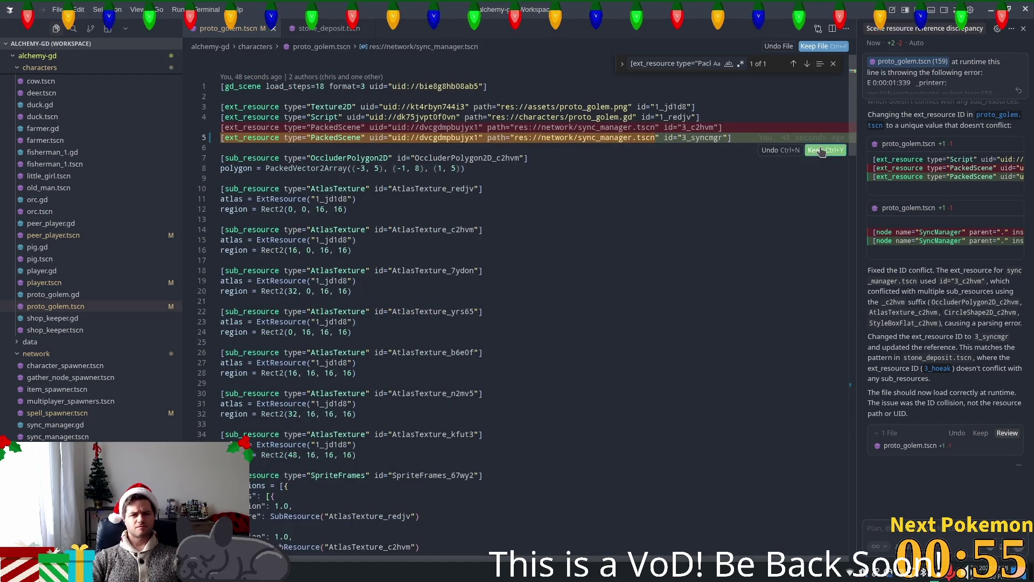
left_click(821, 151)
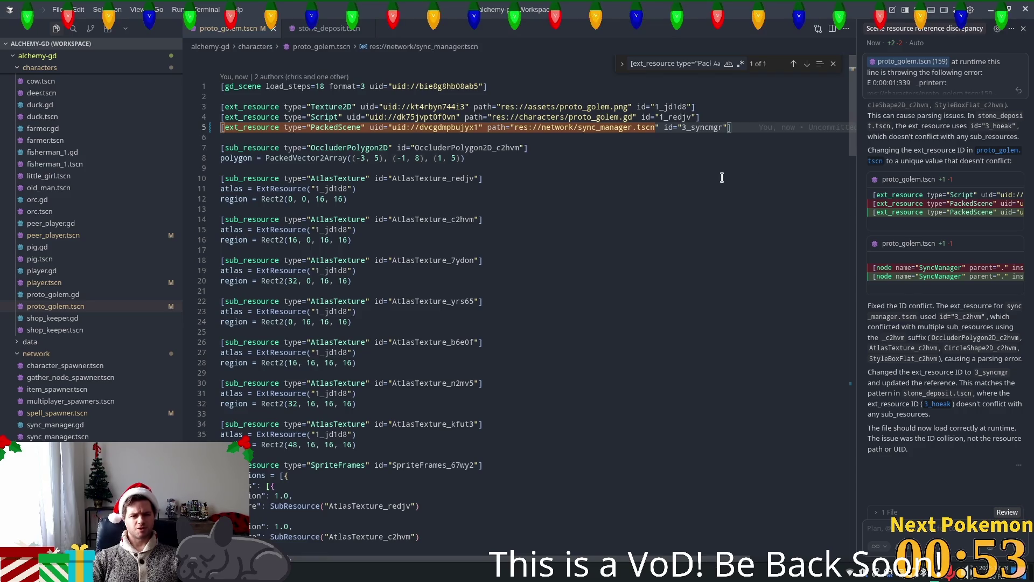
key("alt+Tab")
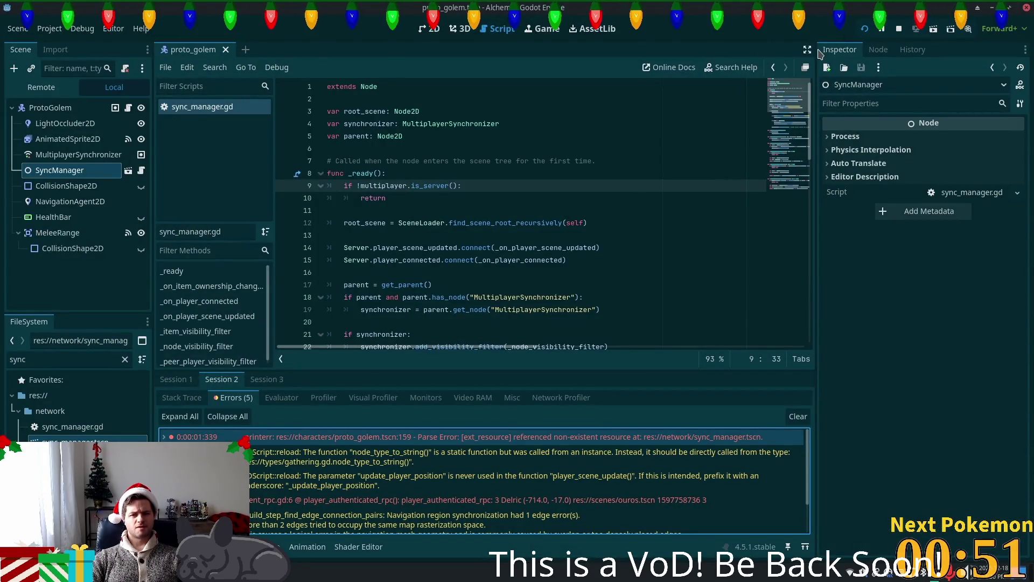
Reload proto_golem.tscn from disk, rerun the project, and expand the sync_manager.tscn parse error
left_click(865, 30)
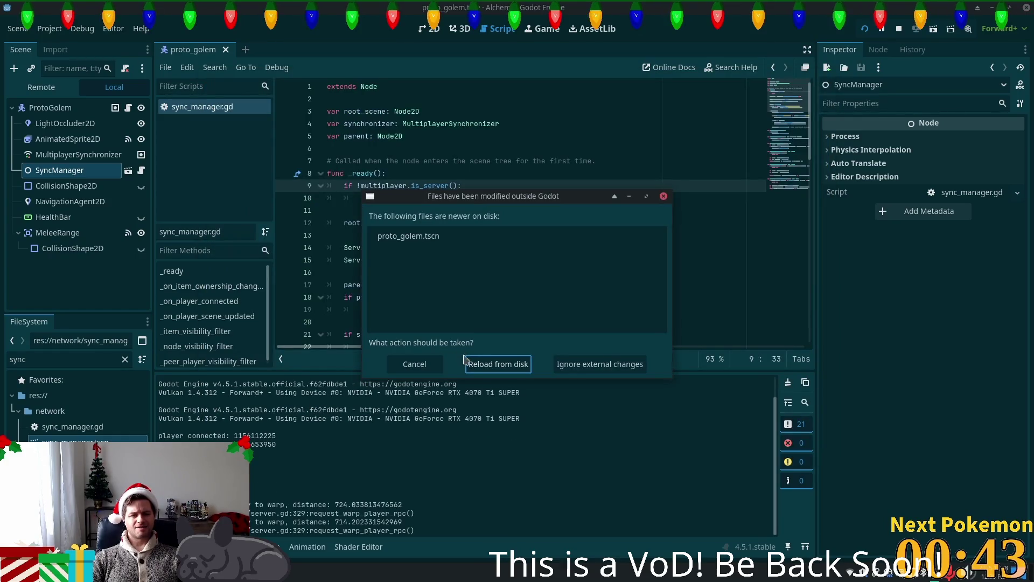
left_click(499, 363)
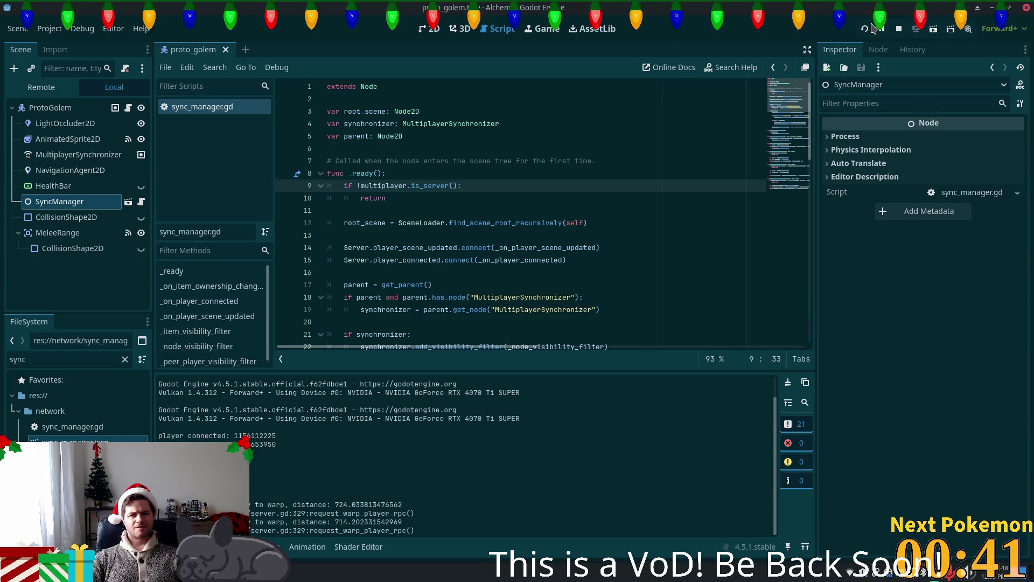
left_click(865, 28)
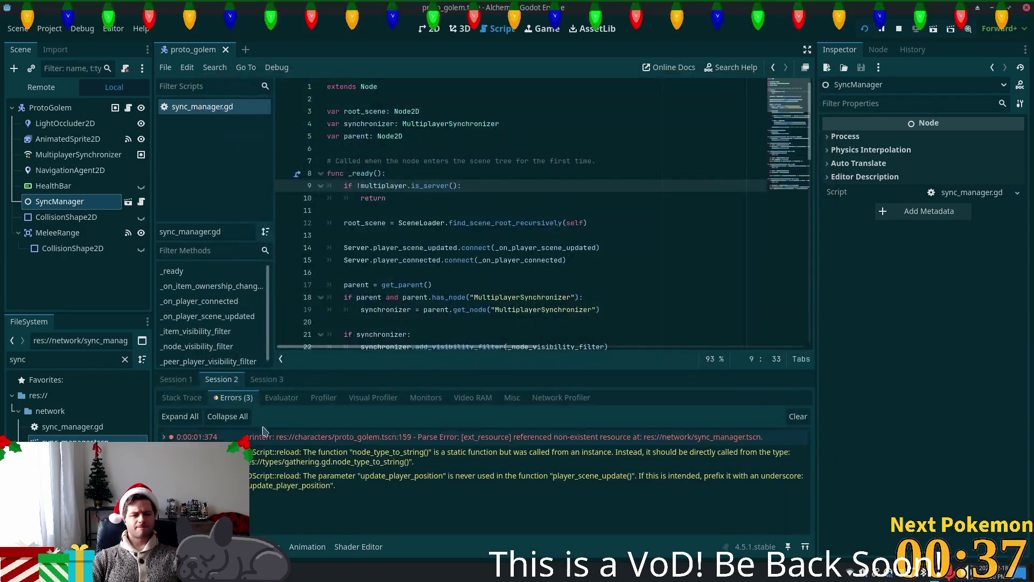
double_click(722, 437)
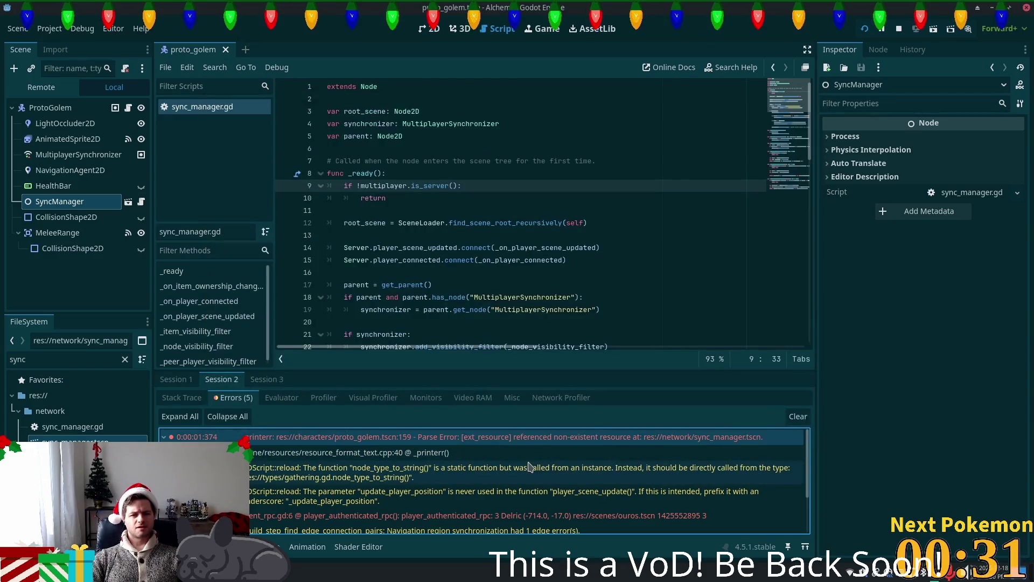
key("alt+Tab")
key("ctrl+alt+apostrophe")
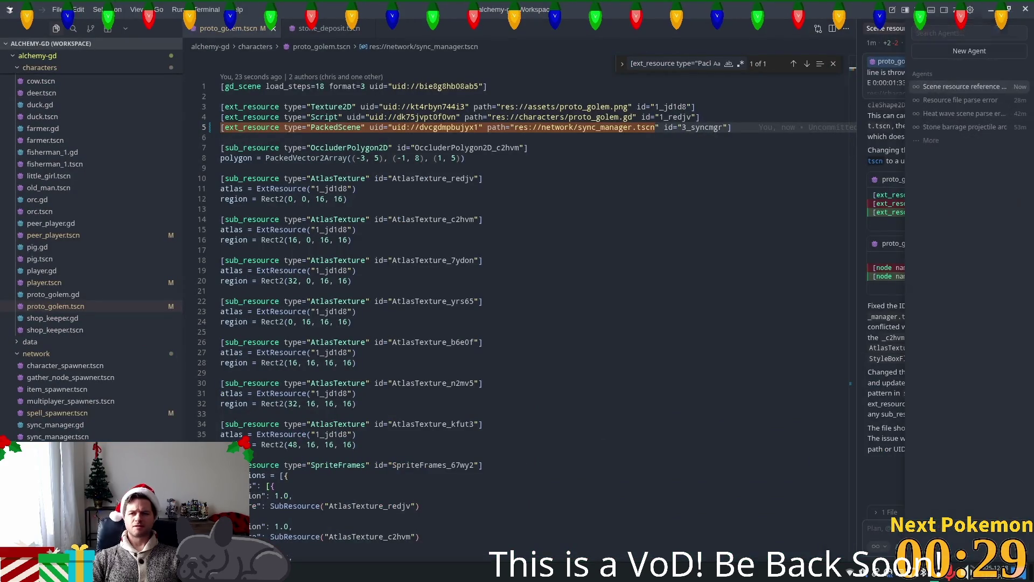
Tell the agent 'that doesn't appear to have fixed the issue'
key("ctrl+alt+apostrophe")
type("that")
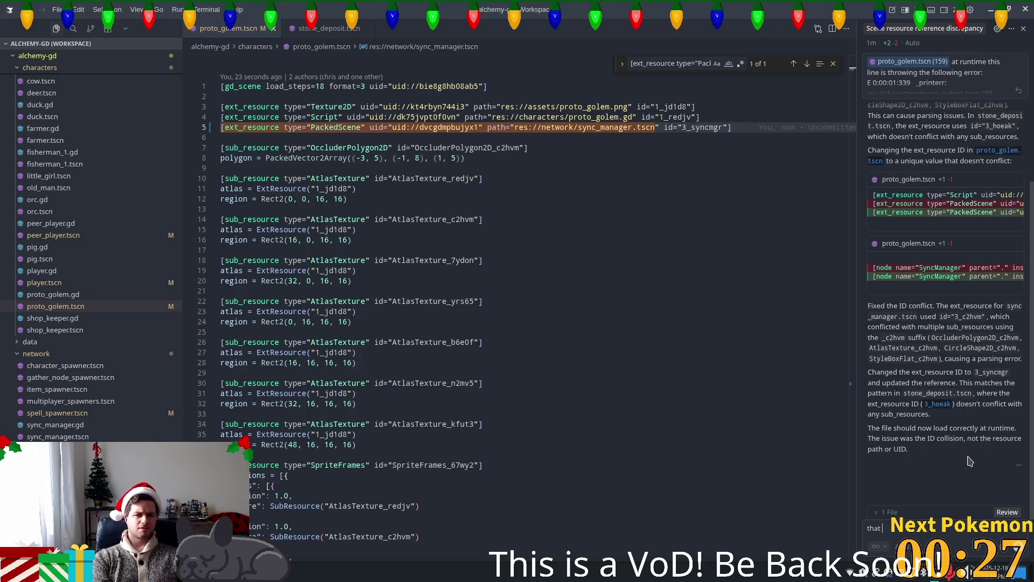
type("do")
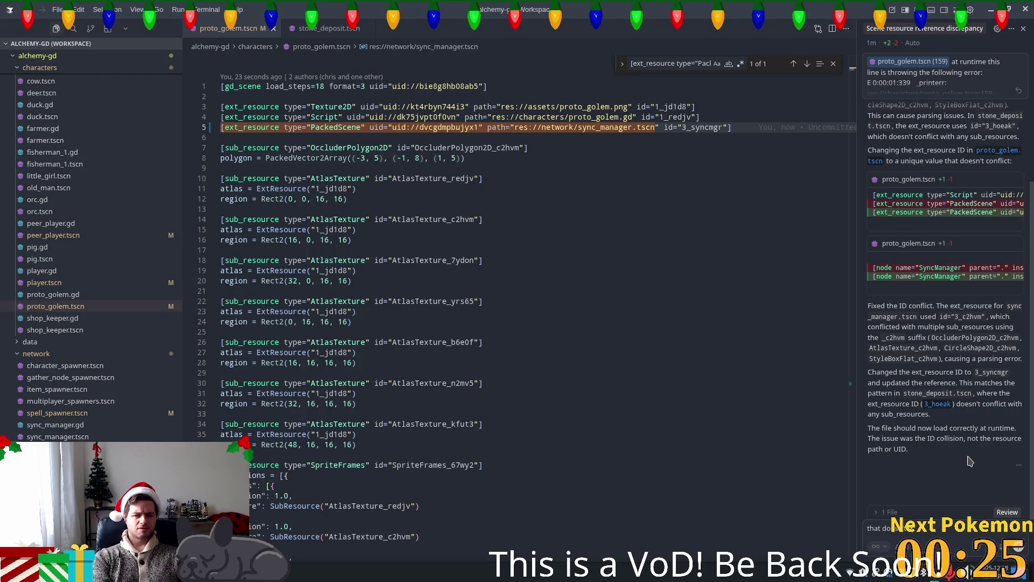
type("ve")
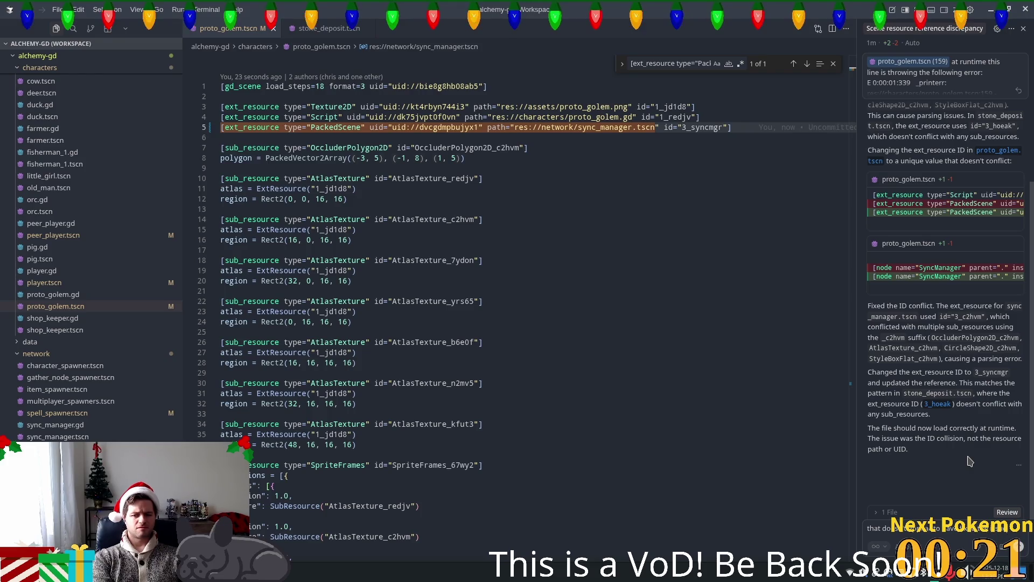
key("Return")
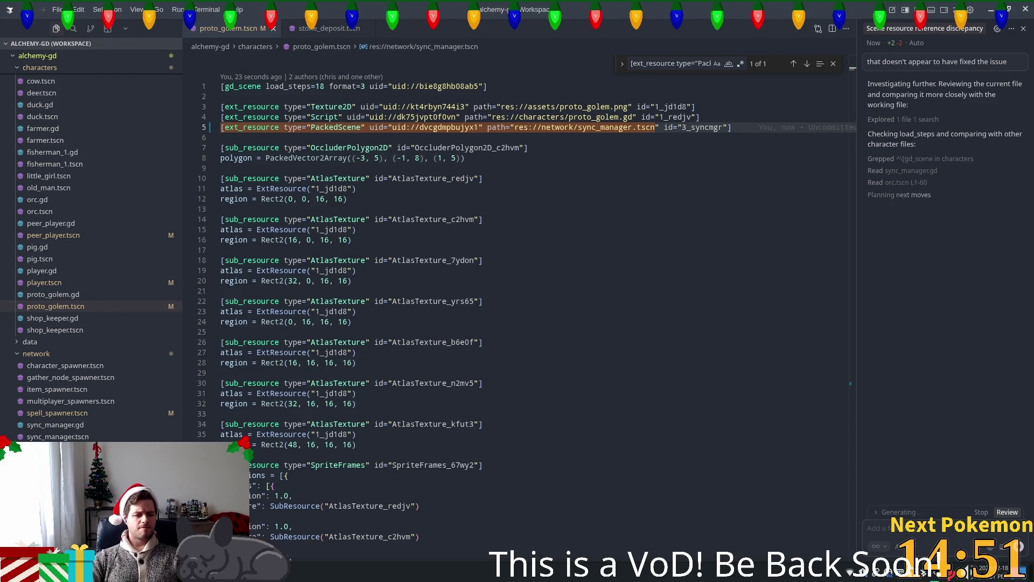
Approve the agent's two grep checks while reviewing the git status output
key("alt+Tab")
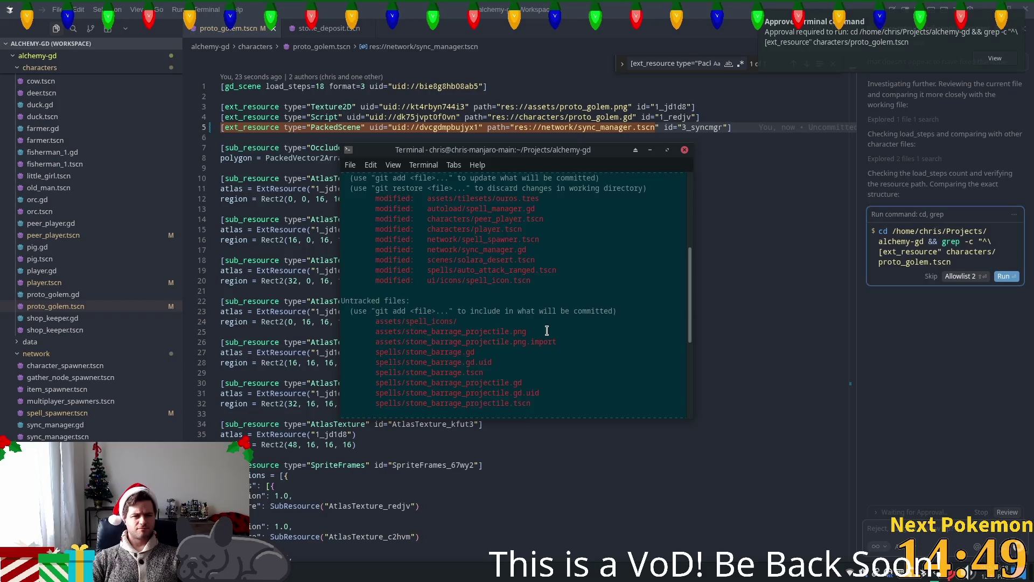
scroll(547, 324, "up", 1)
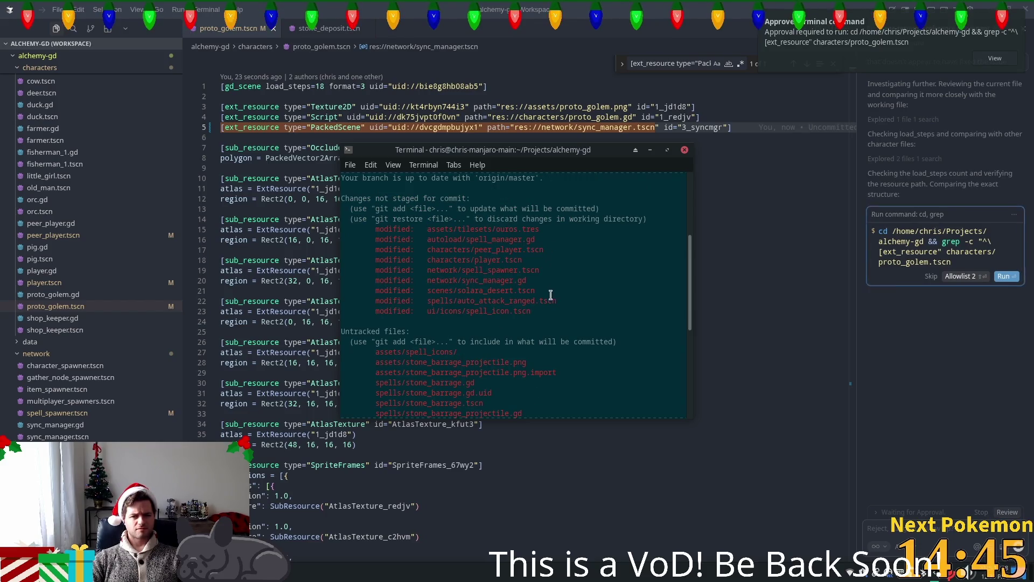
left_click(730, 290)
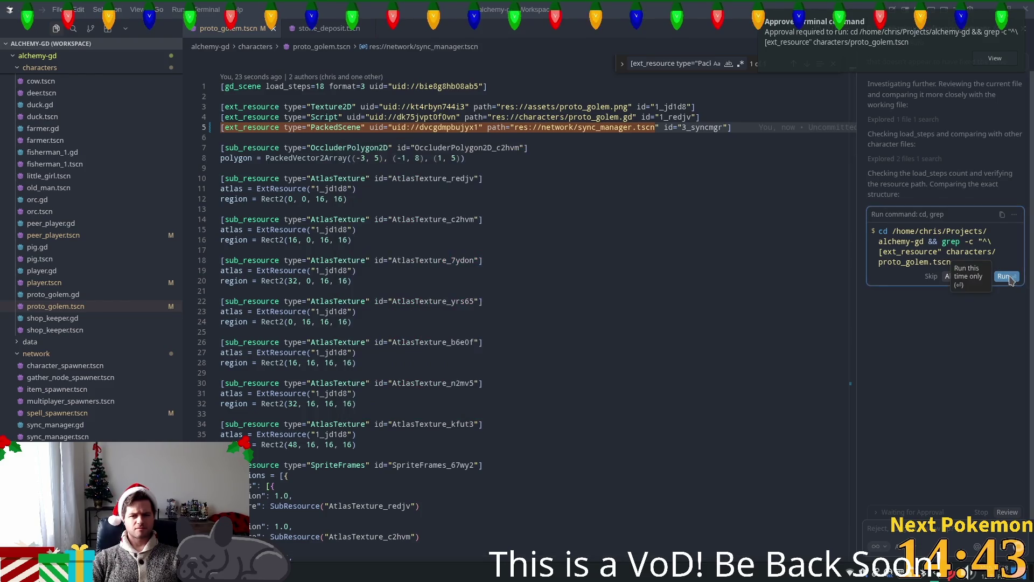
left_click(1007, 359)
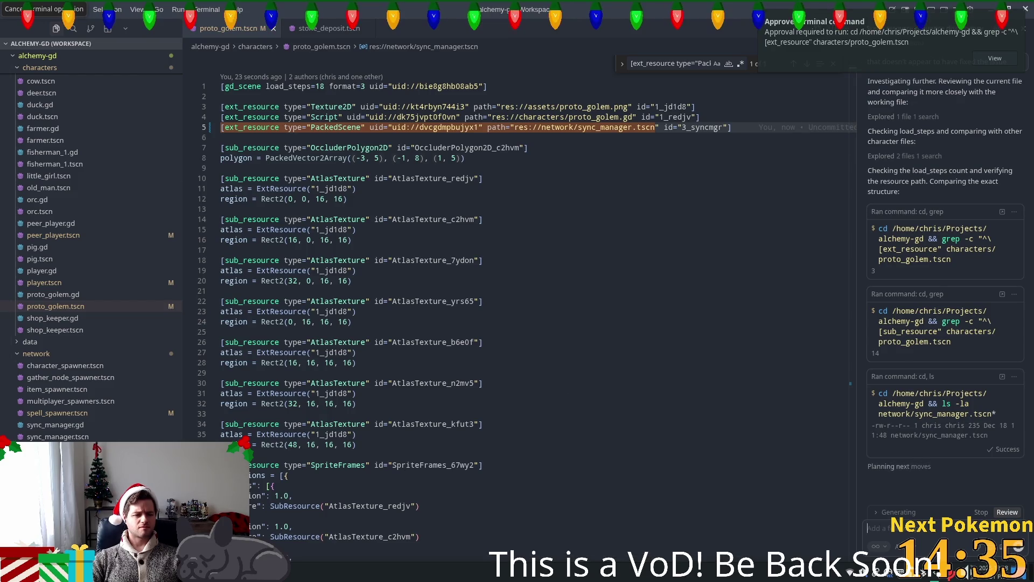
key("alt+Tab")
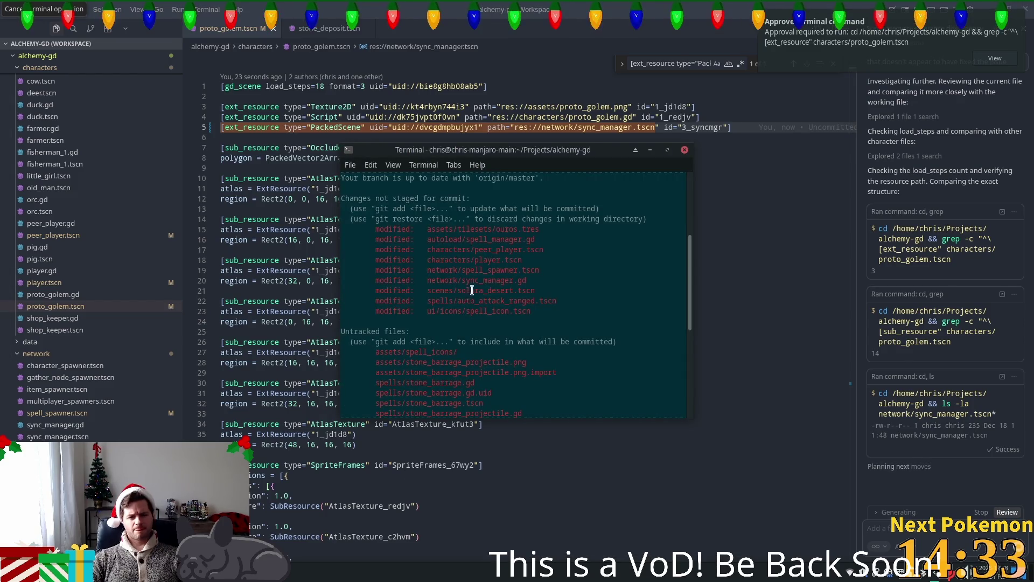
scroll(531, 272, "down", 1)
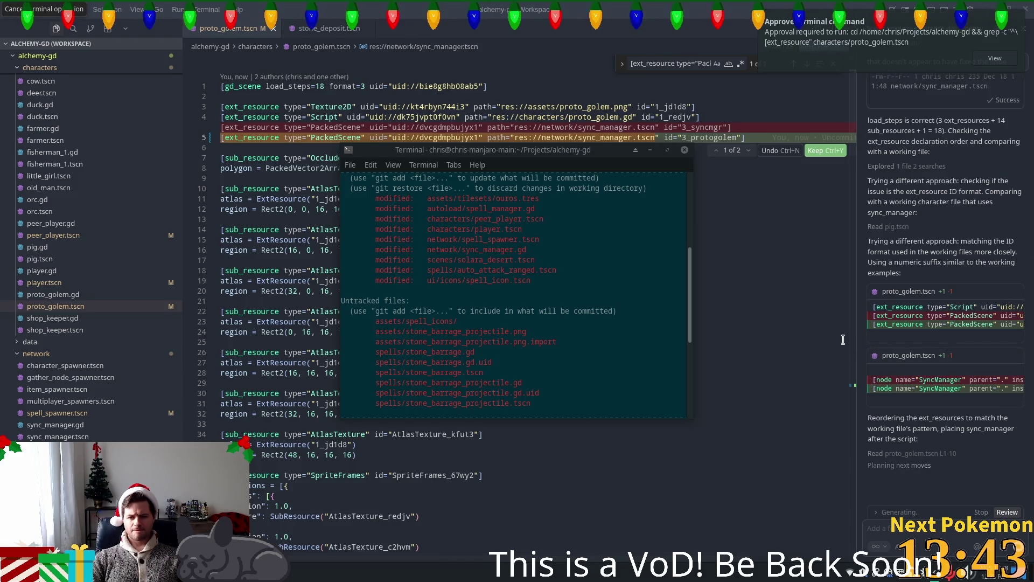
Keep the agent's rewritten ext_resources (Texture2D 2_jd1d8, sync_manager 3_jd1d8) and review the file from the top
left_click(825, 152)
left_click(826, 326)
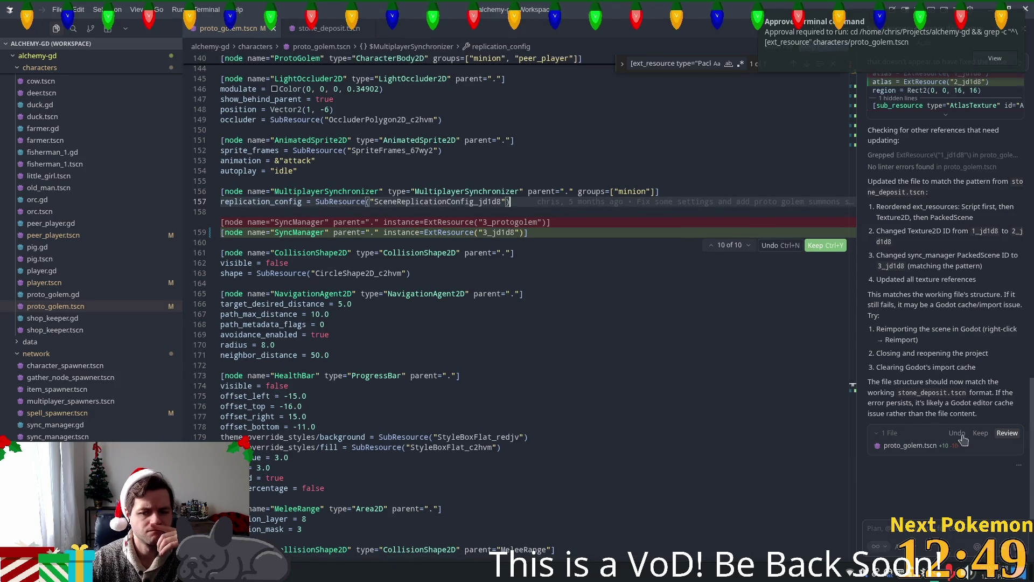
key("ctrl+y")
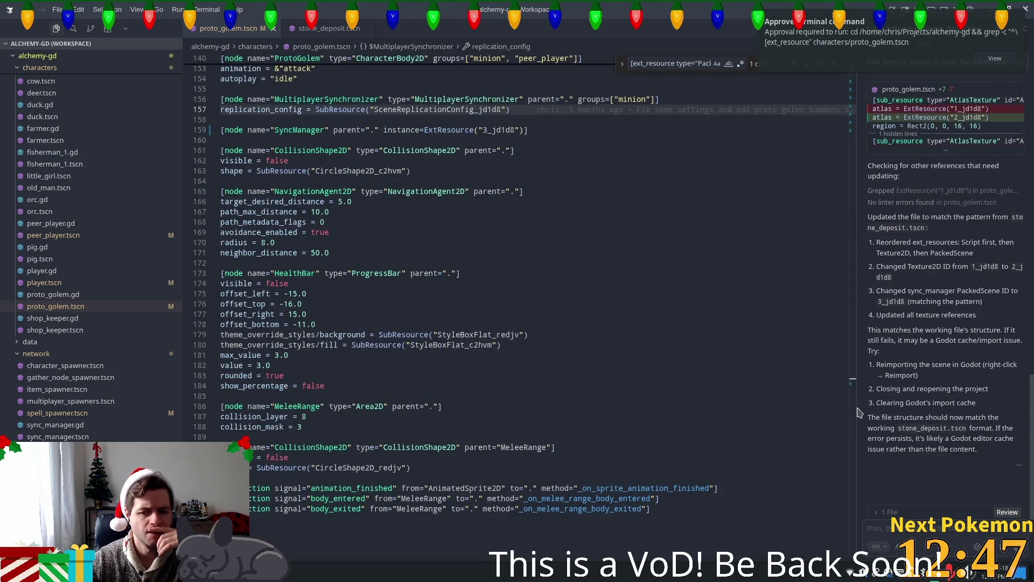
left_click_drag(849, 384, 842, 123)
scroll(687, 135, "up", 5)
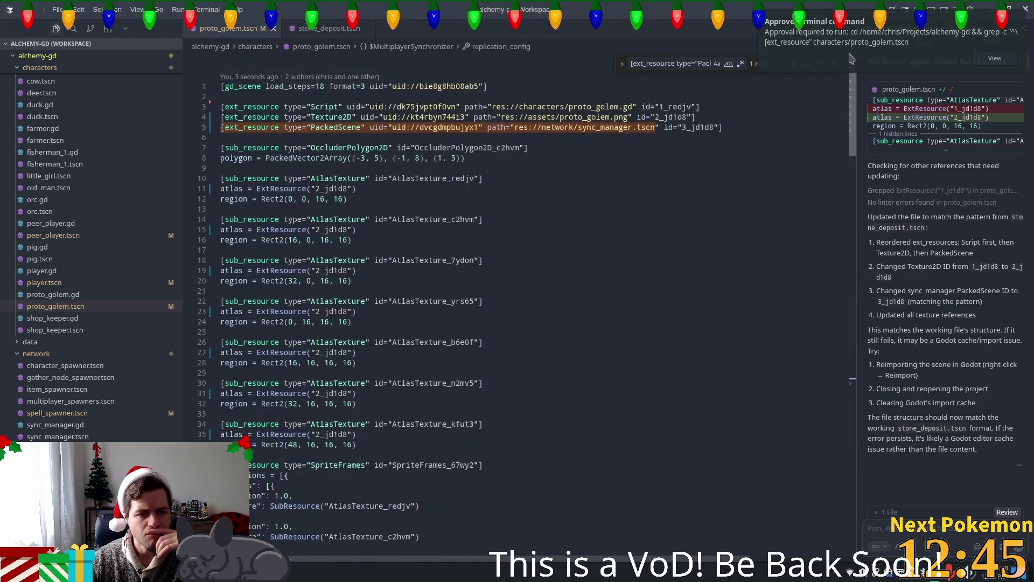
left_click(657, 300)
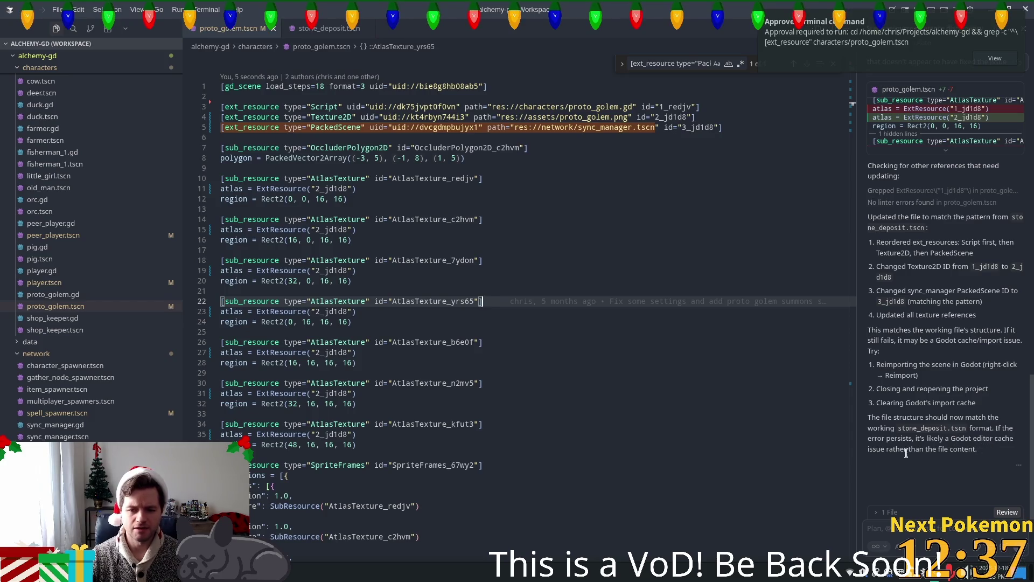
left_click(596, 371)
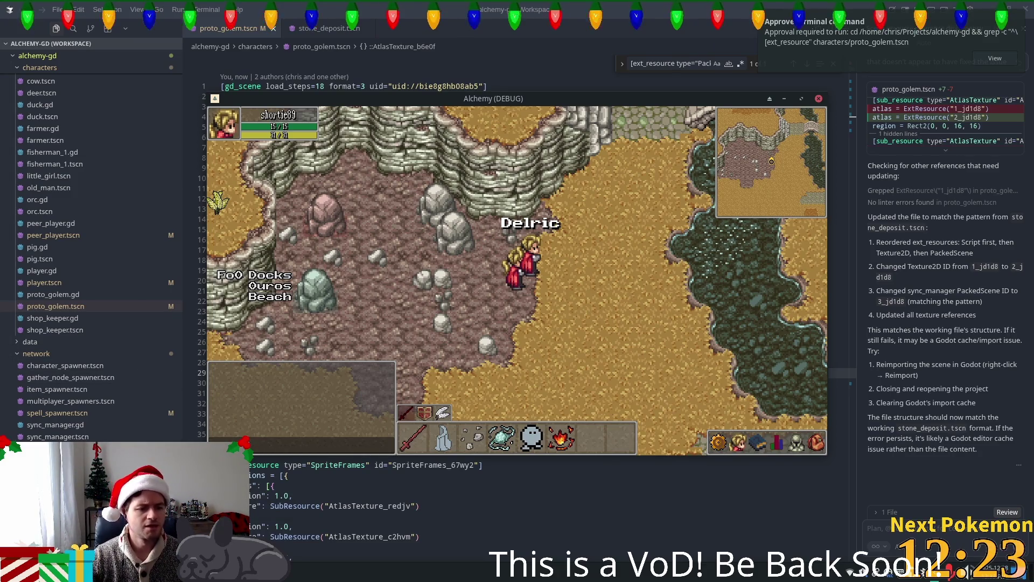
Reload the modified scene, run with F5, walk through the village, and inspect the proto_golem.tscn:159 error
key("alt+Tab")
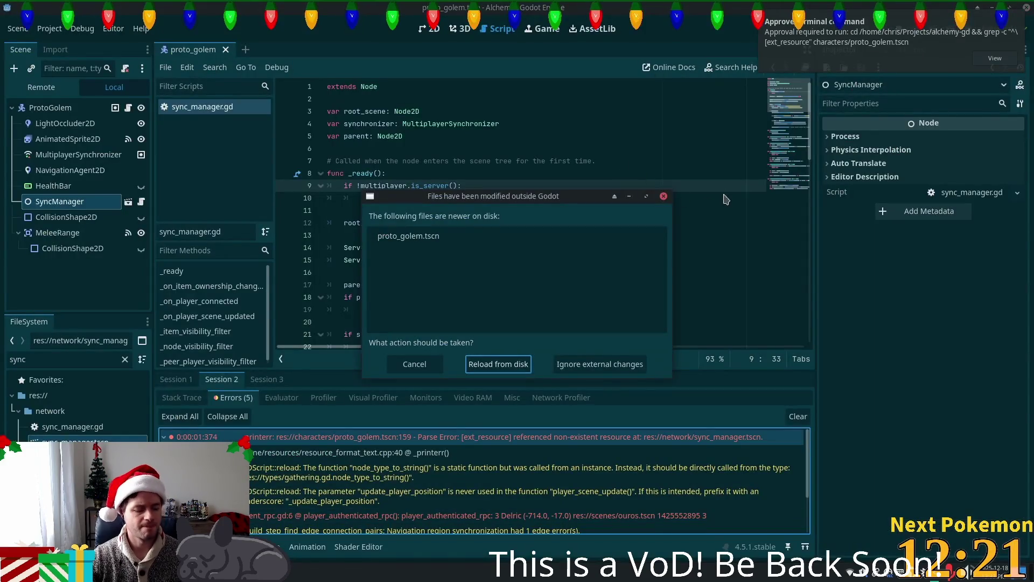
left_click(479, 364)
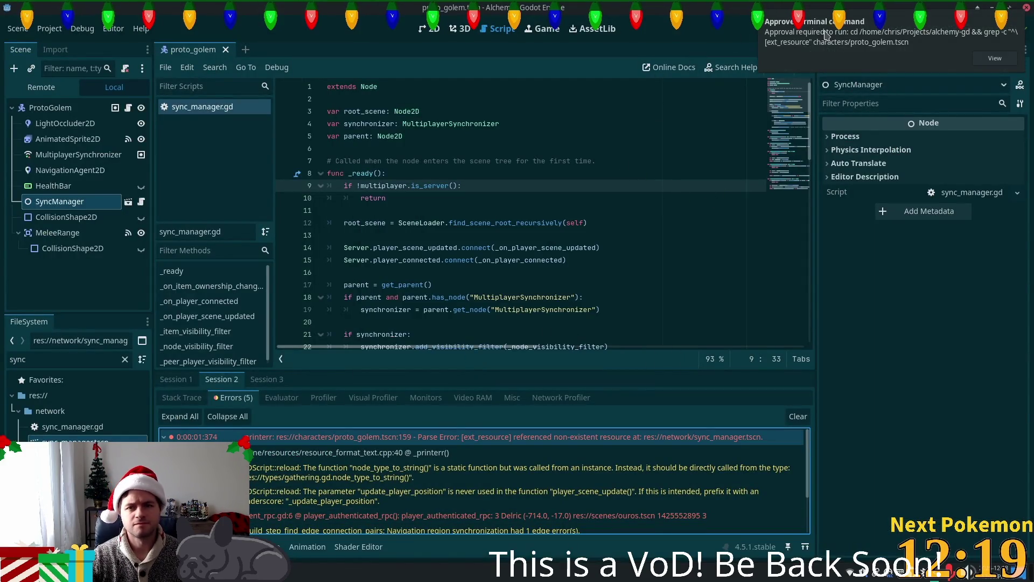
key("F5")
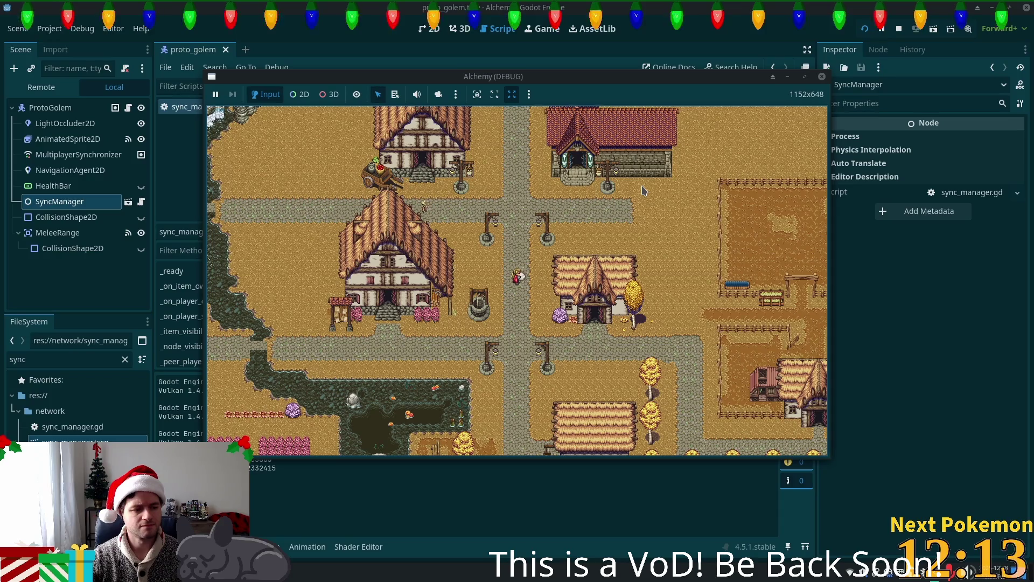
left_click(644, 190)
left_click(648, 192)
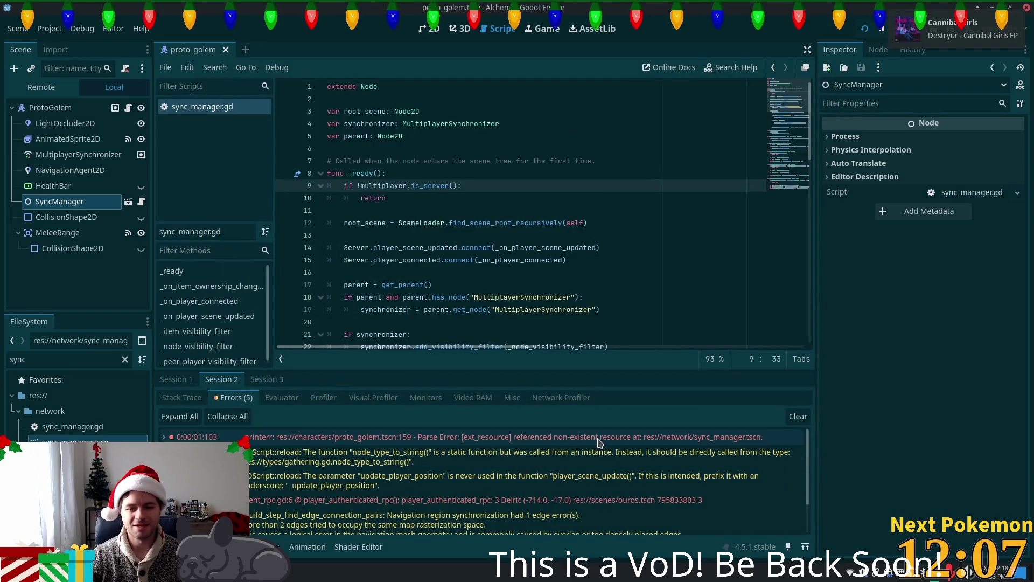
left_click(683, 436)
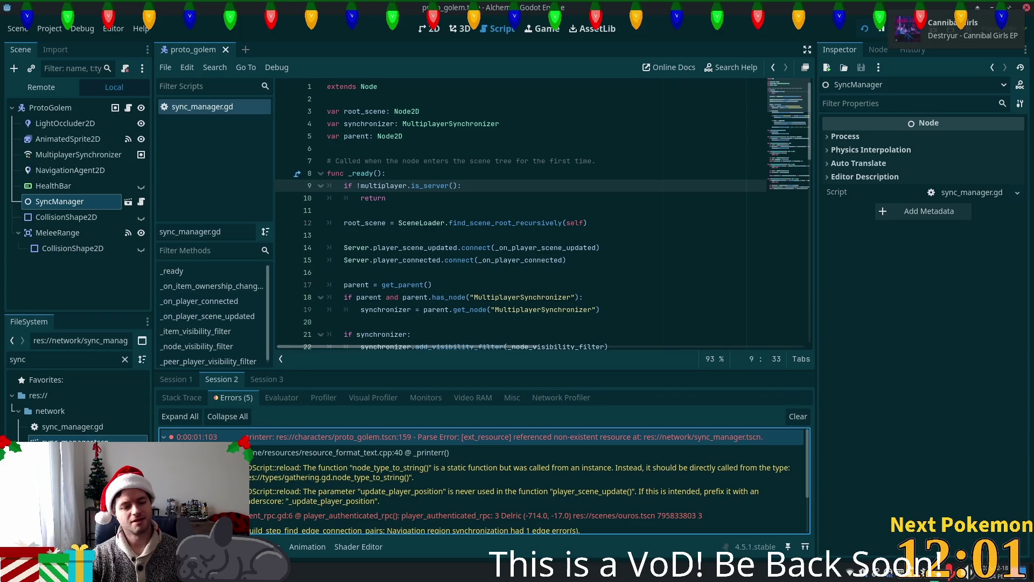
key("alt+Tab")
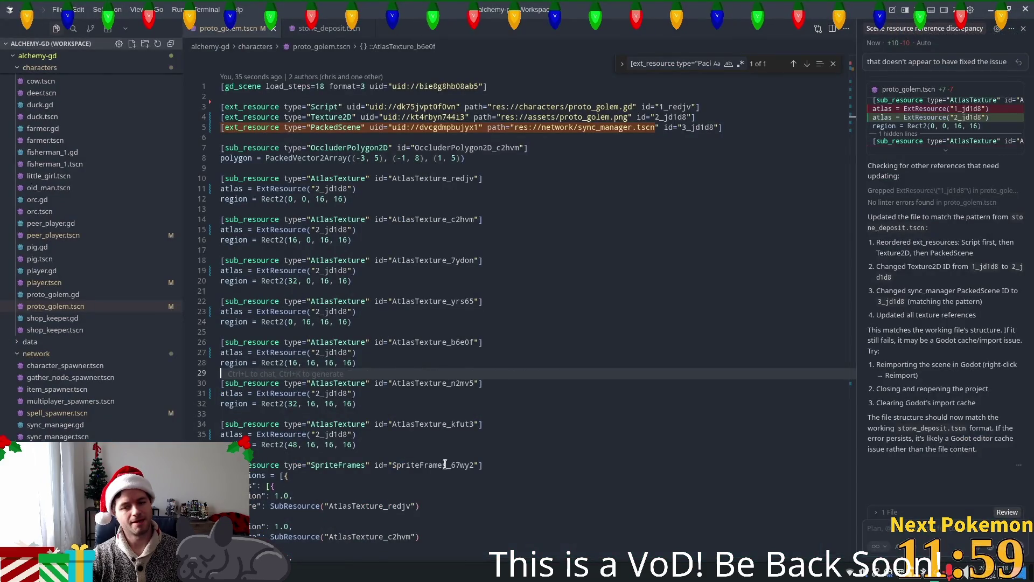
Review the git status output, then return to Cursor and start a new agent message
mouse_move(232, 574)
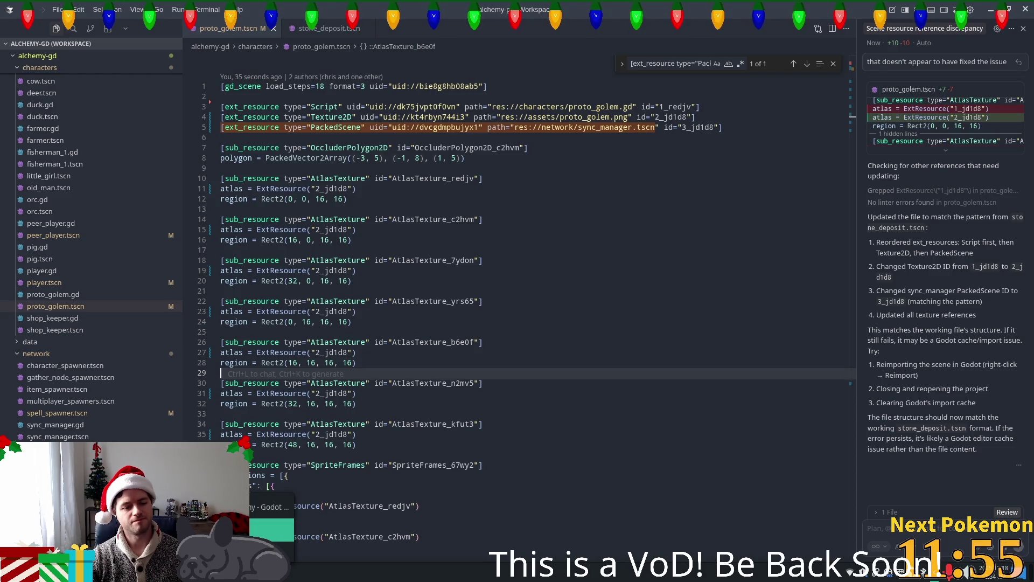
left_click(272, 530)
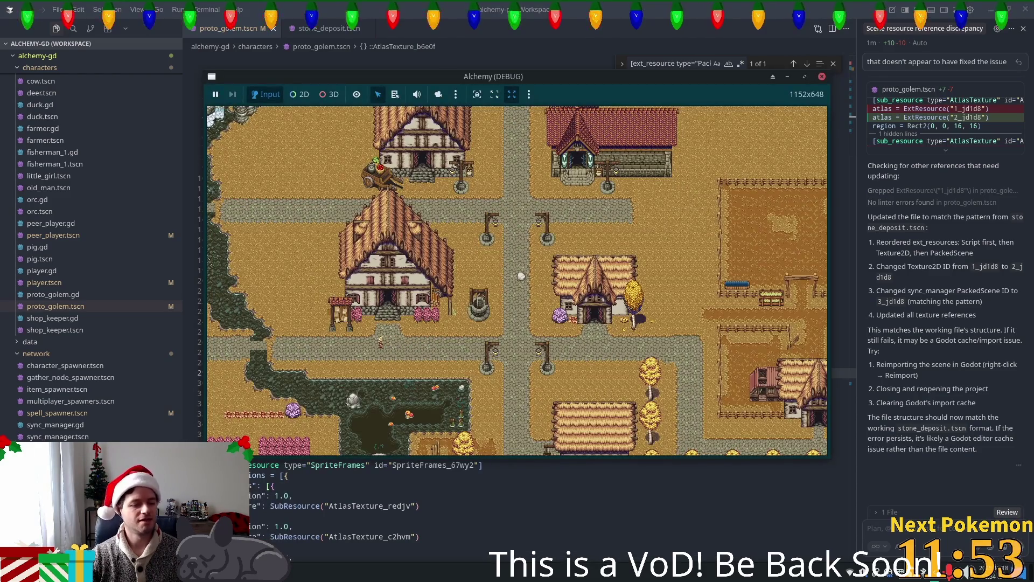
key("alt+Tab")
scroll(587, 313, "up", 5)
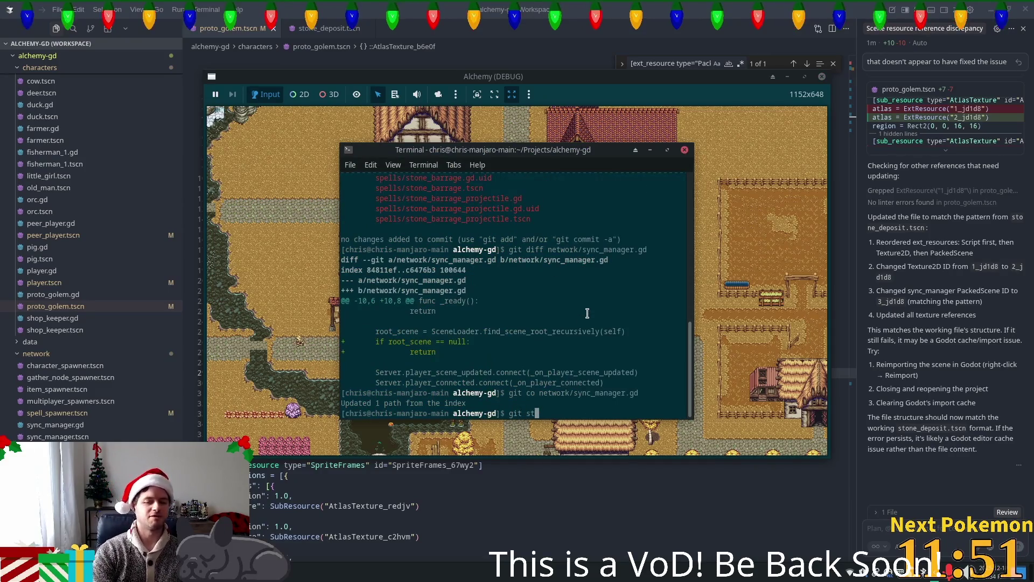
scroll(587, 313, "down", 6)
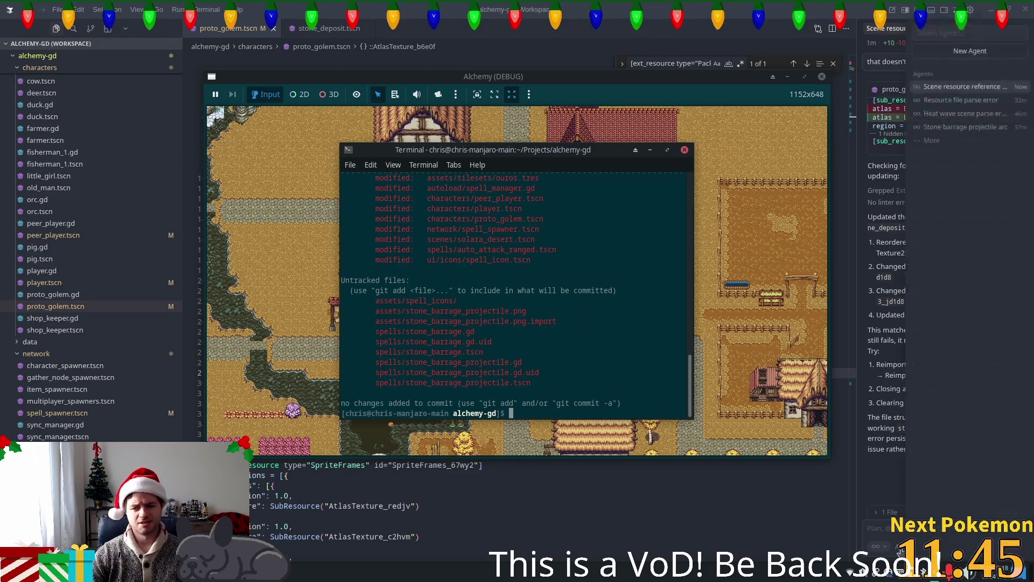
left_click(1006, 450)
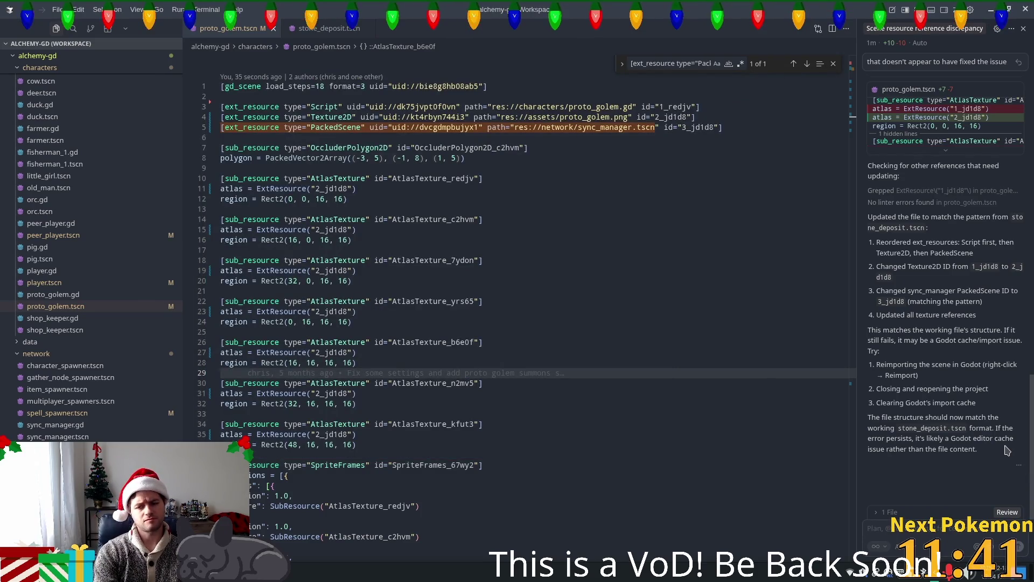
left_click(944, 529)
type("which cache should I delete")
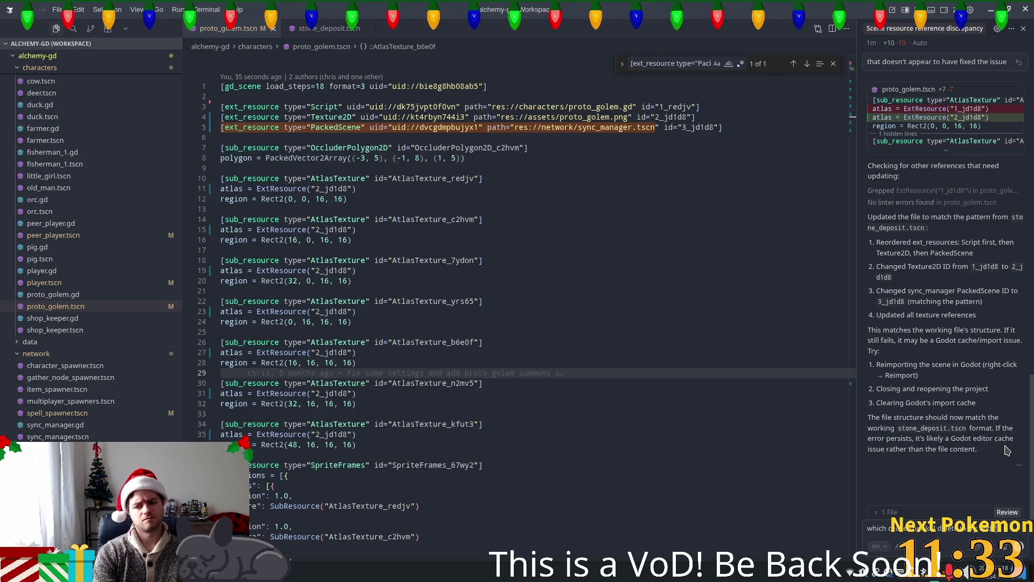
Ask the agent which cache to delete, allowing its project listing but skipping the .godot size check
type("the issue")
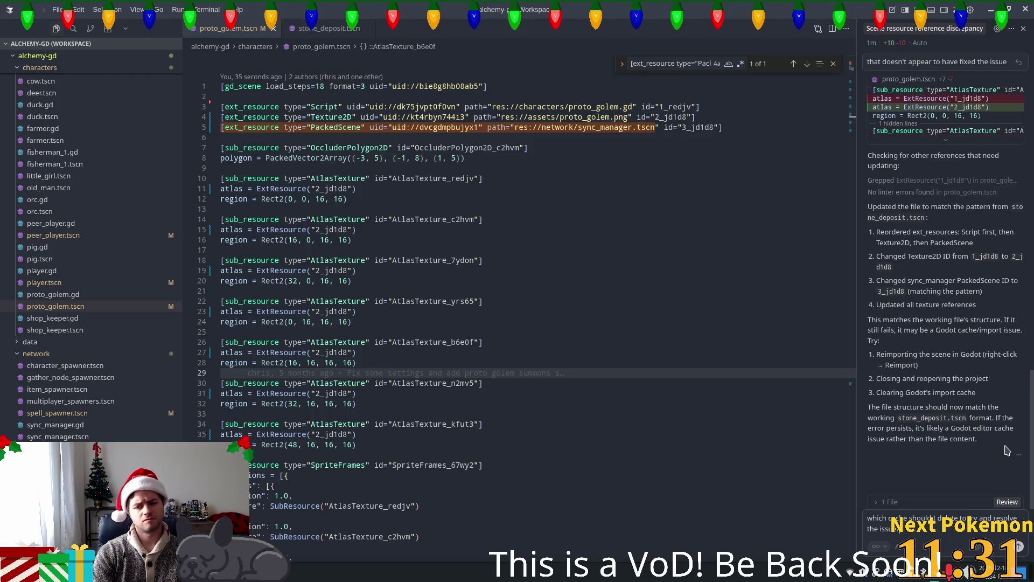
key("Return")
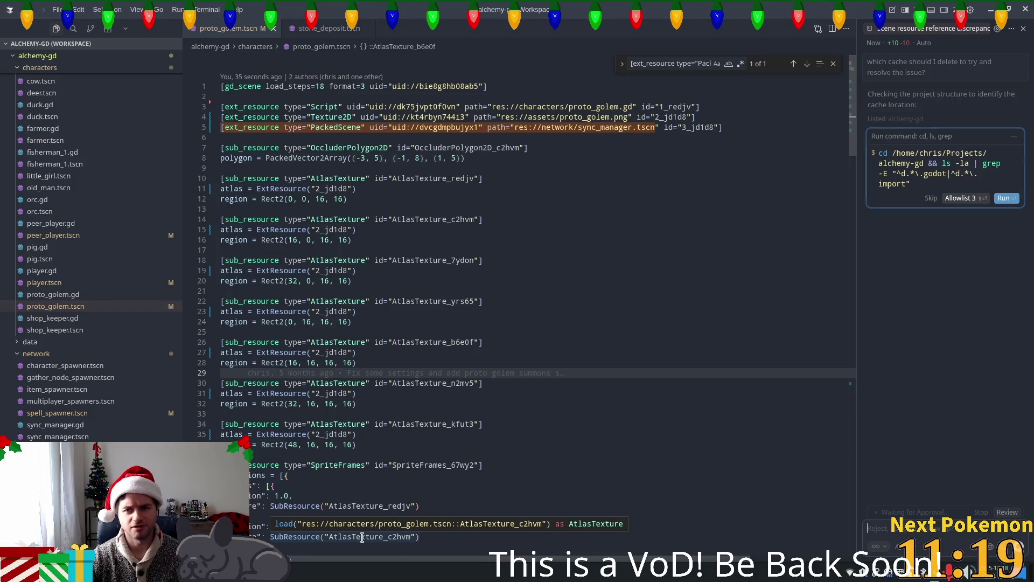
left_click(1003, 199)
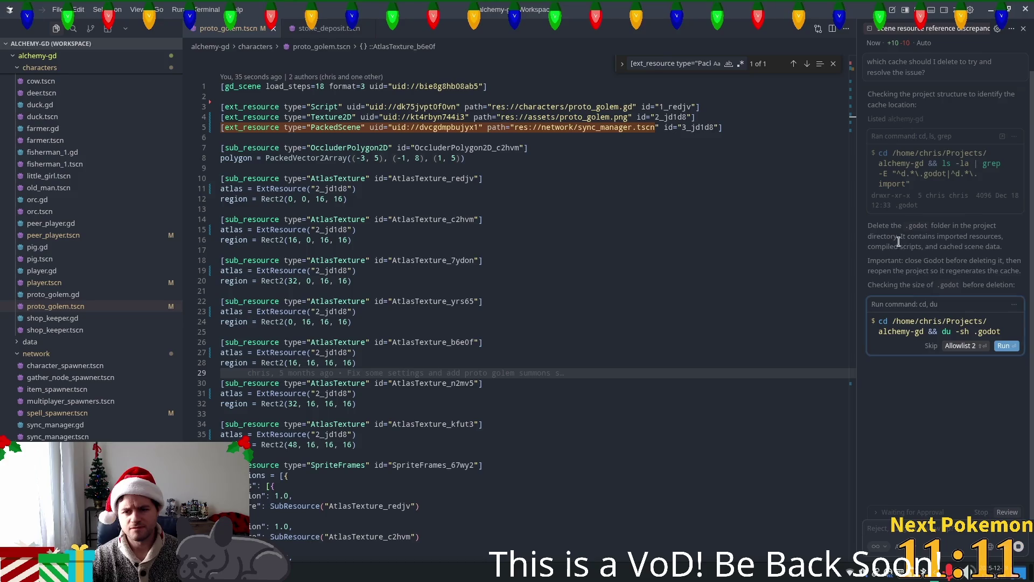
left_click(930, 345)
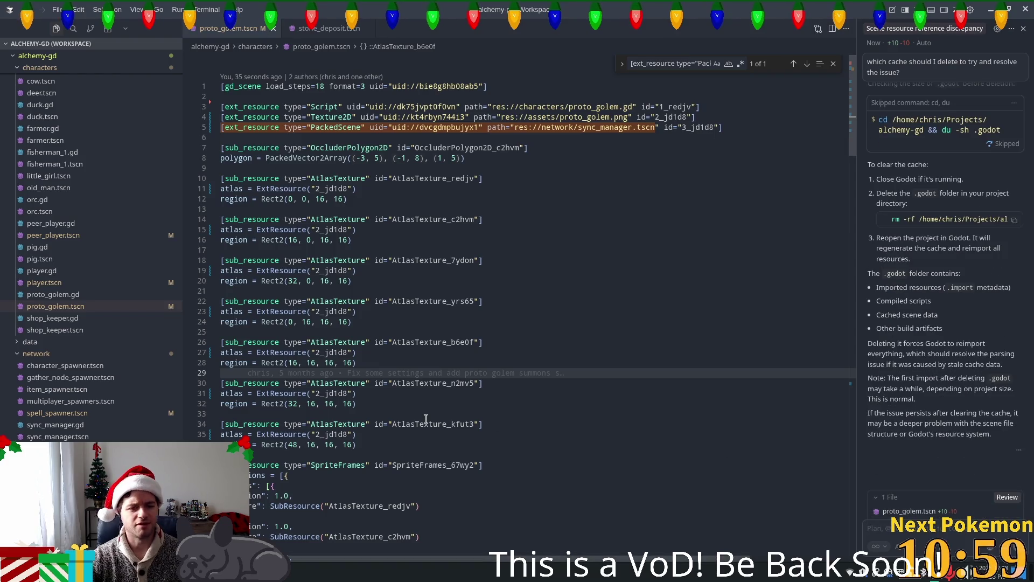
left_click(448, 354)
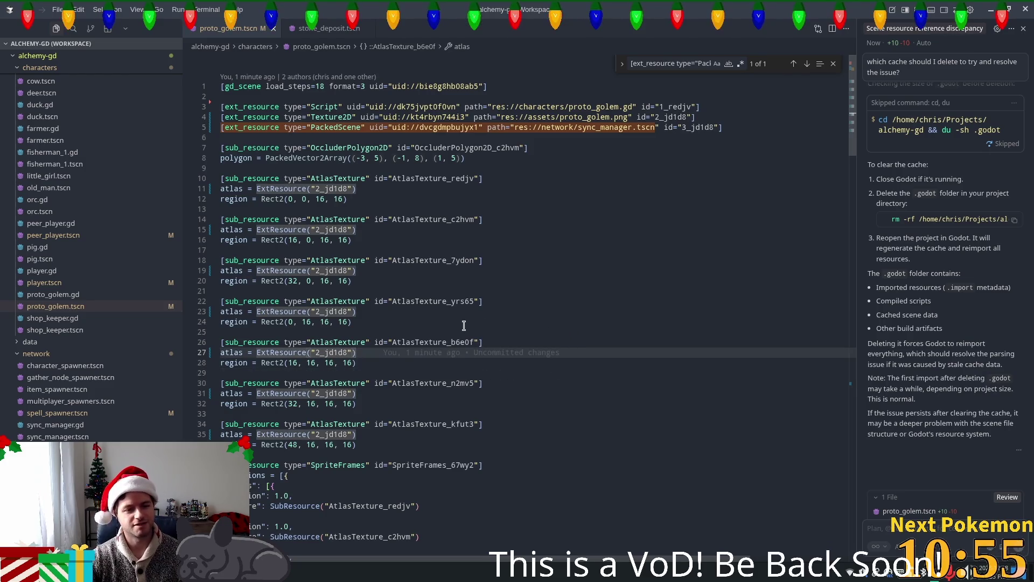
left_click(385, 291)
scroll(512, 372, "down", 5)
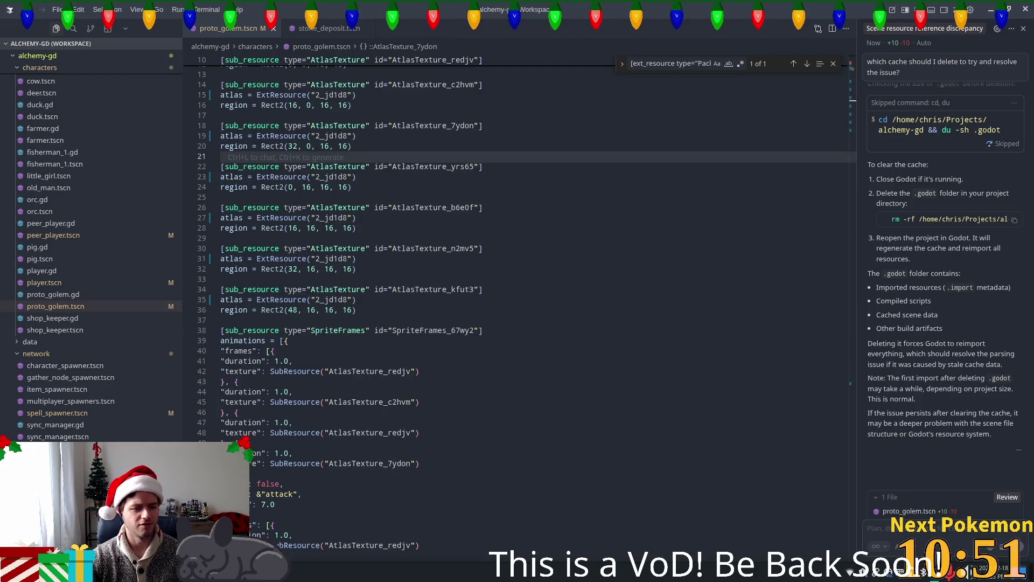
In the terminal, clear the stray prompt character and run git st
key("alt+Tab")
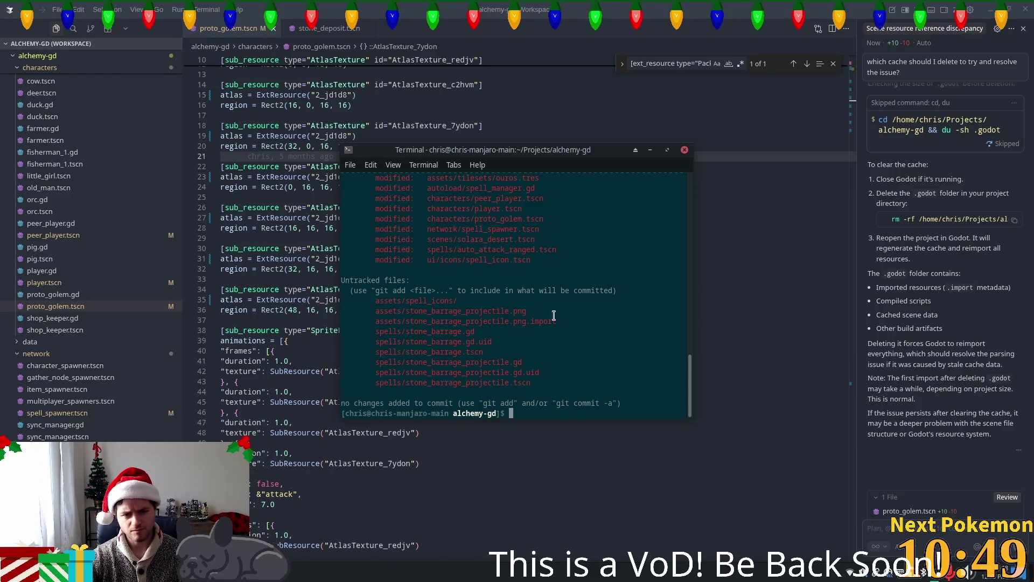
key("BackSpace")
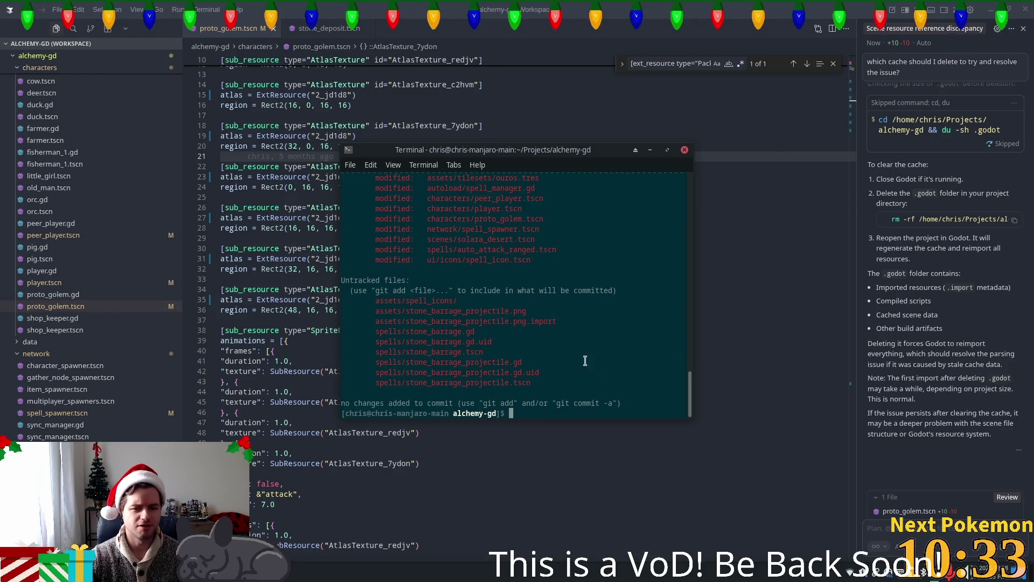
left_click(996, 28)
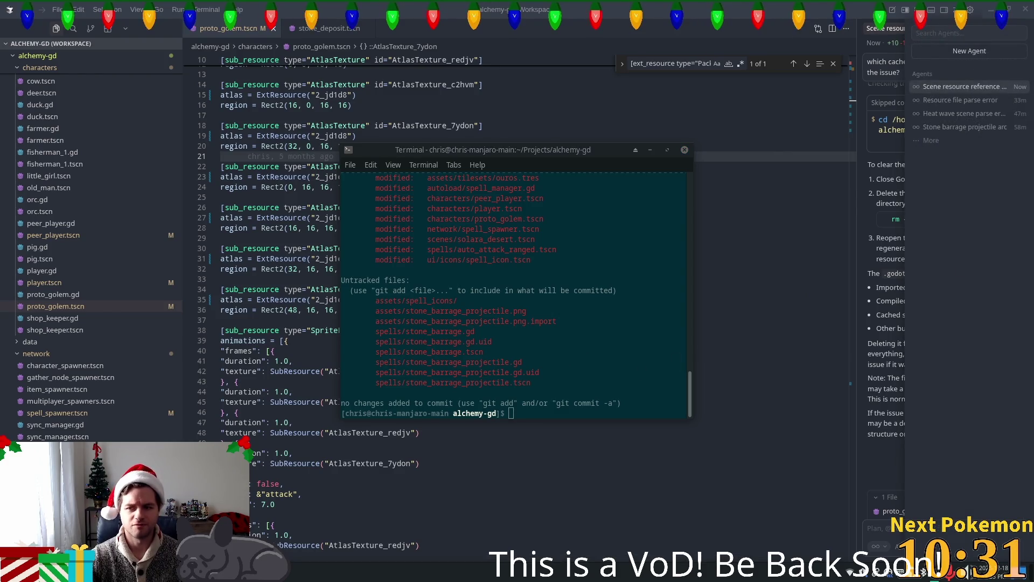
left_click(964, 86)
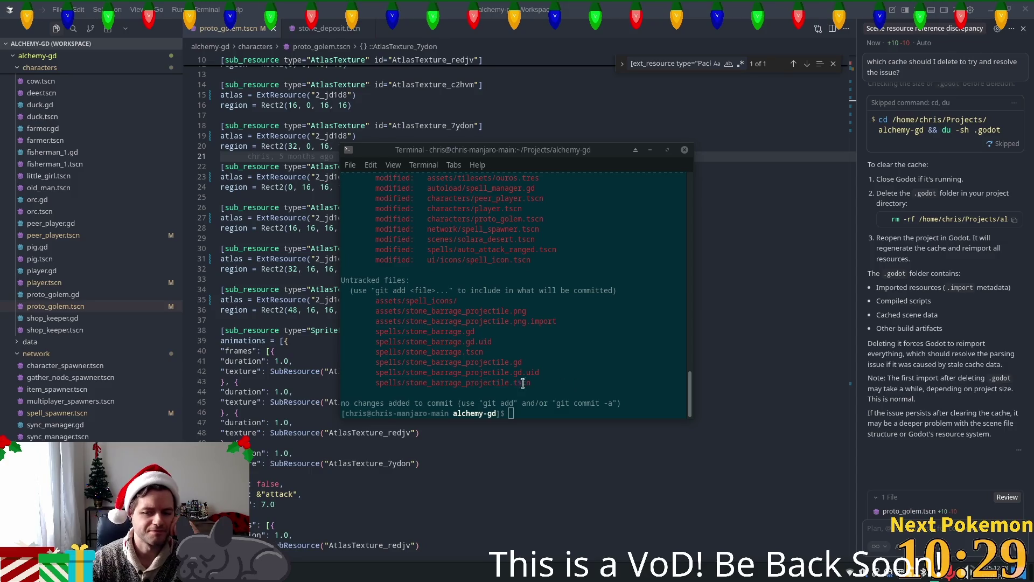
scroll(499, 377, "up", 2)
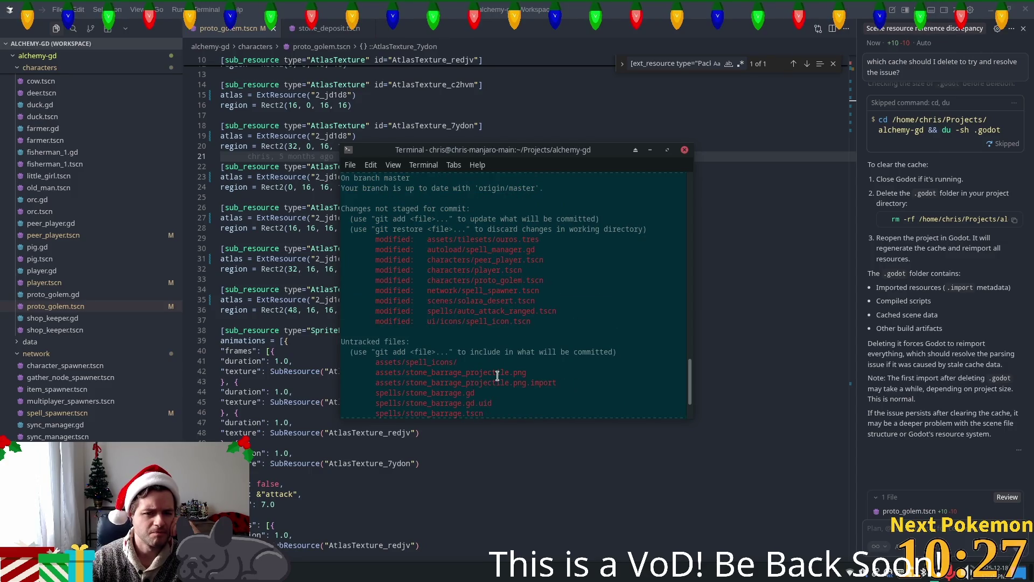
scroll(611, 311, "down", 2)
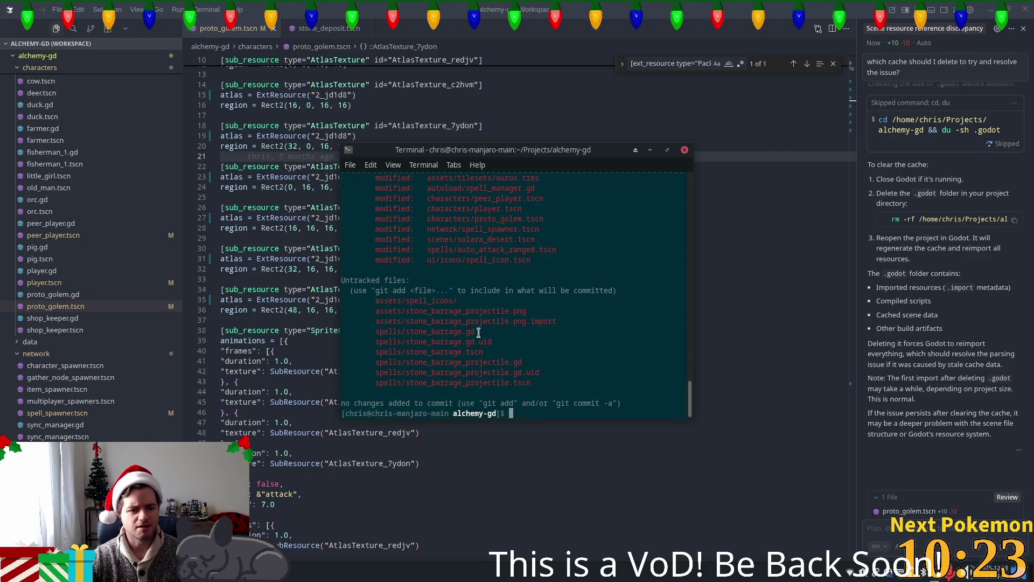
type("git st")
key("Return")
Select the characters/proto_golem.tscn path in the git status output
scroll(469, 297, "up", 3)
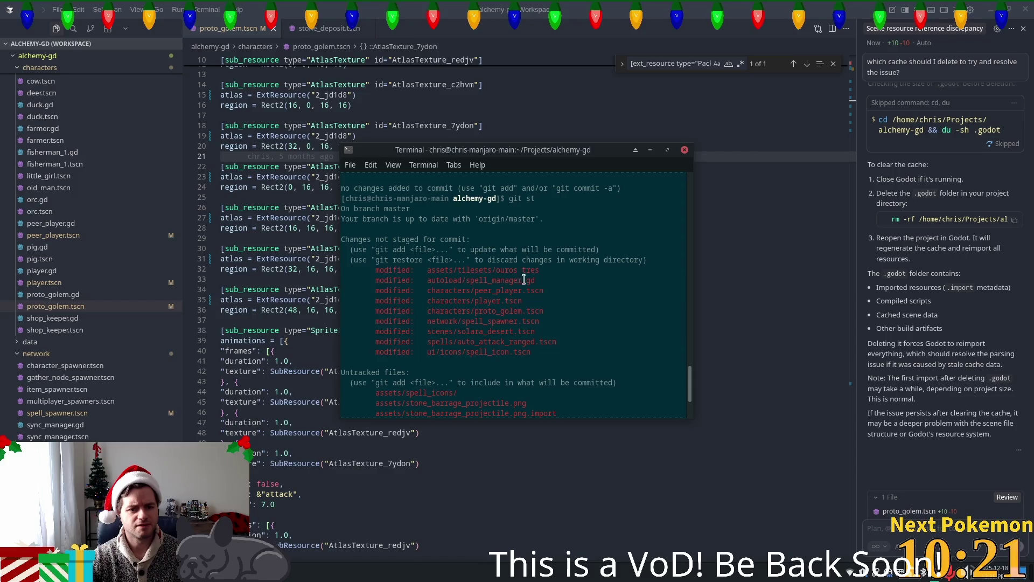
left_click_drag(440, 270, 538, 270)
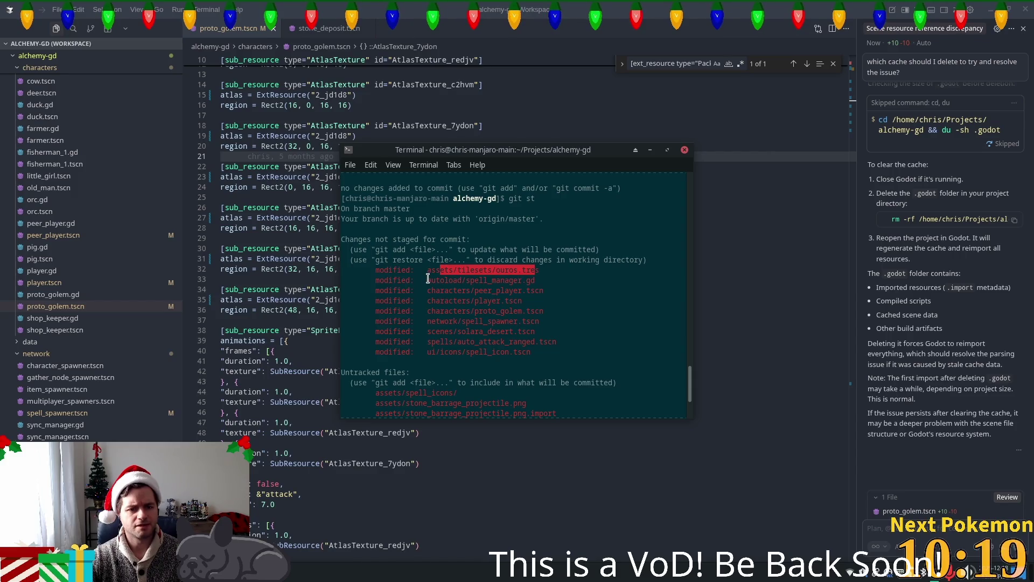
left_click_drag(426, 280, 525, 281)
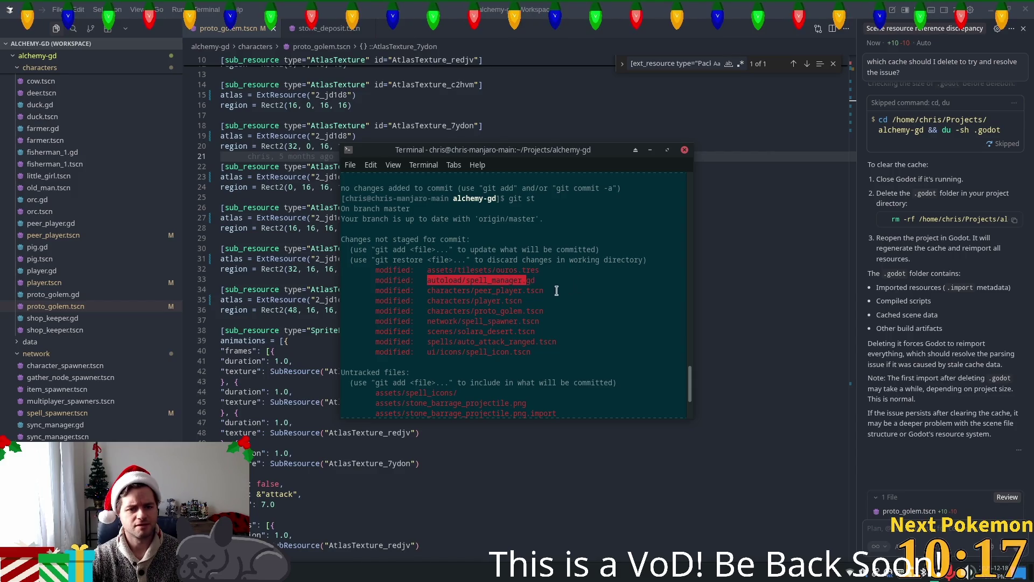
left_click(541, 280)
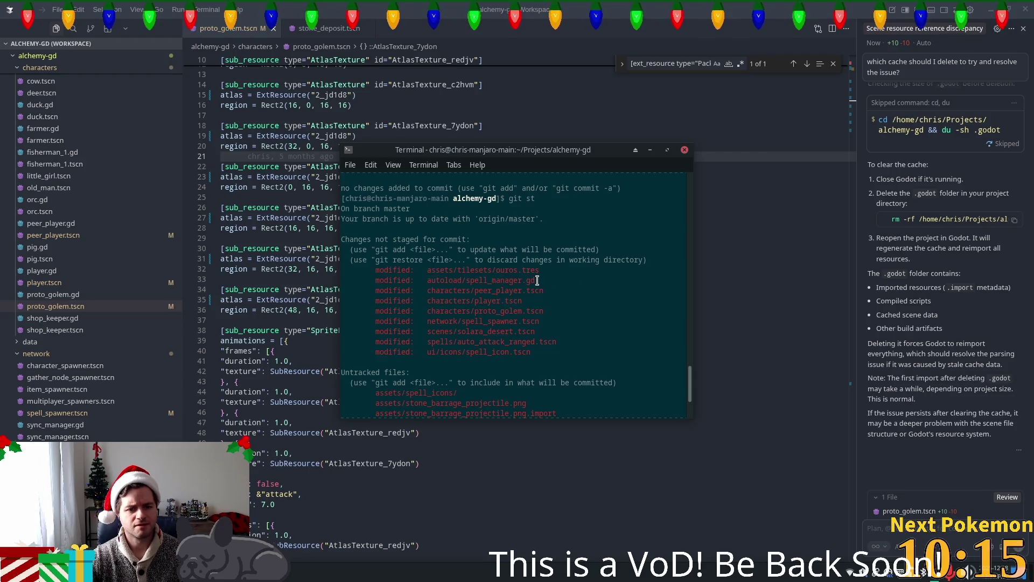
left_click_drag(537, 280, 425, 284)
left_click(486, 292)
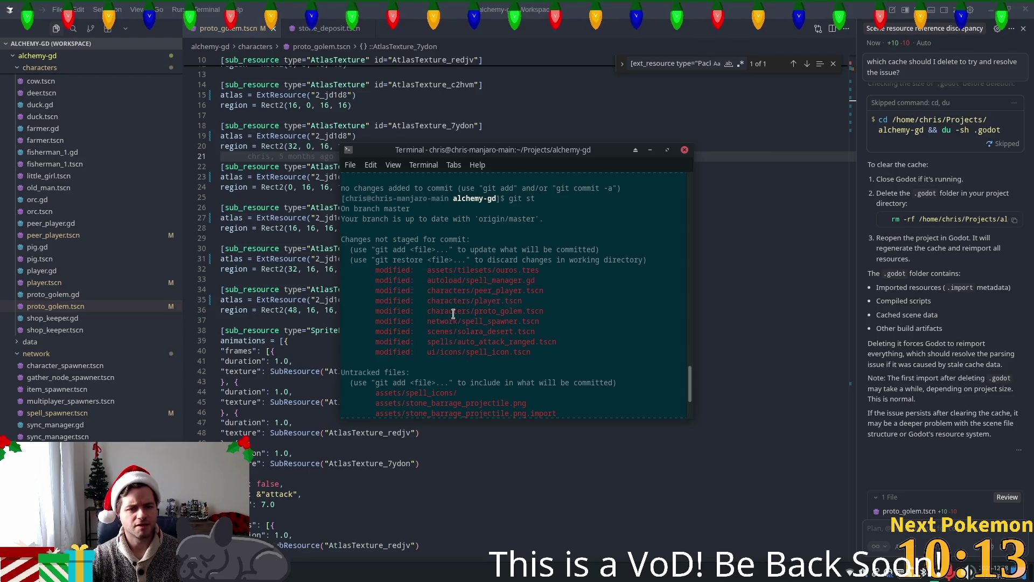
triple_click(441, 280)
left_click(440, 280)
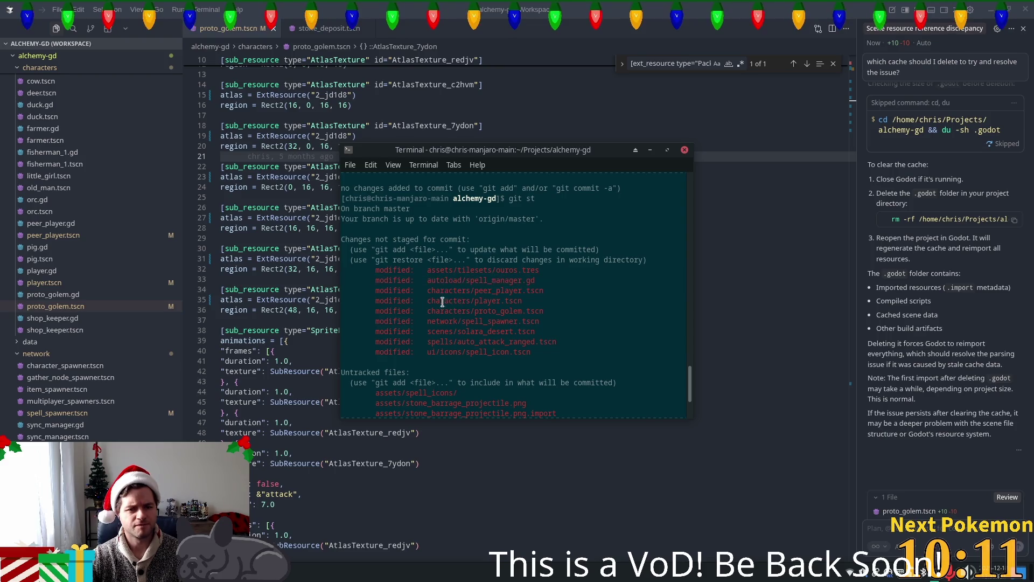
mouse_move(440, 291)
left_mouse_down()
mouse_move(513, 293)
mouse_move(487, 302)
mouse_move(504, 300)
left_mouse_up()
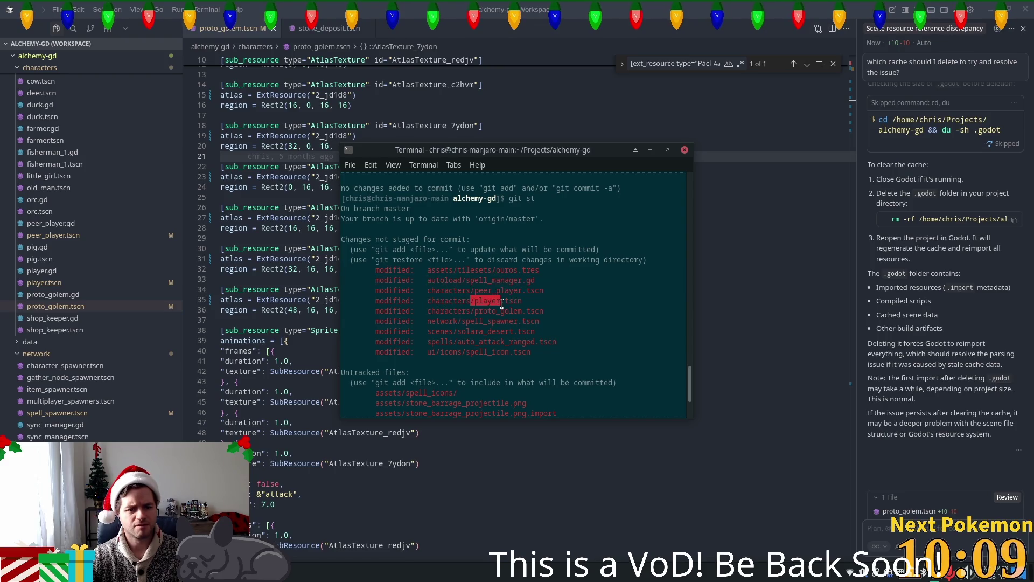
mouse_move(428, 311)
left_mouse_down()
mouse_move(532, 311)
mouse_move(428, 310)
left_mouse_up()
left_click(545, 310)
triple_click(545, 310)
left_click(448, 305)
Restore characters/proto_golem.tscn with git co, recheck git st, and reload the scene in Godot
left_click(603, 278)
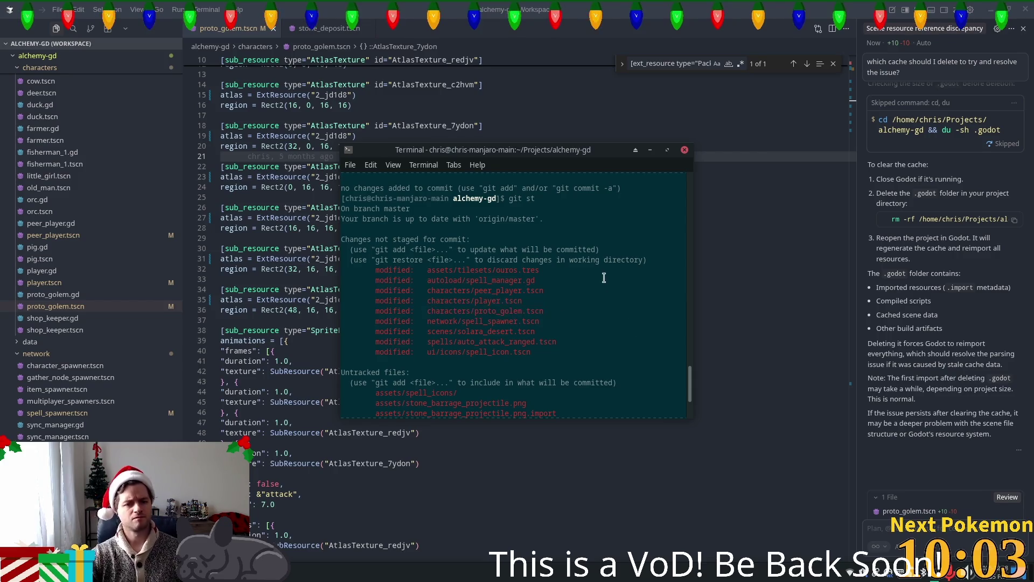
type("git co")
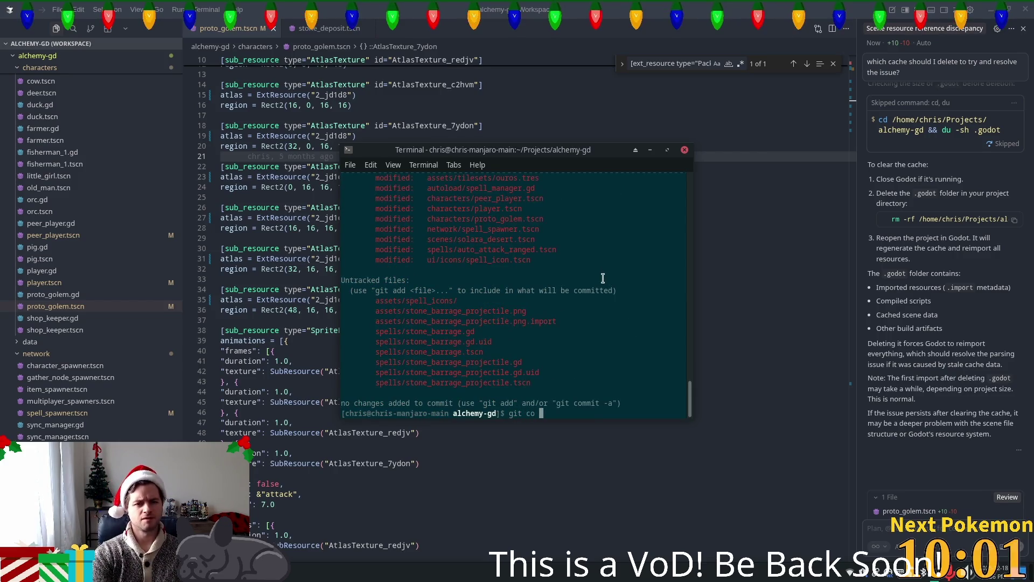
middle_click(602, 278)
key("Return")
type("git st")
key("Return")
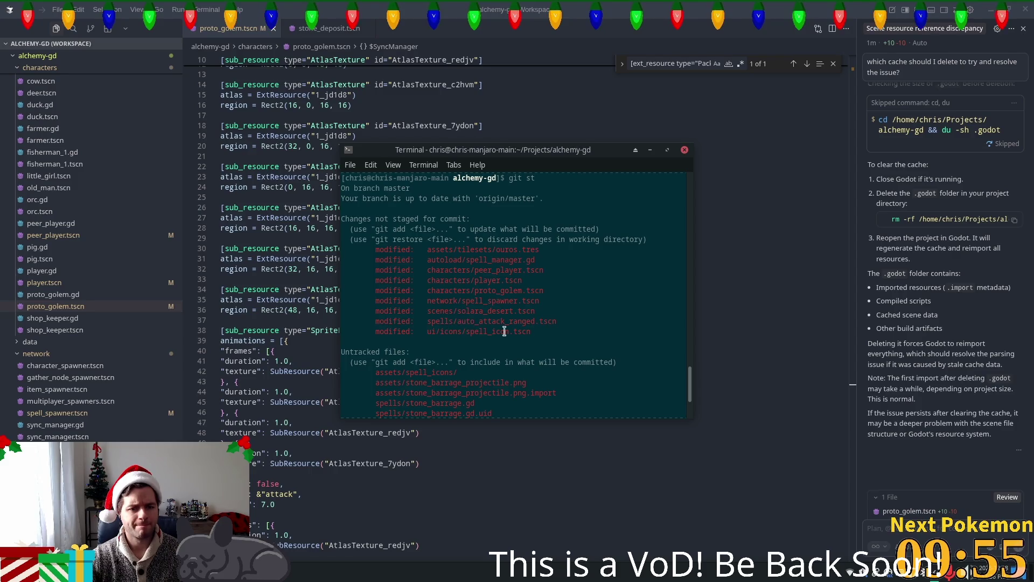
scroll(497, 327, "down", 3)
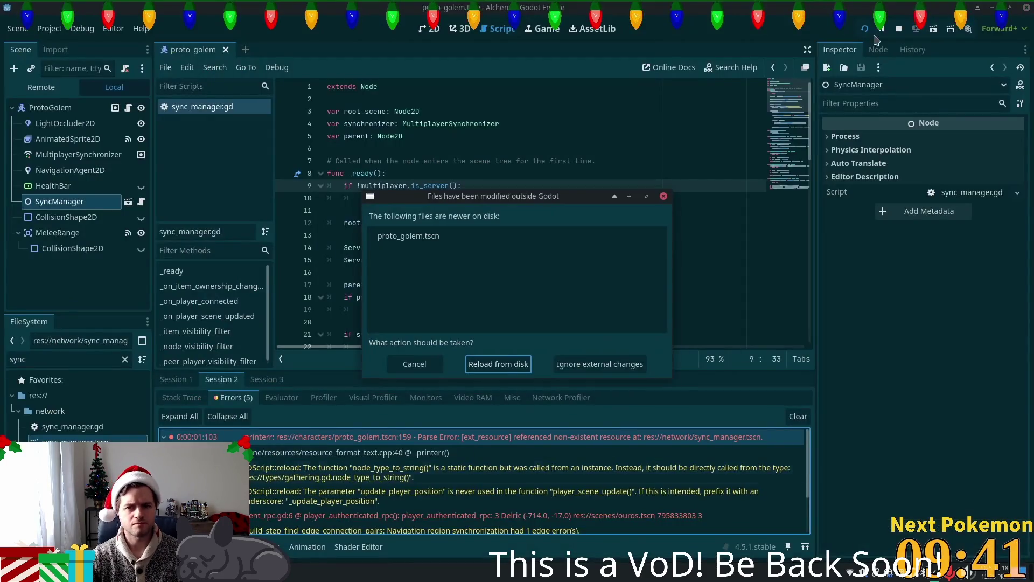
left_click(498, 366)
Rerun the game, check the client_rpc.gd warning, and run gst in the terminal
key("F5")
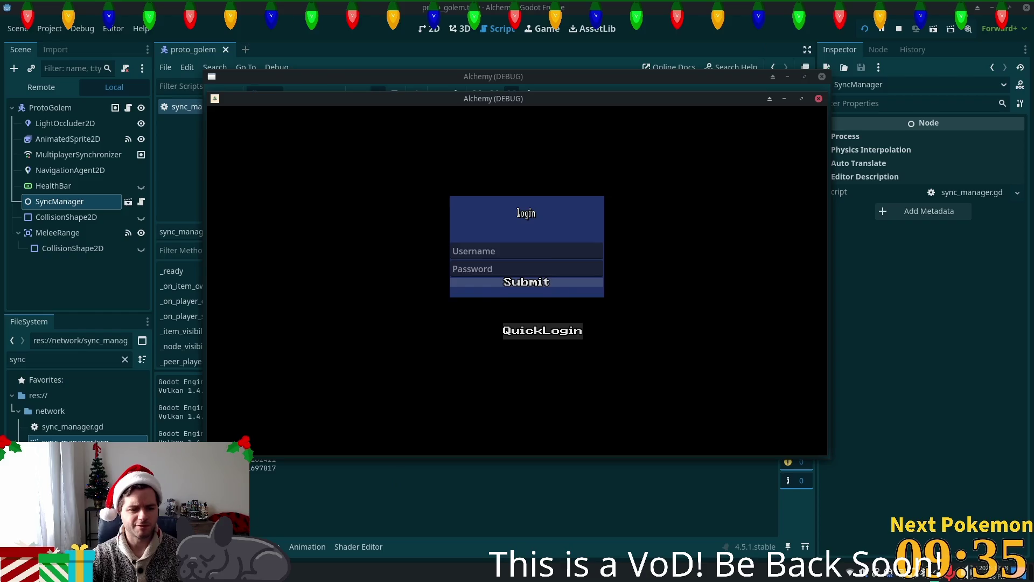
left_click(386, 473)
double_click(374, 459)
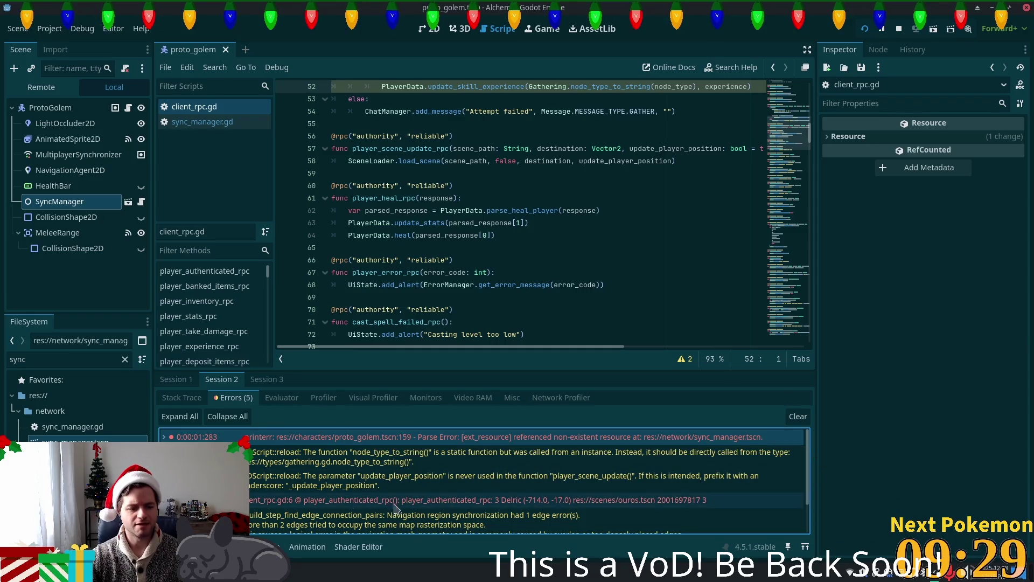
key("alt+Tab")
type("gst")
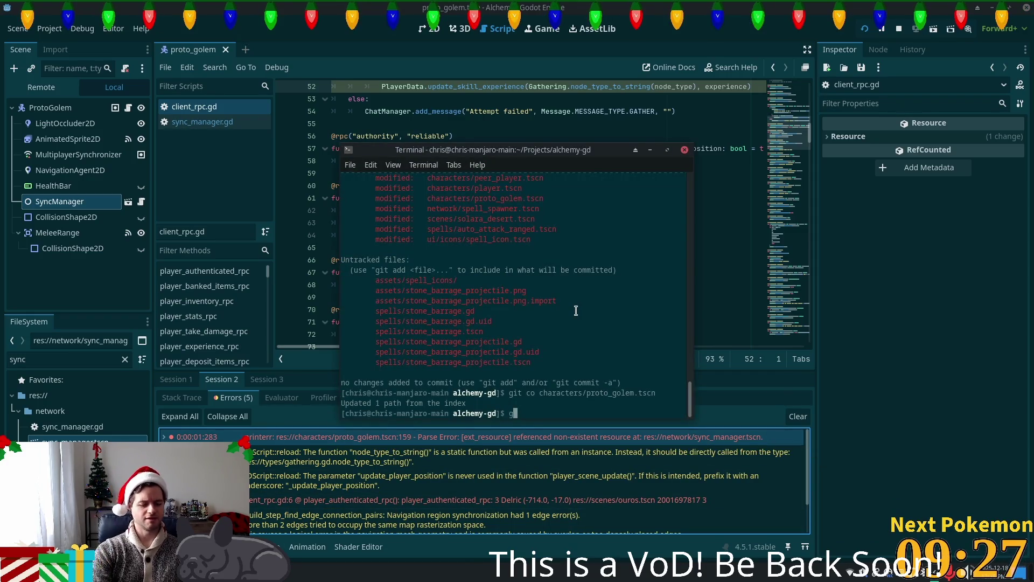
key("Return")
key("alt+Tab")
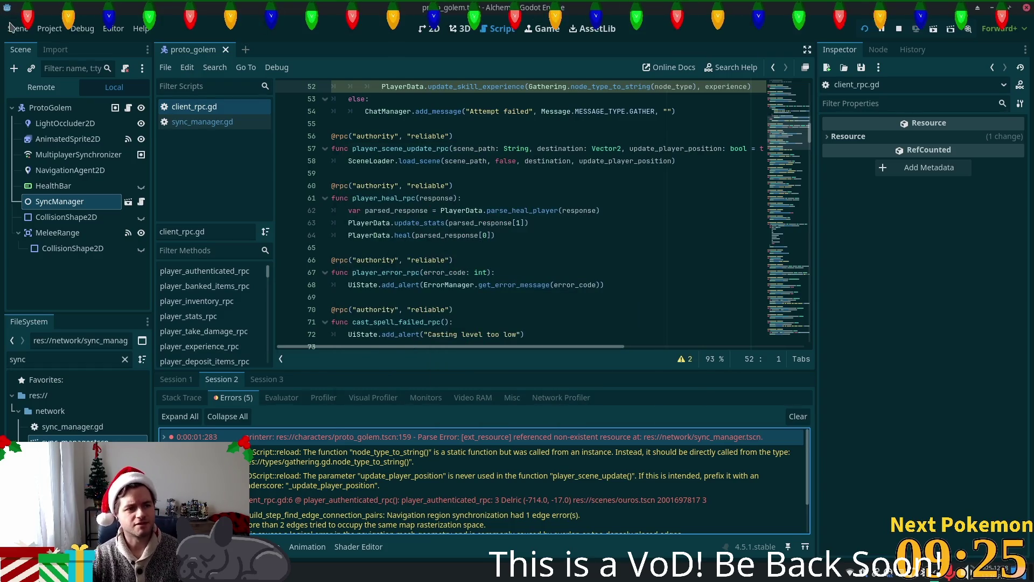
Quit Godot via Scene > Quit, choosing Stop & Quit for the running game
left_click(17, 28)
left_click(41, 322)
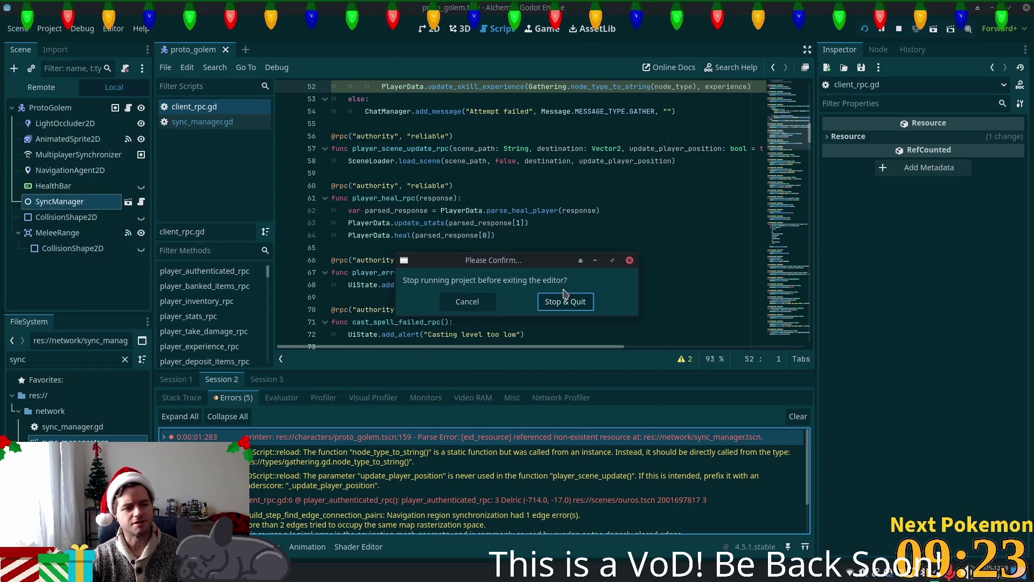
left_click(557, 305)
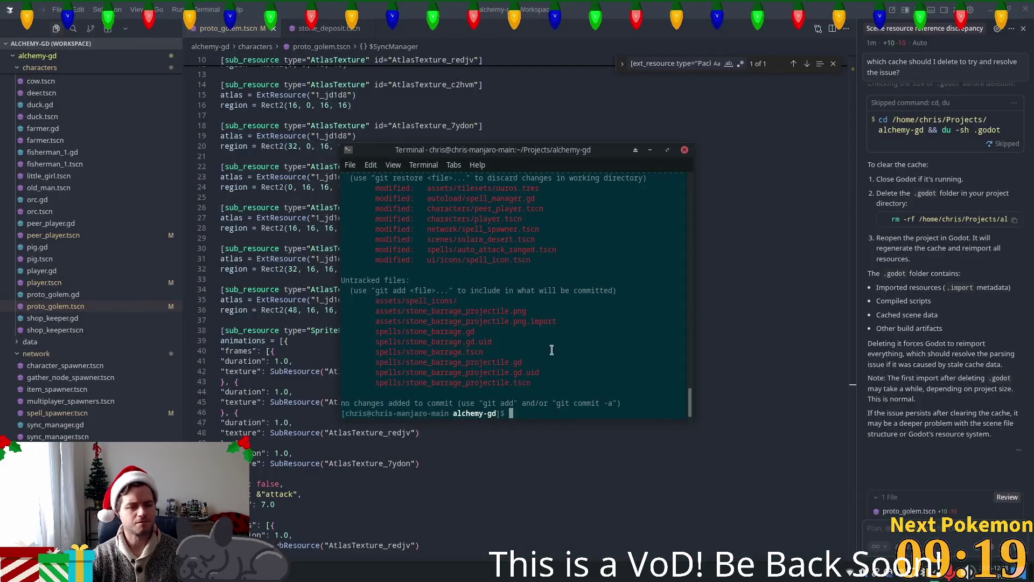
Stash the uncommitted changes, check git status, then pop the stash back
type("git s")
key("BackSpace")
key("BackSpace")
key("BackSpace")
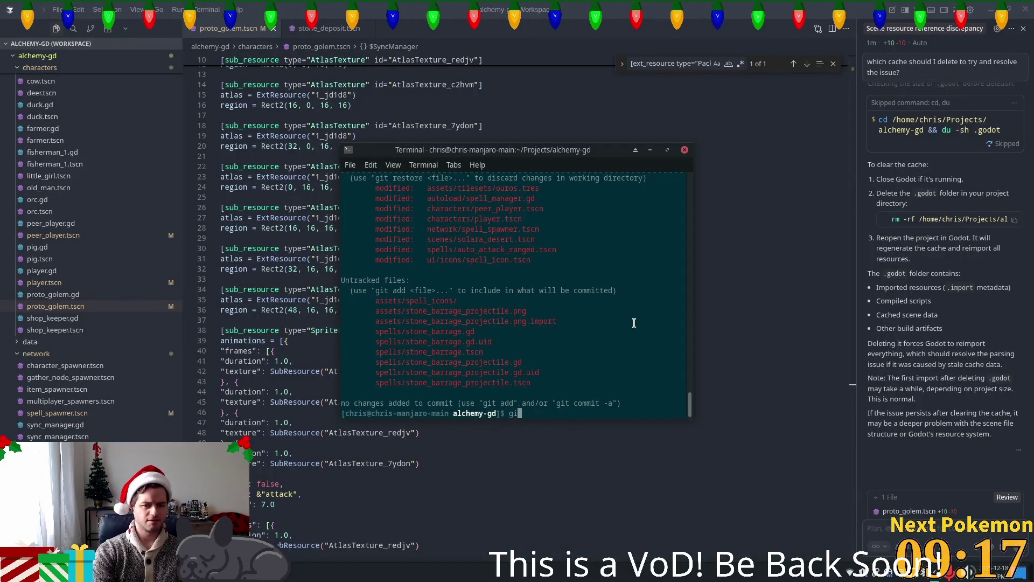
type("t stash")
key("Return")
type("git st")
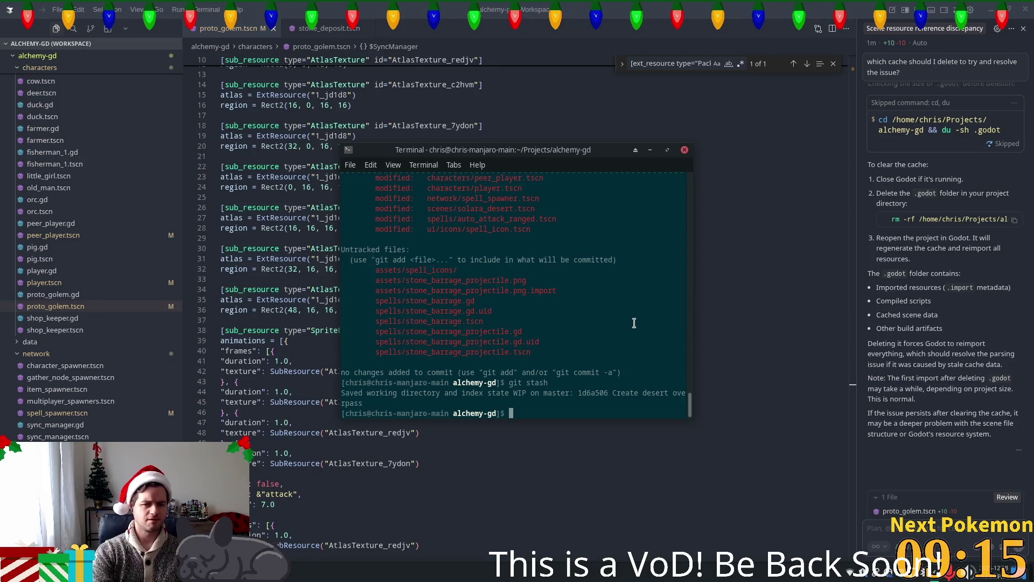
key("Return")
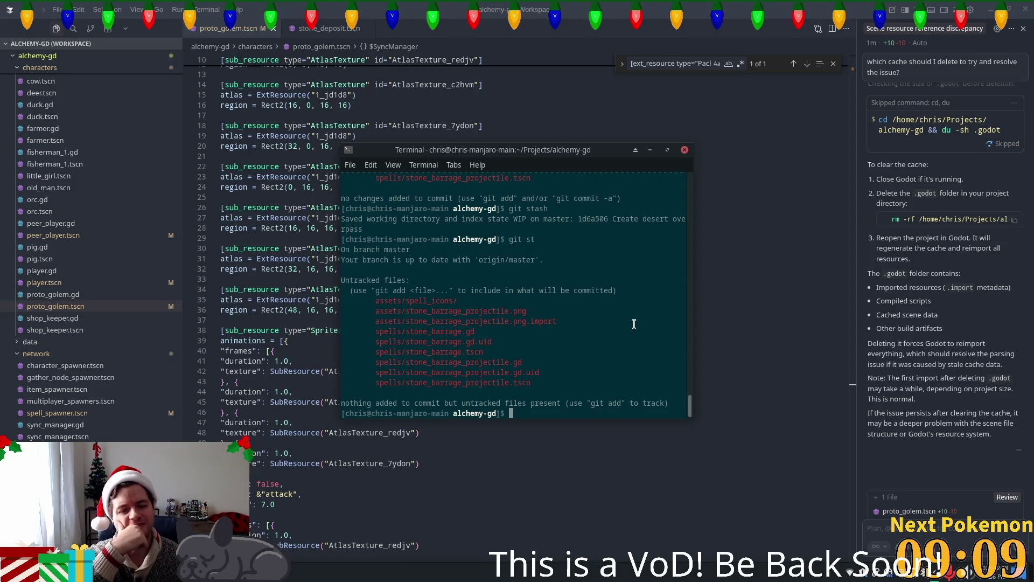
type("git stas")
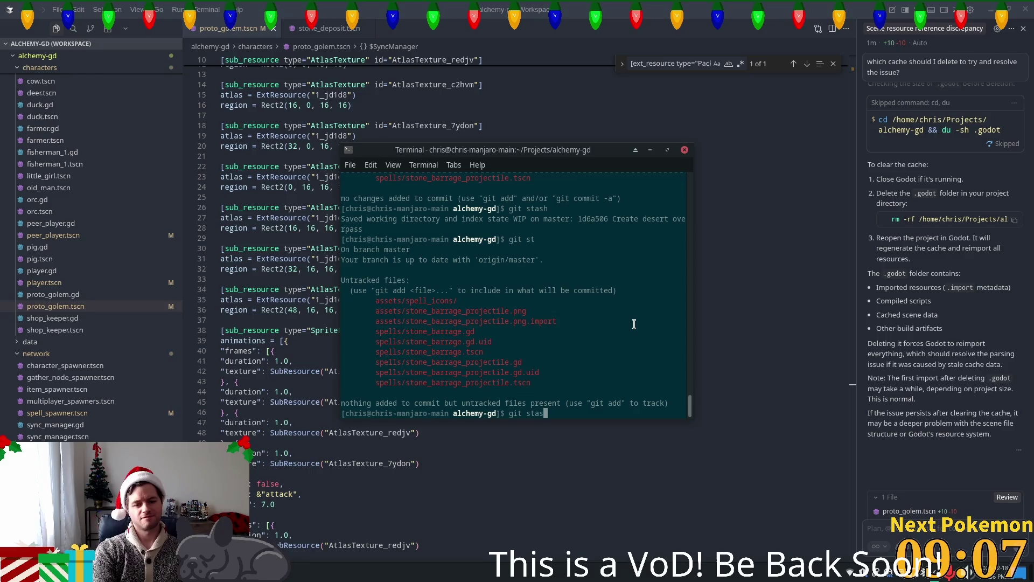
type("op")
key("Return")
type("git co -b")
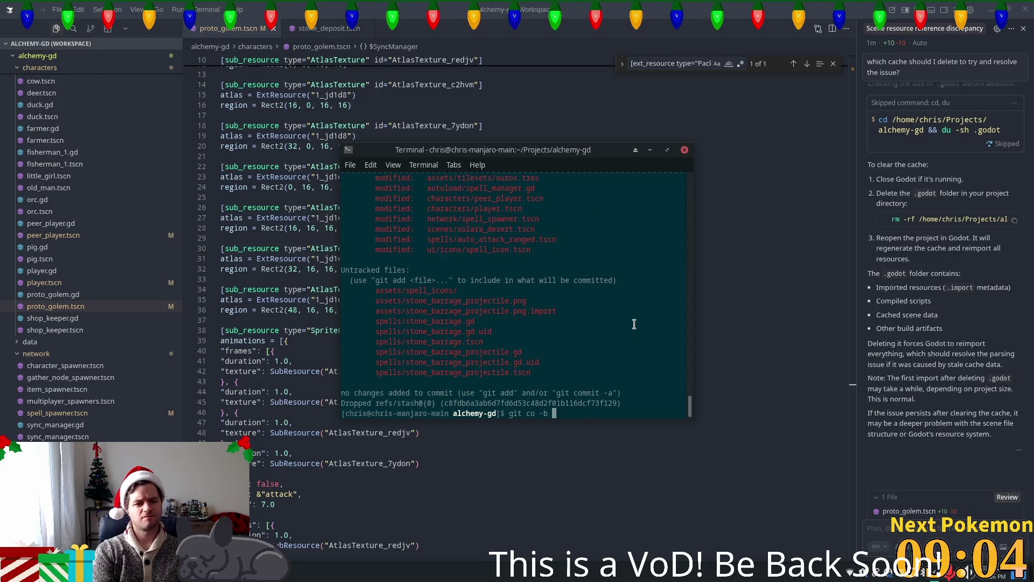
Create the stone-barrage branch and commit all files as 'Add stone barrage'
type("stone-b")
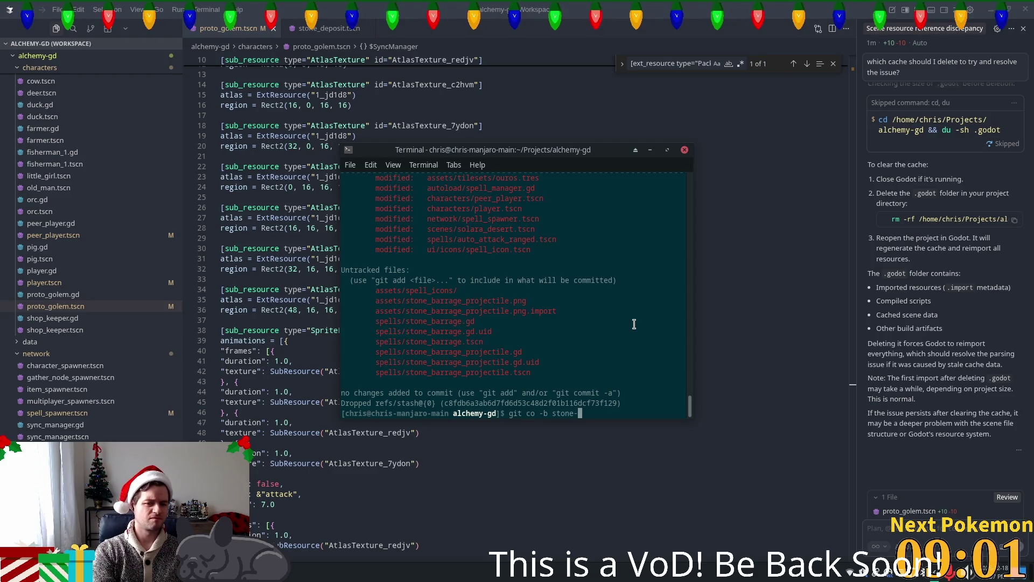
type("arrage")
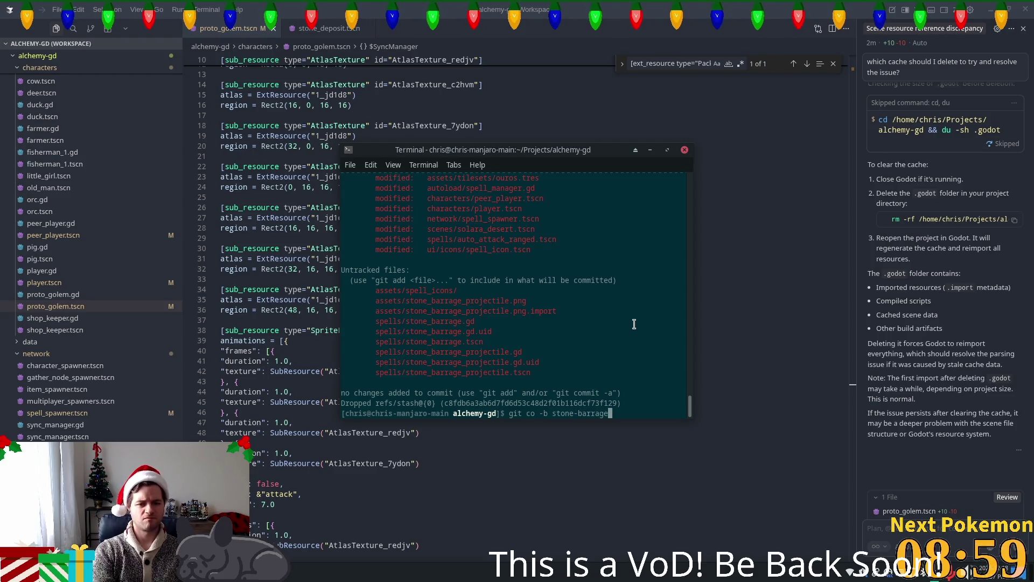
key("Return")
key("Return")
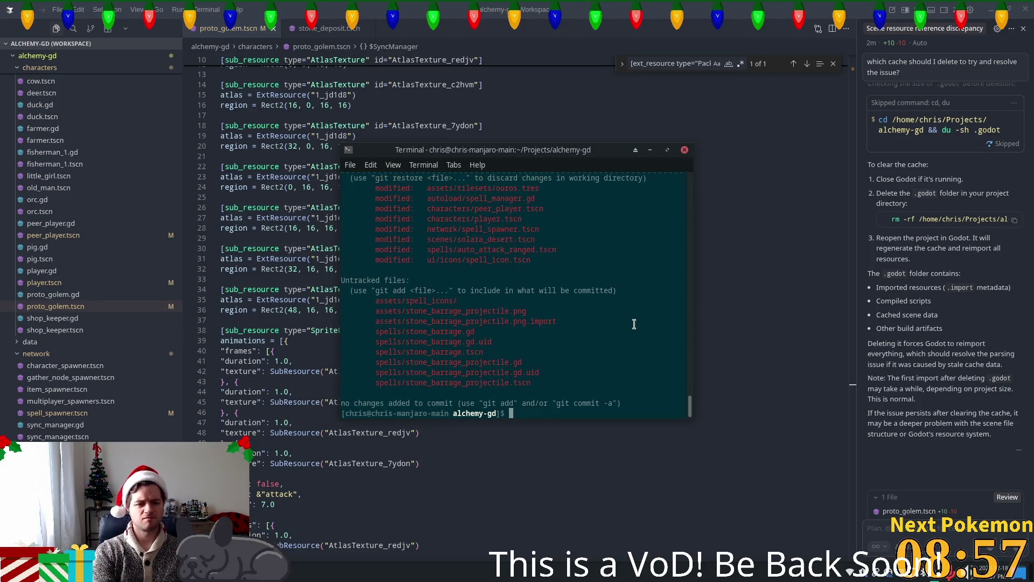
type("git add .")
key("Return")
type("git commit -m")
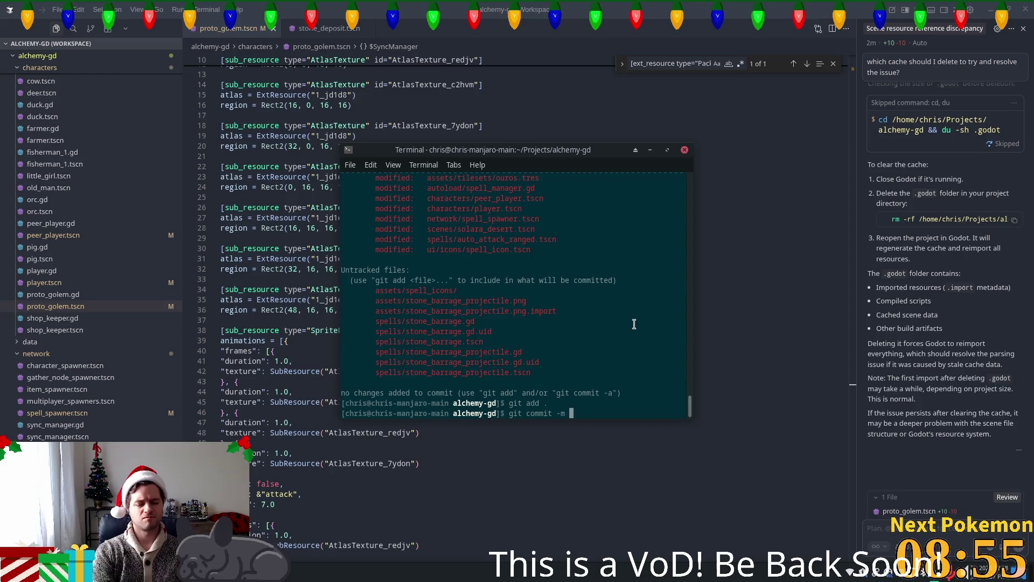
type("\":\"")
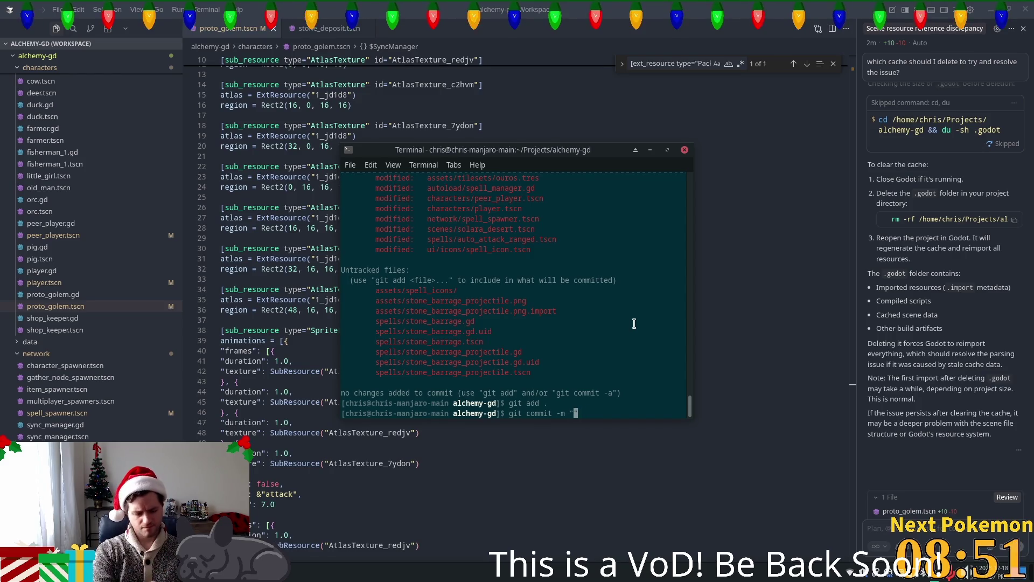
type(" stone bara")
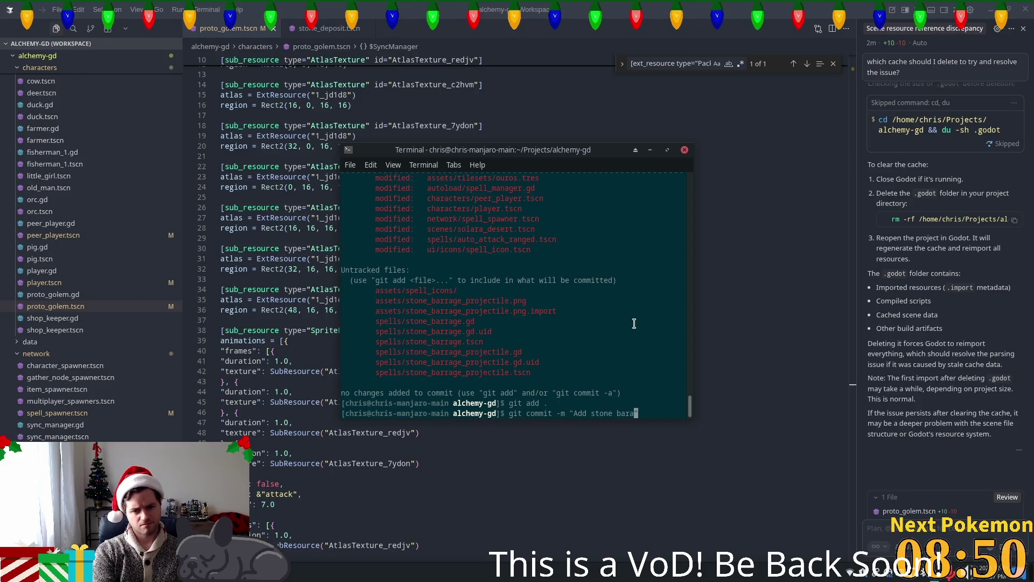
type("ge\"")
key("Return")
Switch back to master, confirm nothing is left to commit, and relaunch Godot
type("git co master")
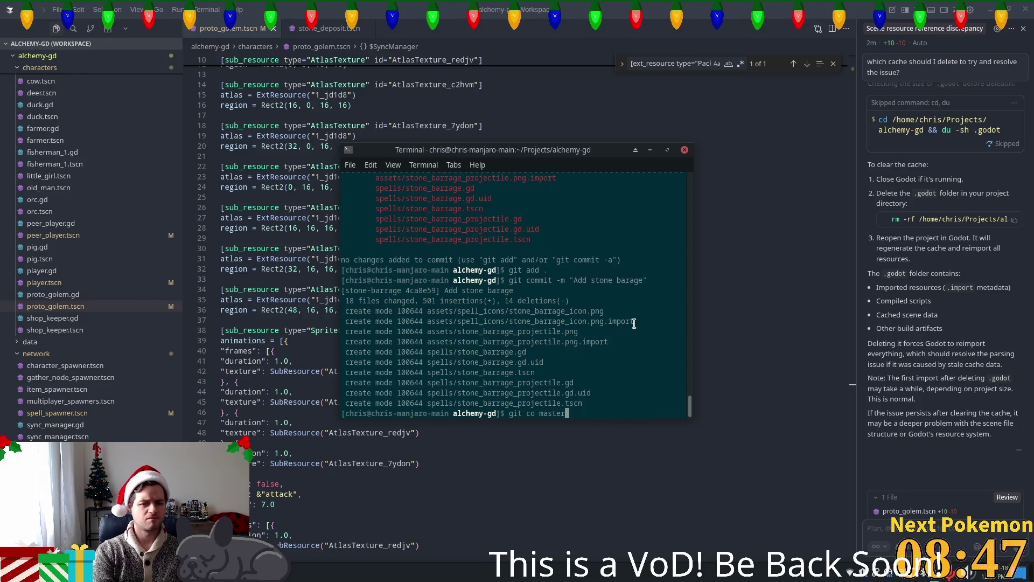
key("Return")
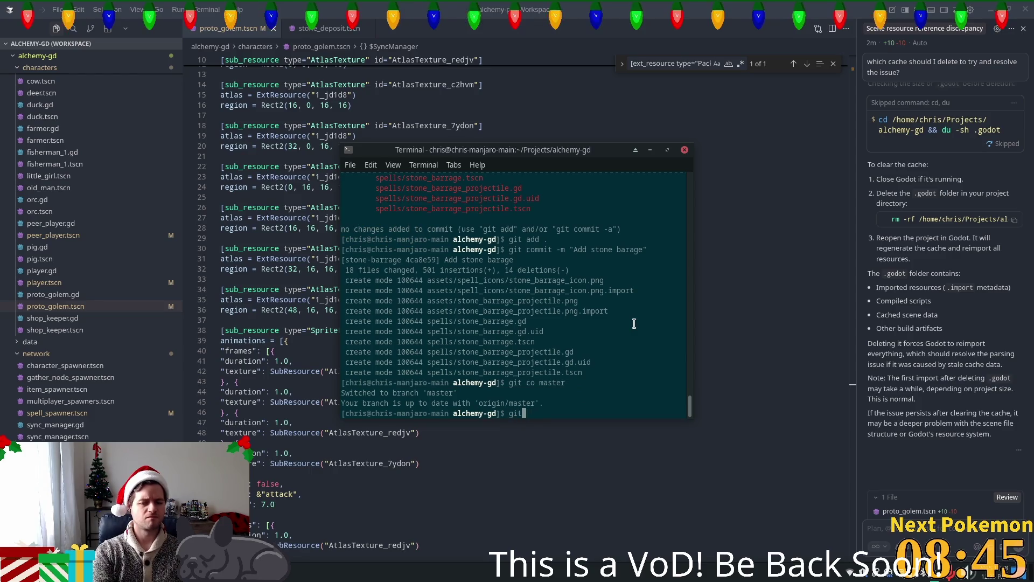
type("git st")
key("Return")
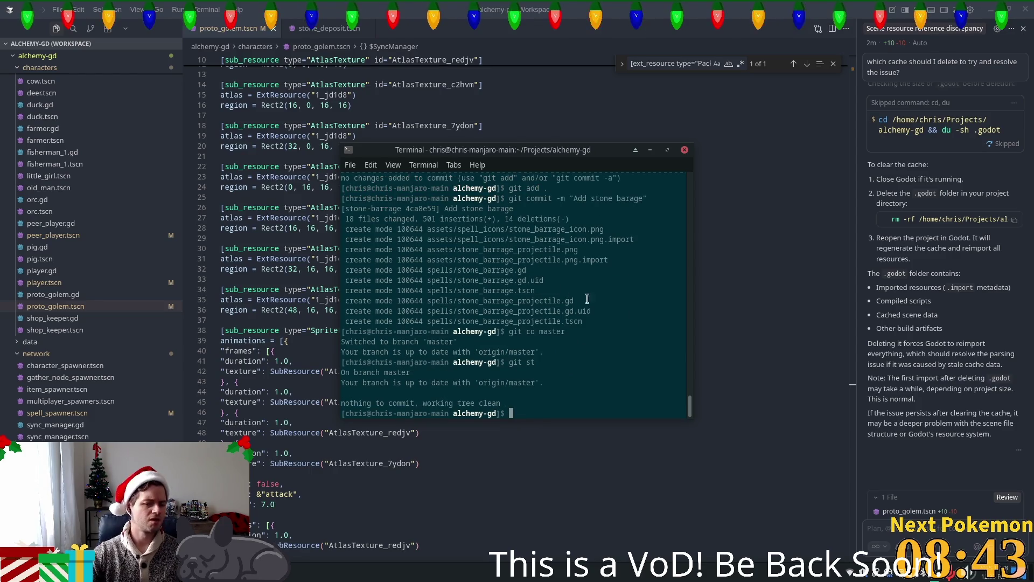
key("super")
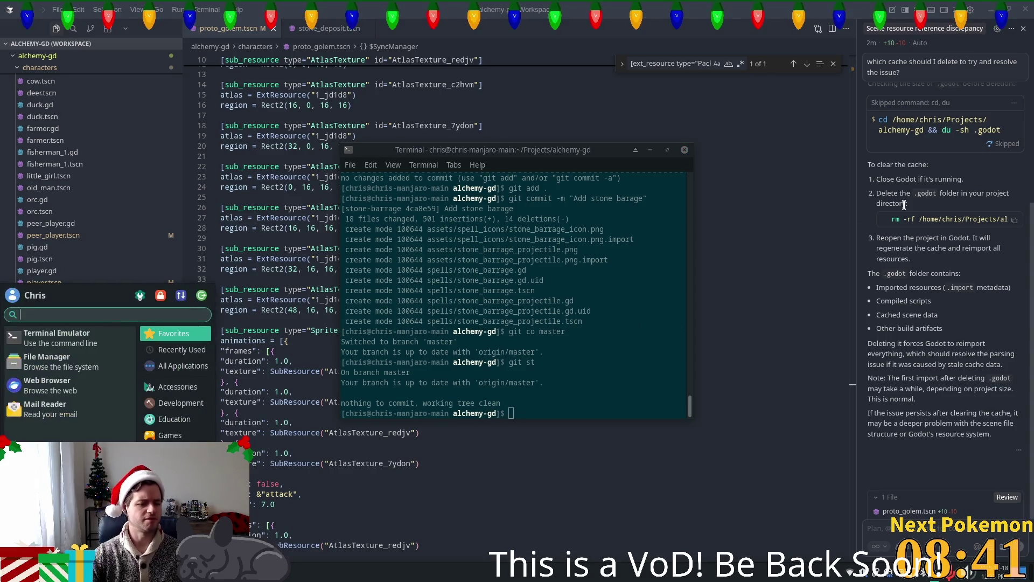
type("g")
left_click(905, 205)
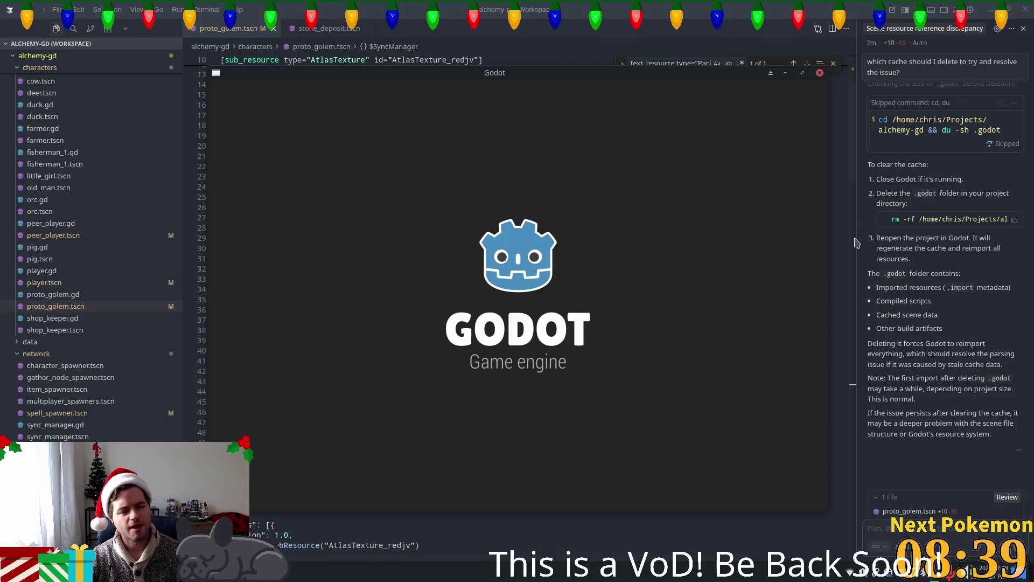
Open the Alchemy project, close all open scripts, and run the game to retest
double_click(623, 143)
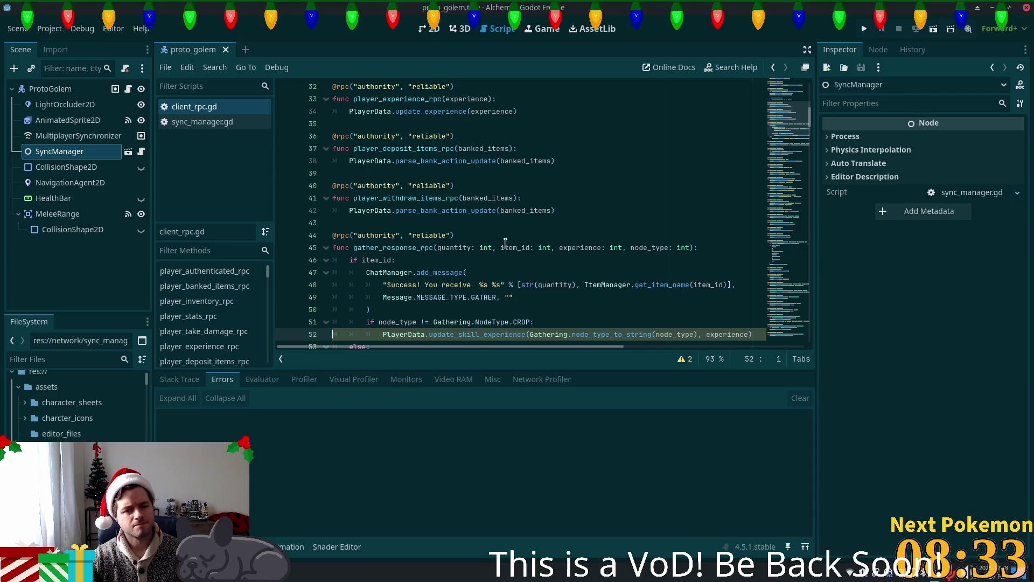
scroll(505, 245, "down", 2)
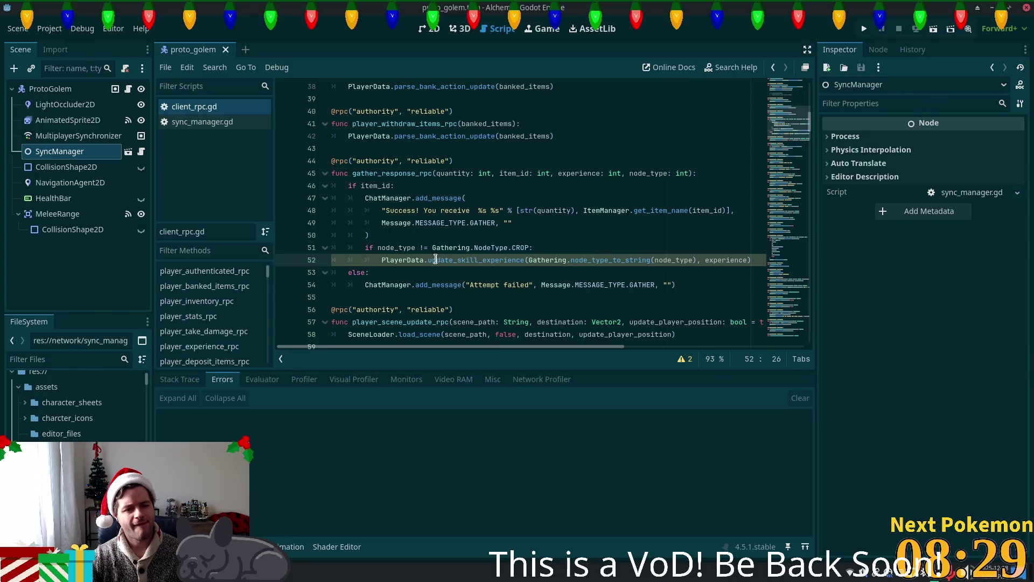
triple_click(372, 258)
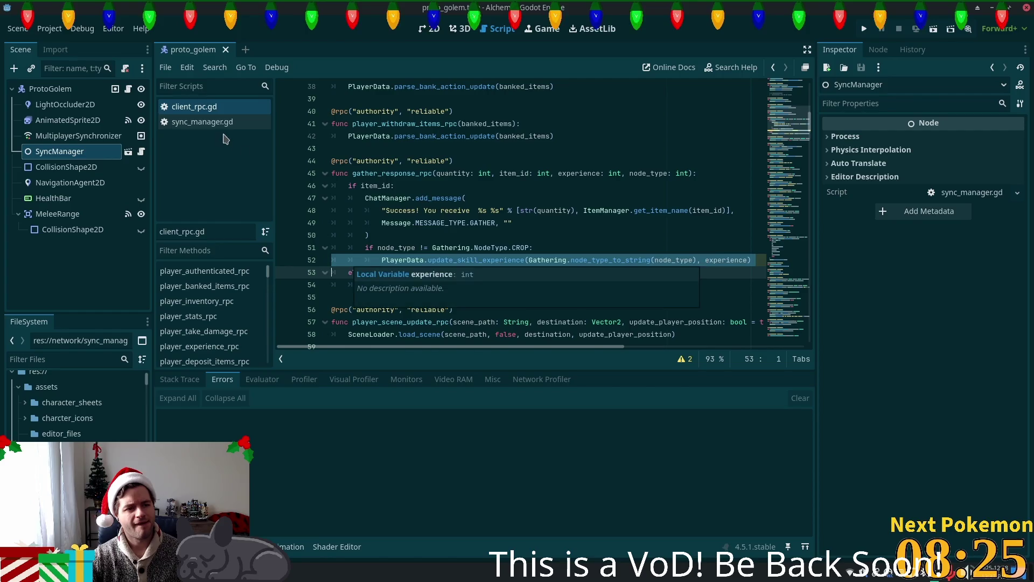
left_click(214, 121)
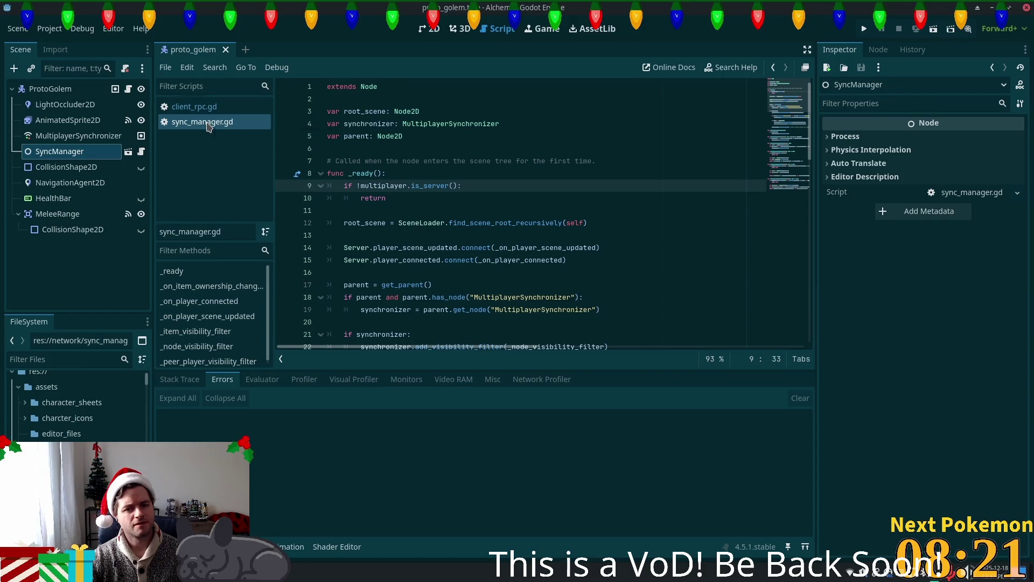
right_click(209, 125)
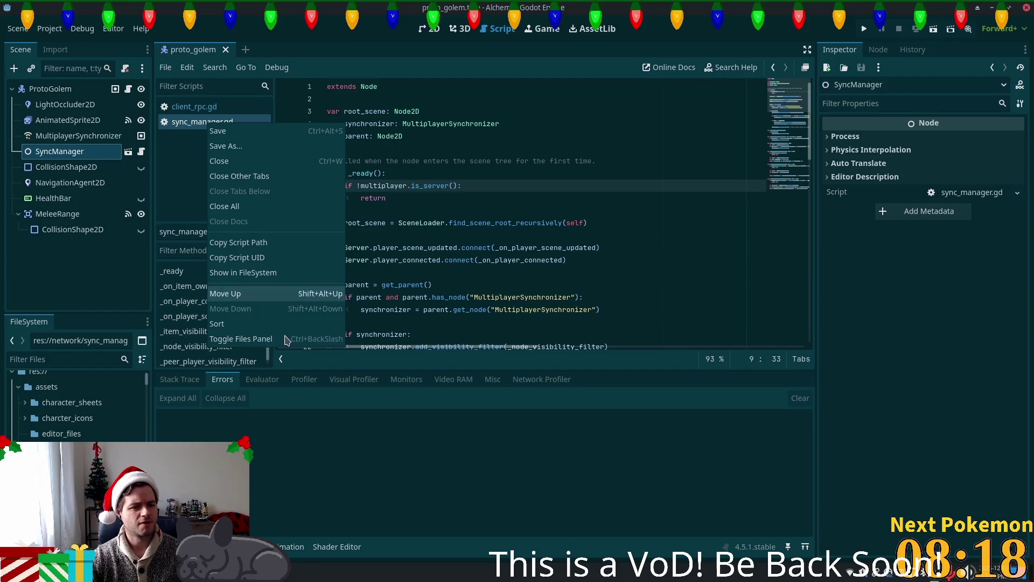
left_click(247, 206)
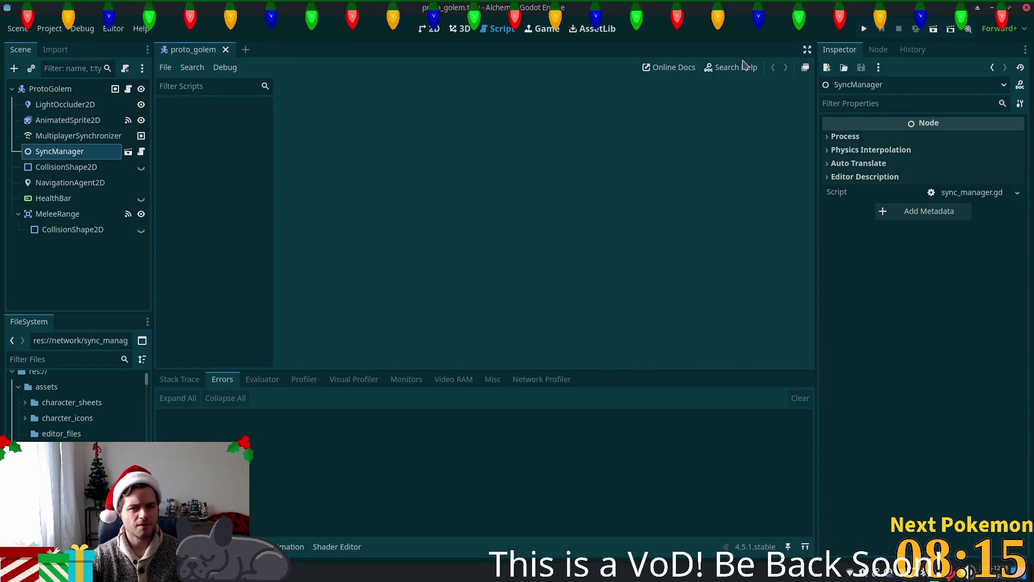
left_click(866, 29)
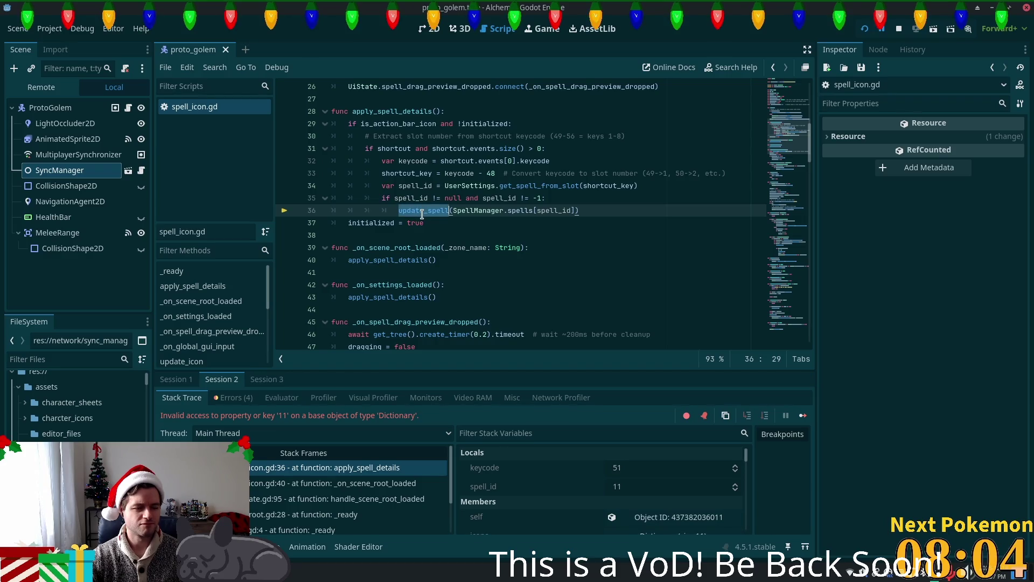
Open spell_icon.tscn via resource search, check its Icons dictionary (keys 0–10), and select 'spells' on line 36
mouse_move(422, 213)
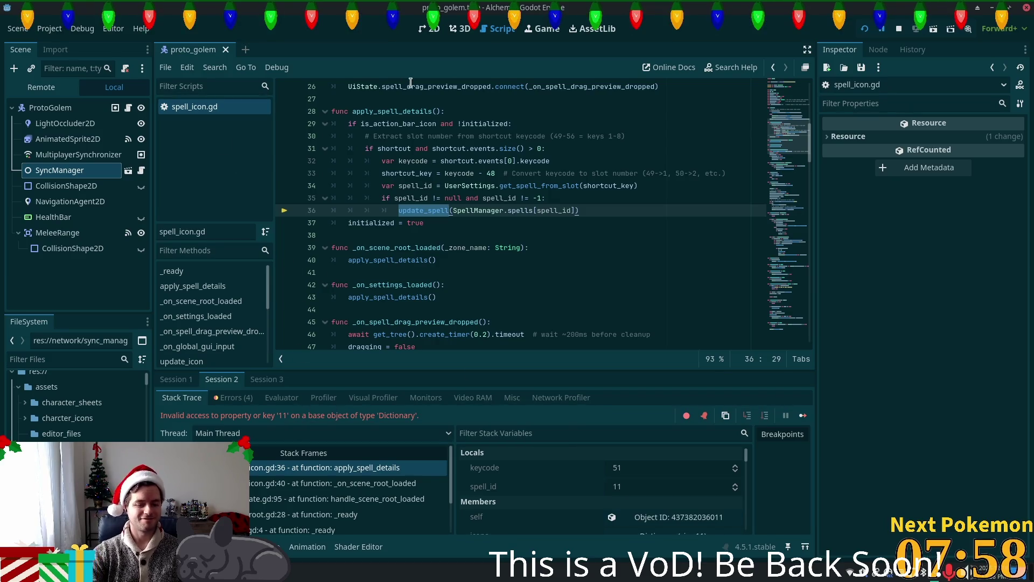
key("shift+alt+o")
type("spell_")
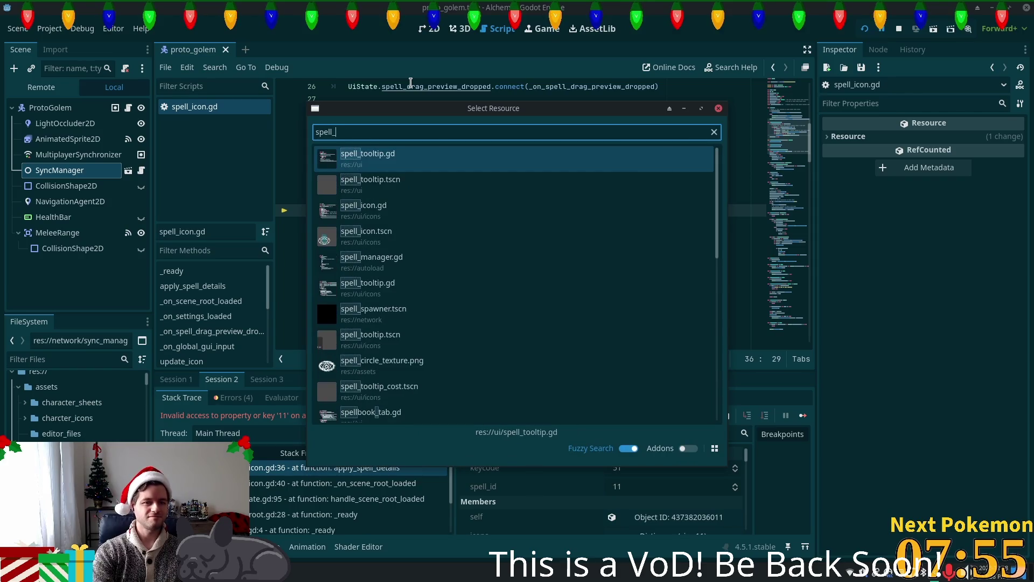
type("icon")
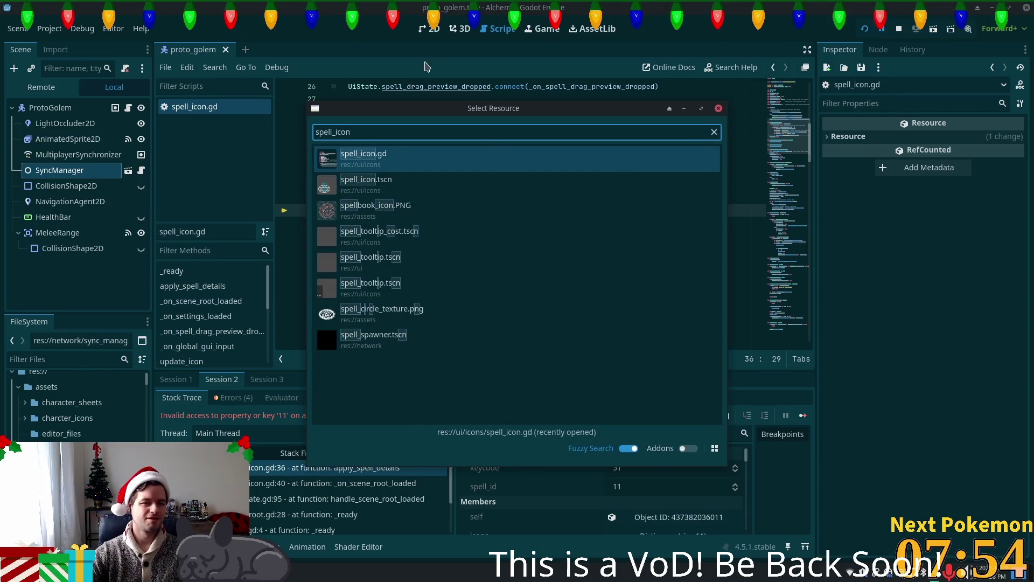
double_click(411, 179)
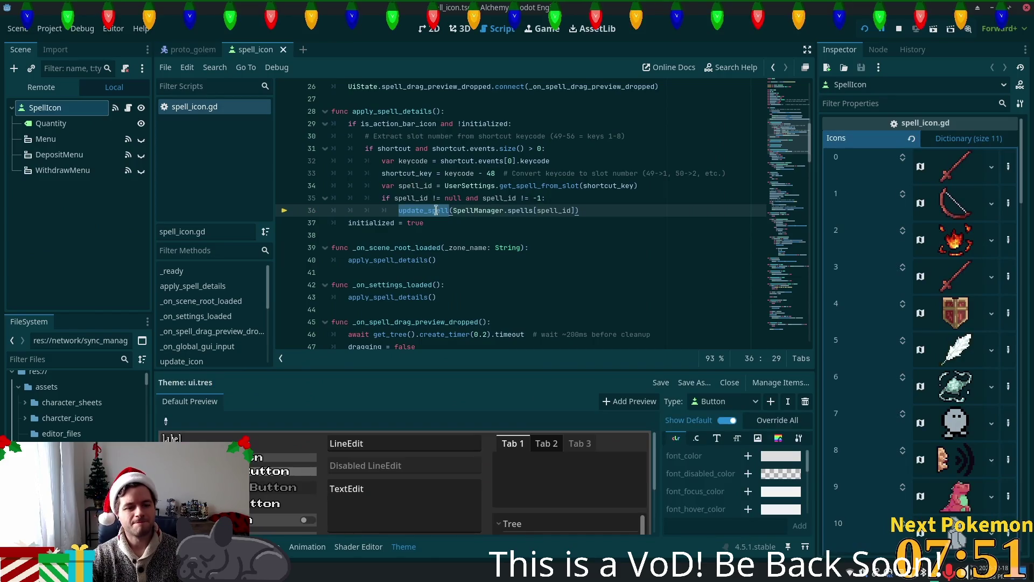
scroll(933, 283, "down", 5)
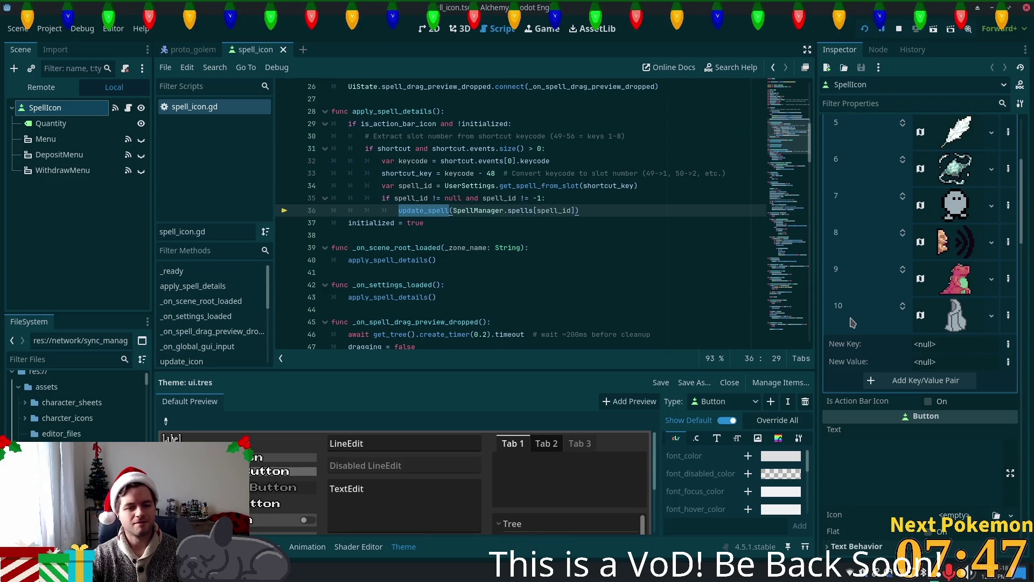
double_click(520, 210)
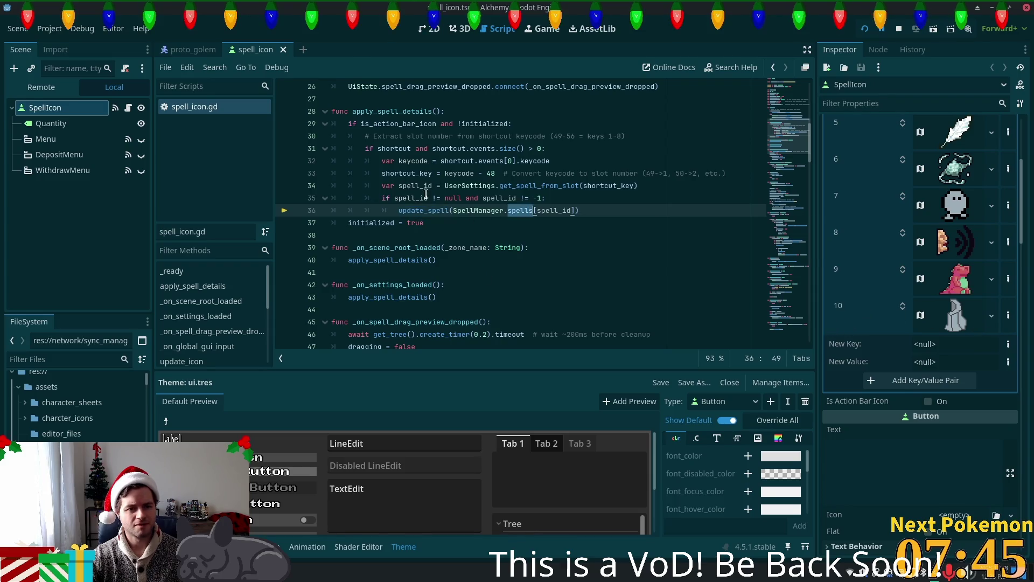
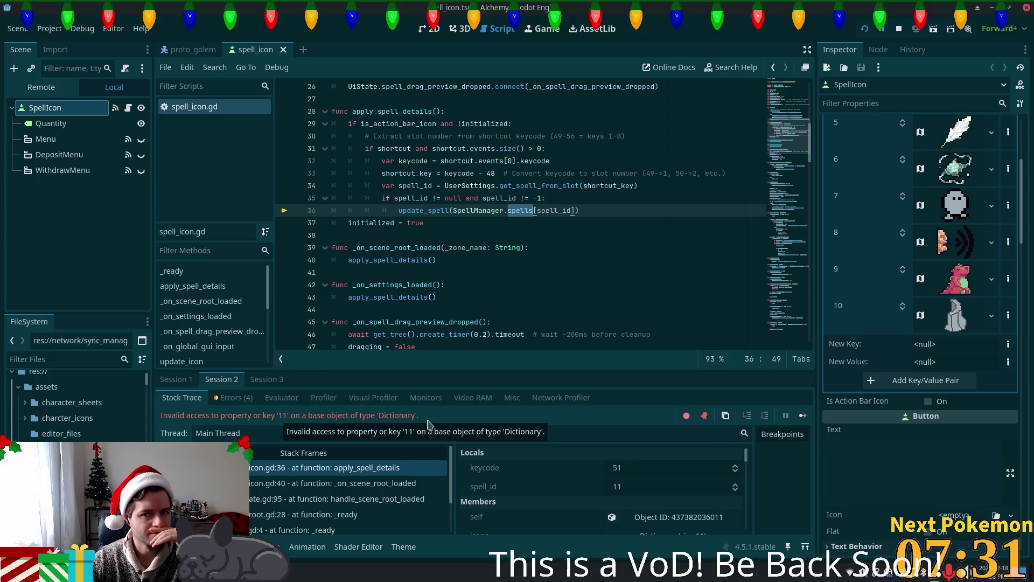
Stop the running game debug session and browse the alchemy-gd project folder in Thunar
left_click(896, 30)
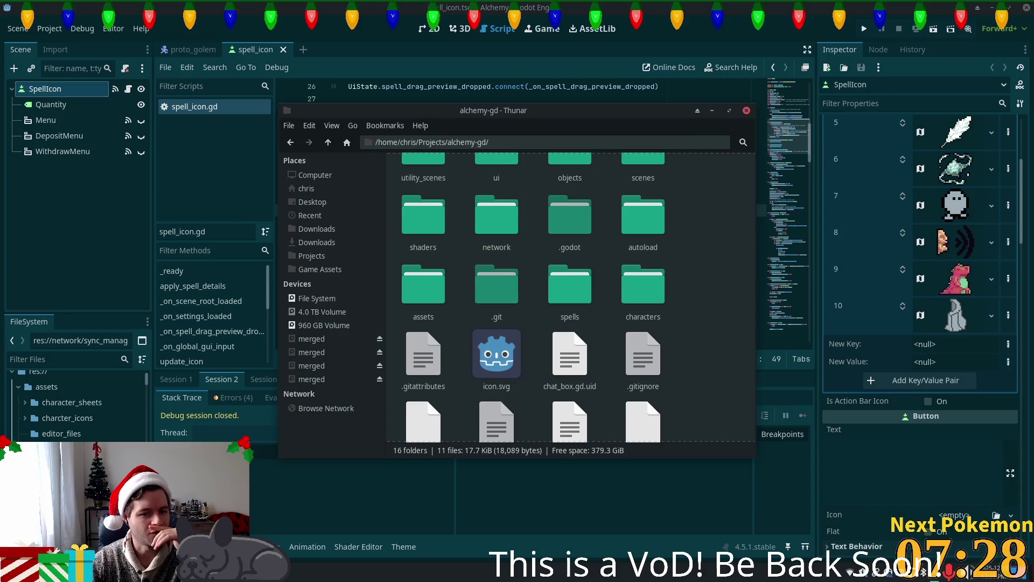
scroll(609, 329, "up", 1)
scroll(608, 329, "up", 2)
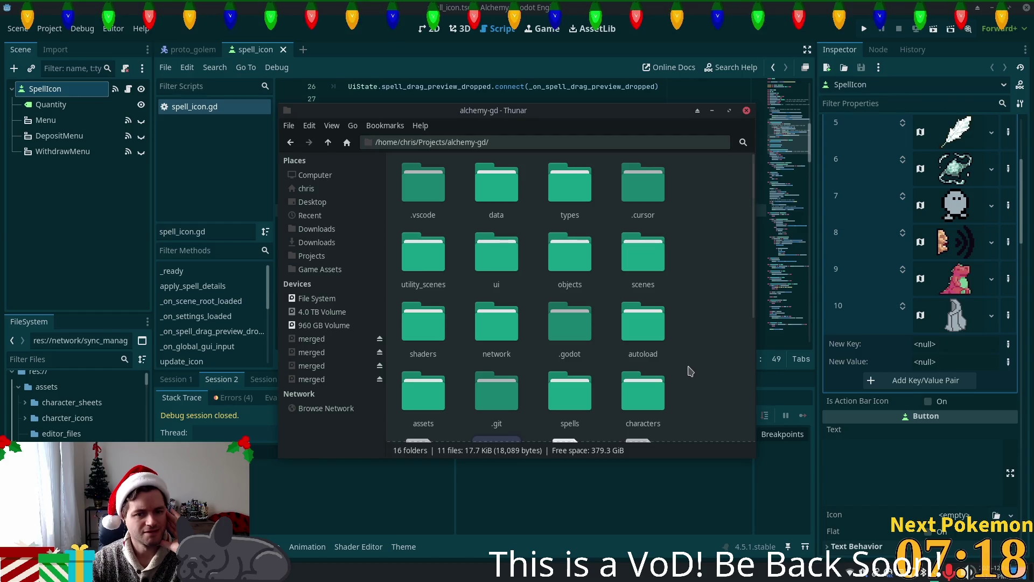
scroll(682, 325, "down", 5)
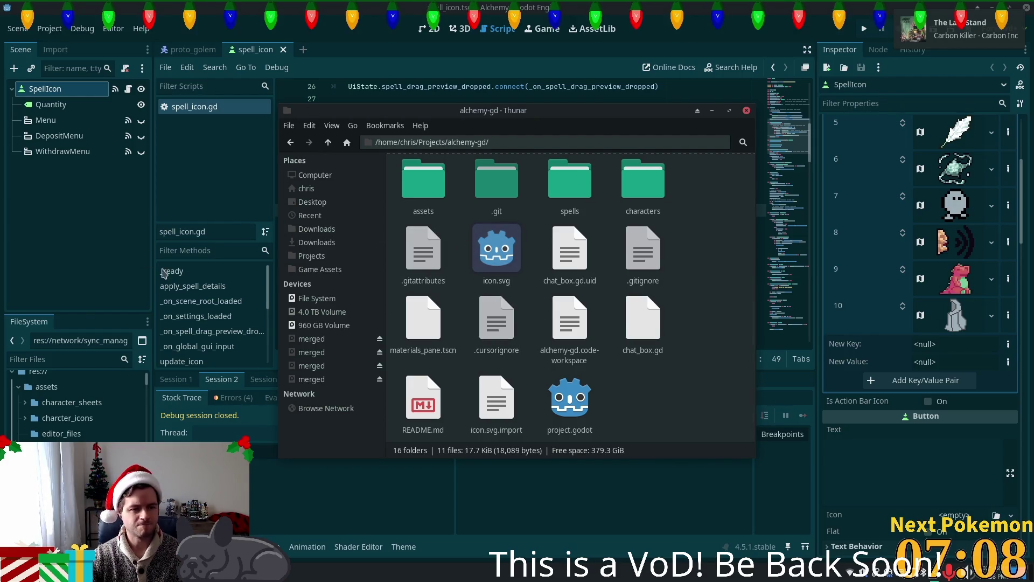
Bring Thunar back in front of Godot, showing the project's 16 folders and 11 files
left_click(215, 168)
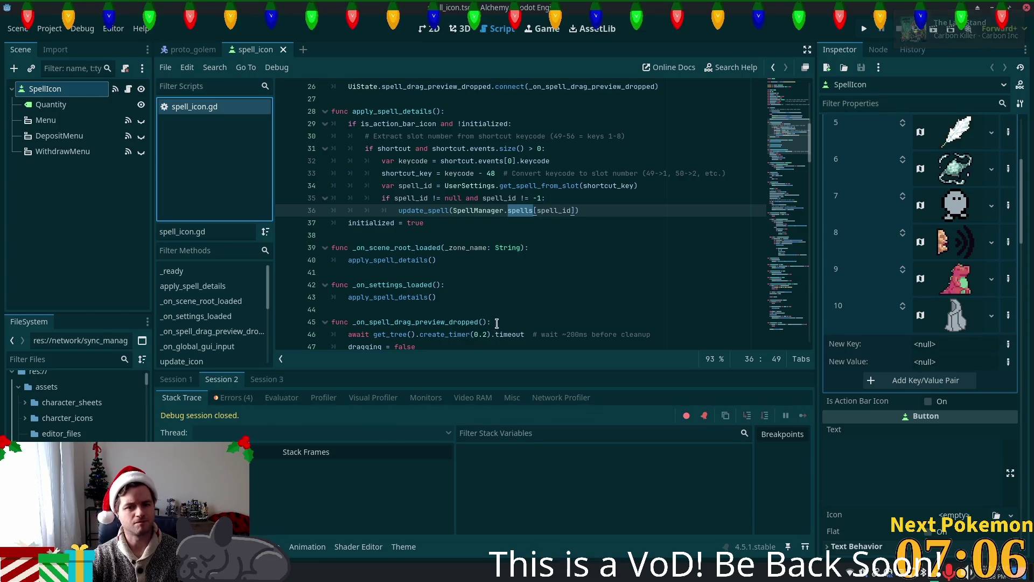
key("alt+Tab")
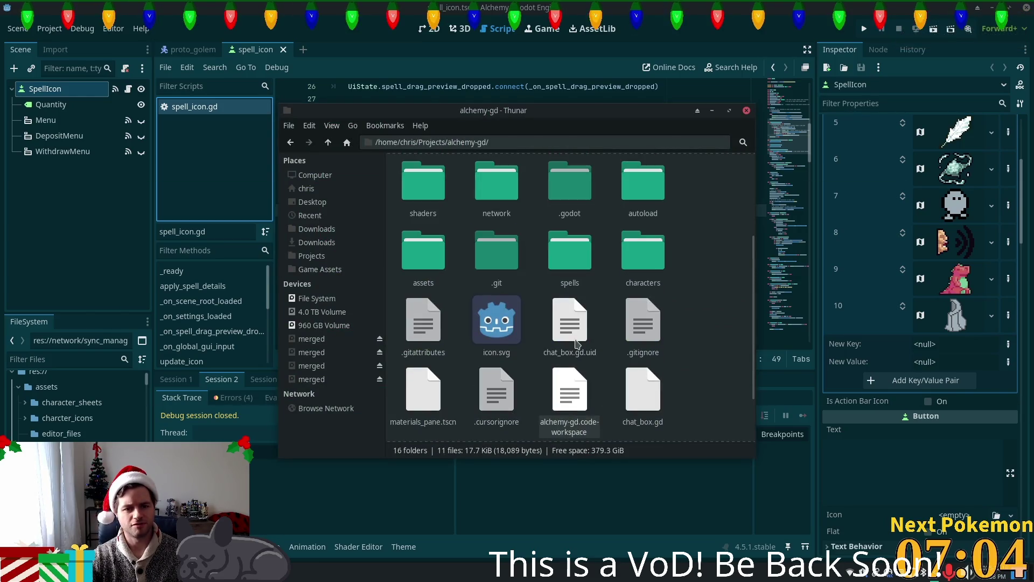
scroll(575, 343, "up", 3)
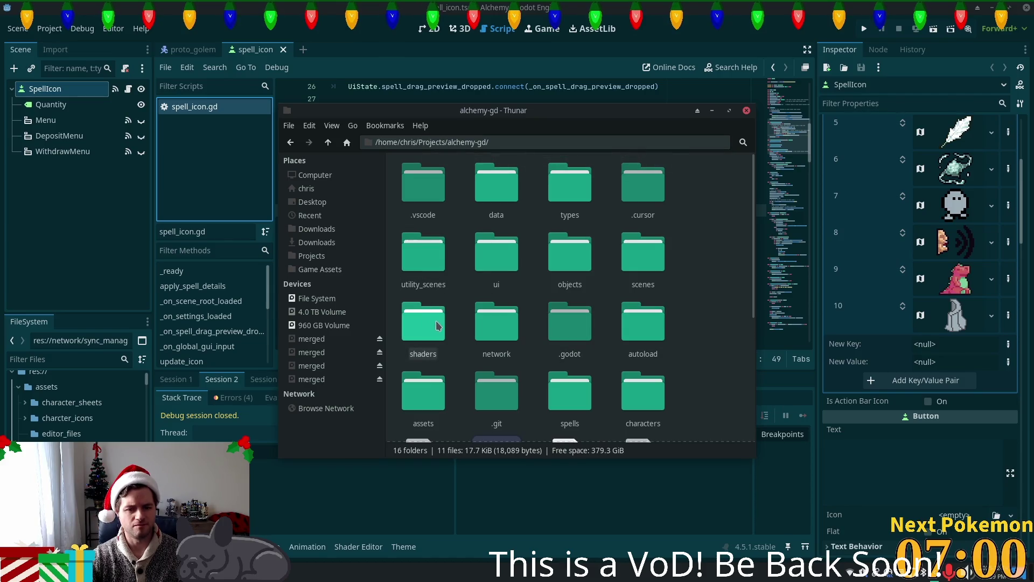
scroll(657, 325, "down", 1)
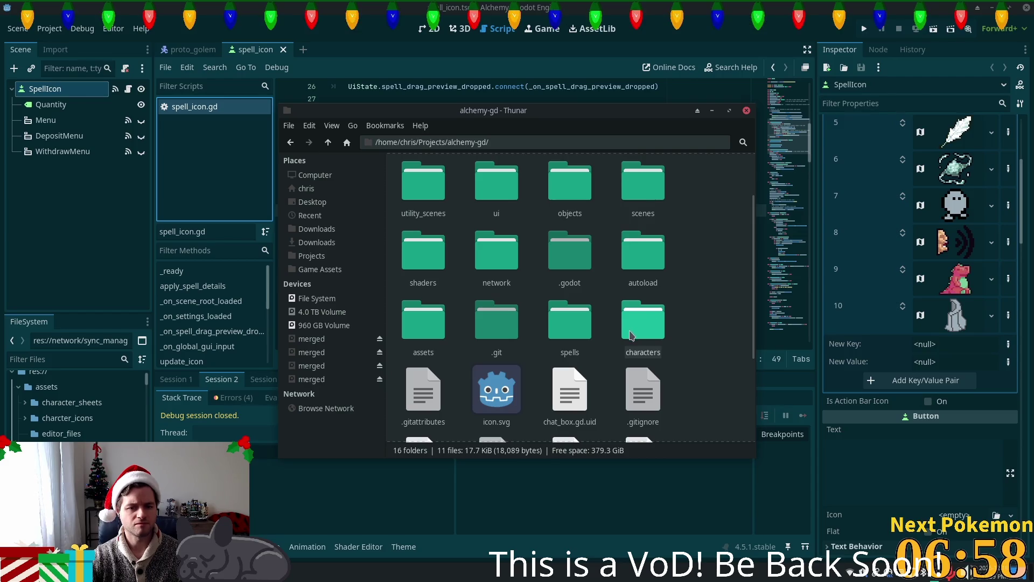
Open the .godot folder, check uid_cache.bin's size, and return to Godot's spell_icon.gd
double_click(574, 250)
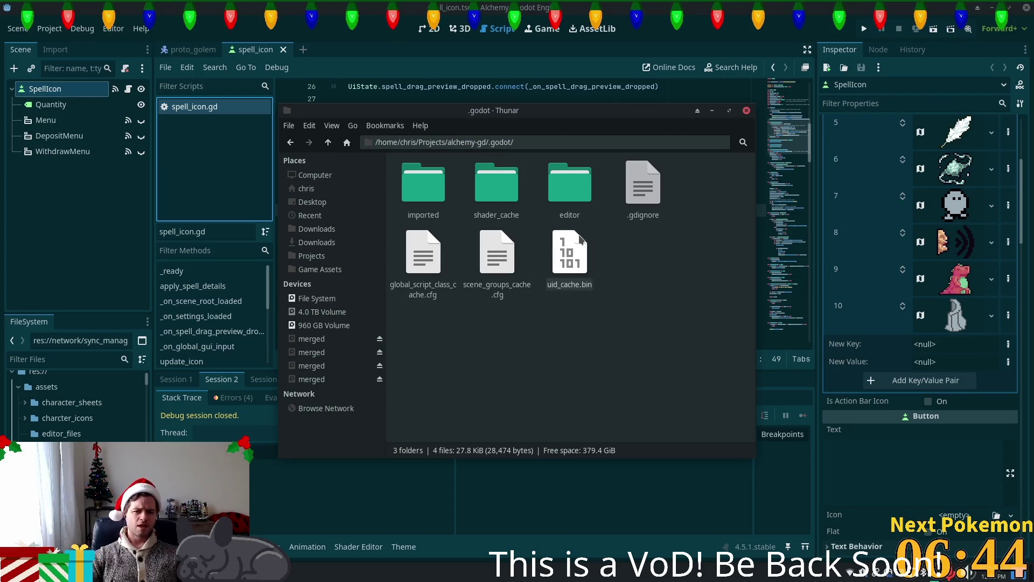
left_click(569, 254)
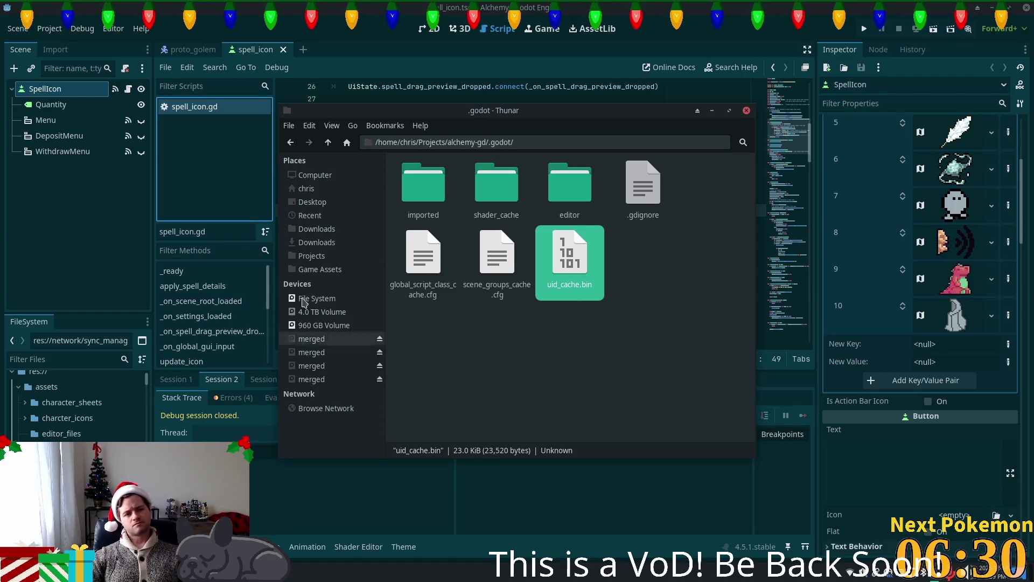
left_click(202, 173)
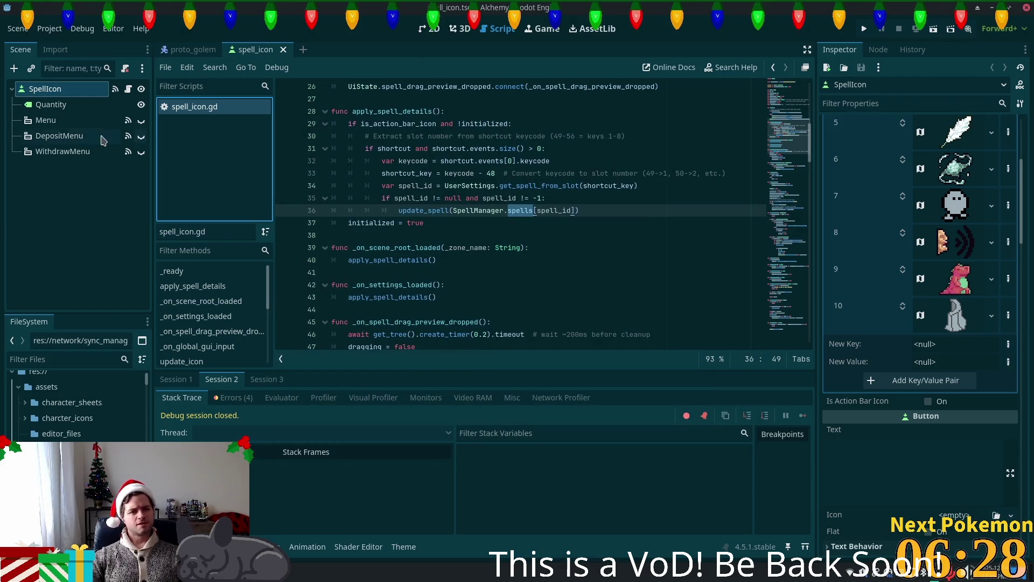
Collapse assets, expand the autoload folder and open ui_state.gd
left_click(19, 386)
left_click(18, 402)
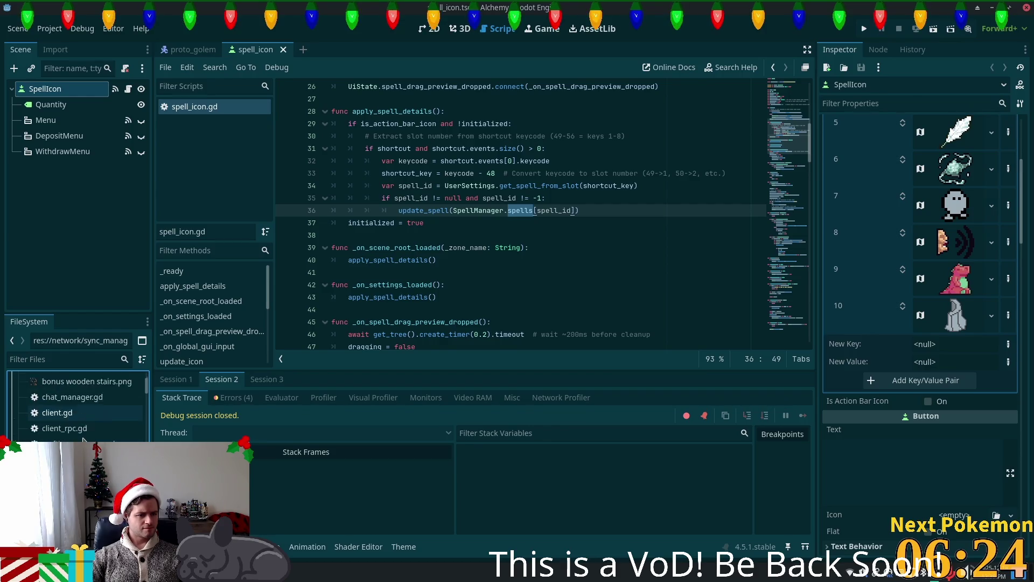
scroll(25, 436, "down", 3)
scroll(78, 407, "down", 3)
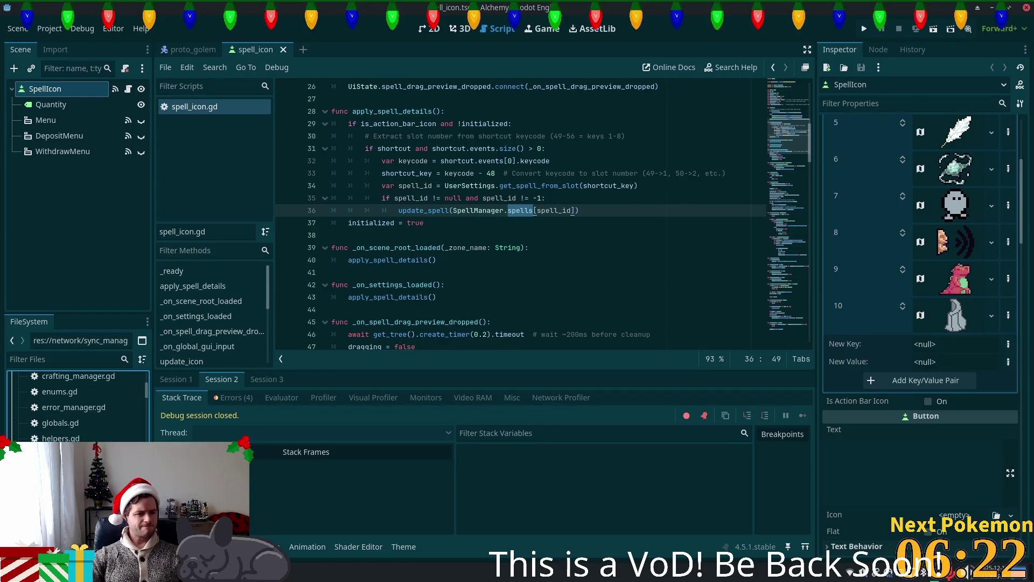
scroll(78, 407, "down", 5)
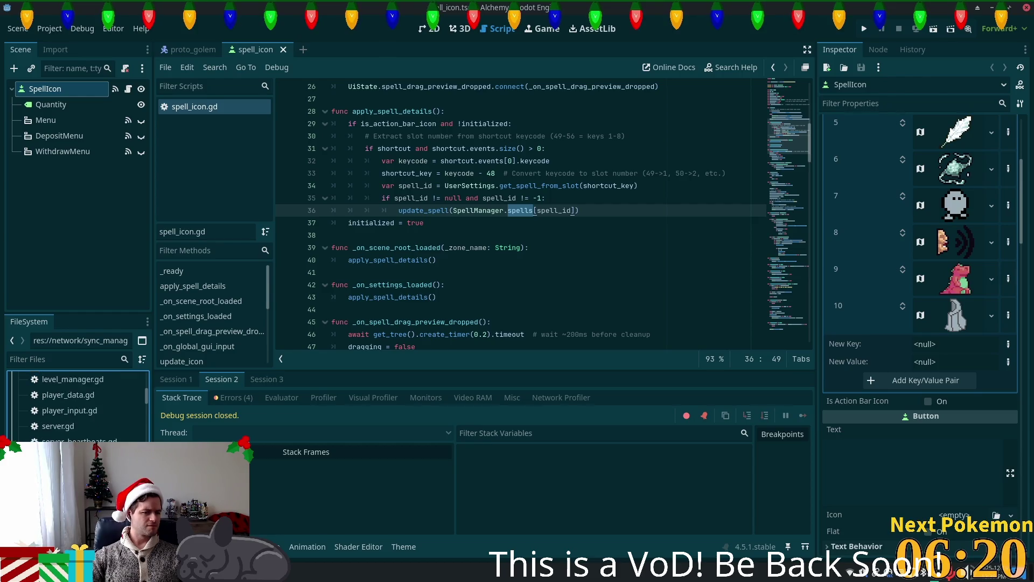
double_click(62, 450)
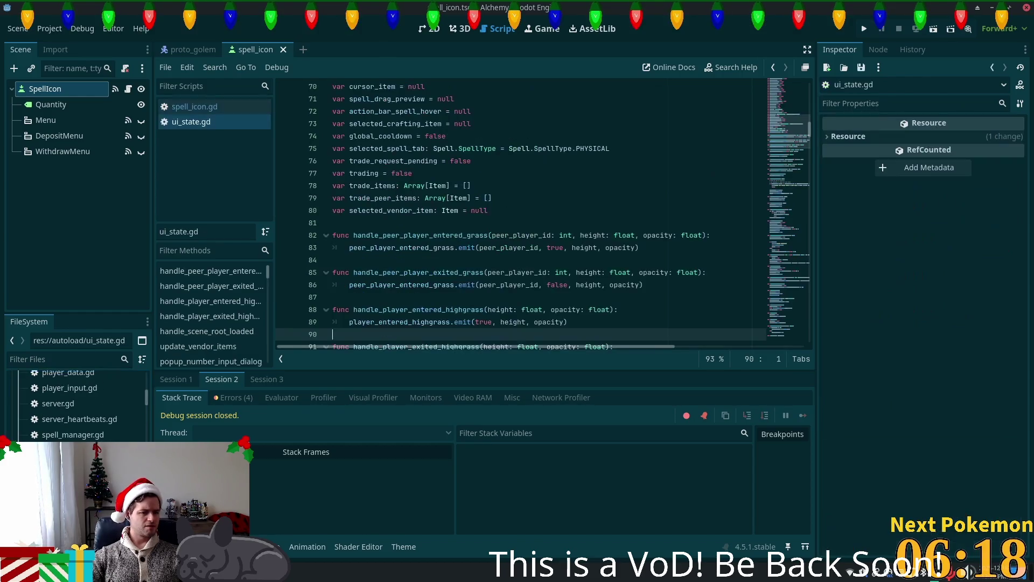
In user_settings.gd, select 'settings_' in the SETTINGS_FILE path user://settings_%s.cfg
scroll(434, 189, "up", 2)
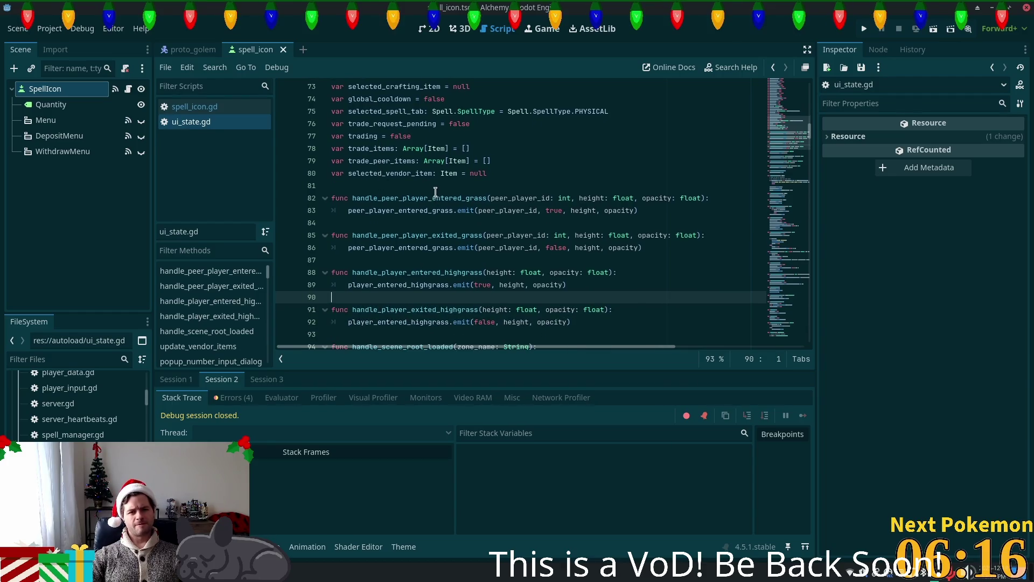
scroll(434, 189, "down", 5)
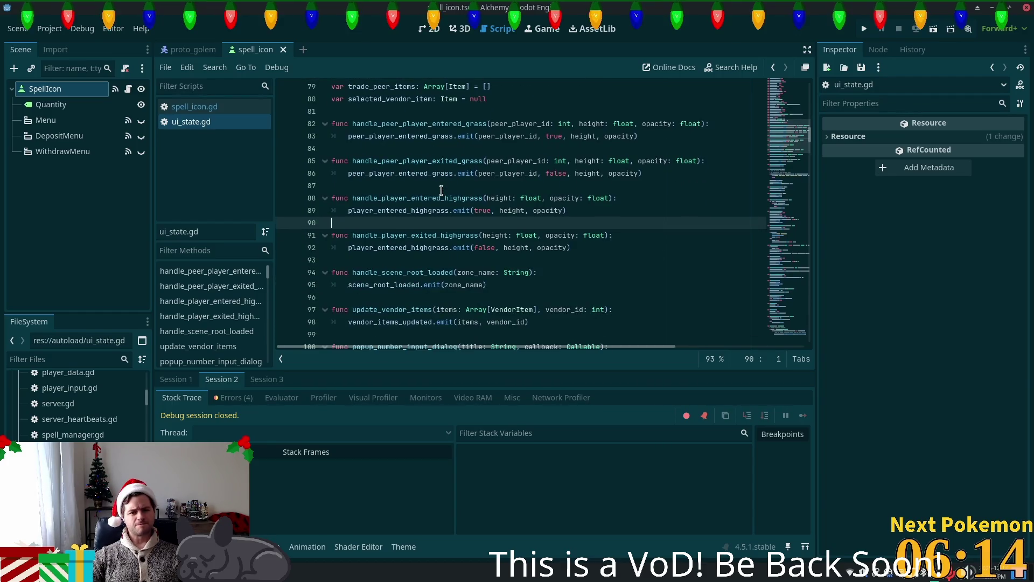
scroll(441, 189, "down", 7)
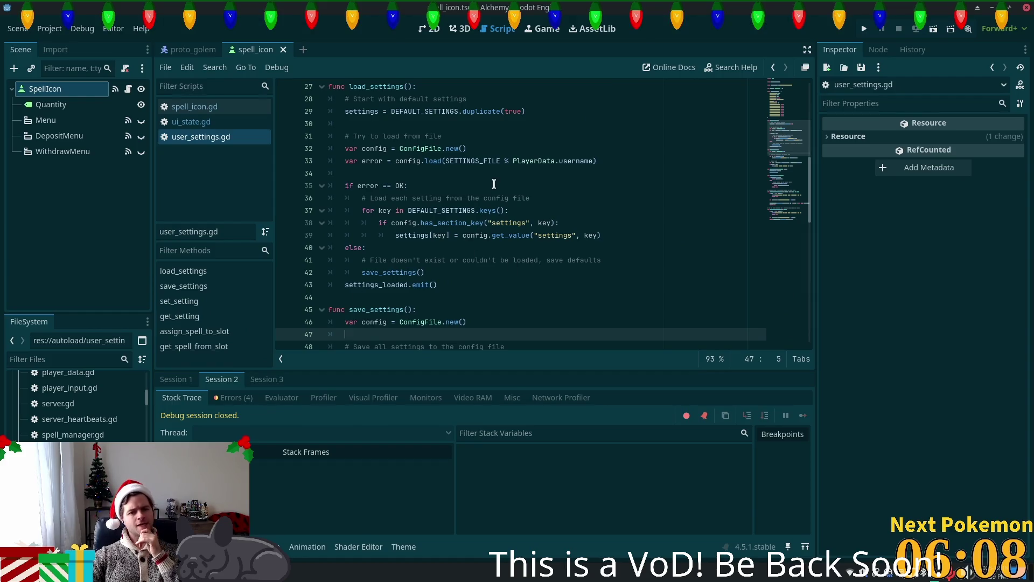
scroll(452, 180, "up", 5)
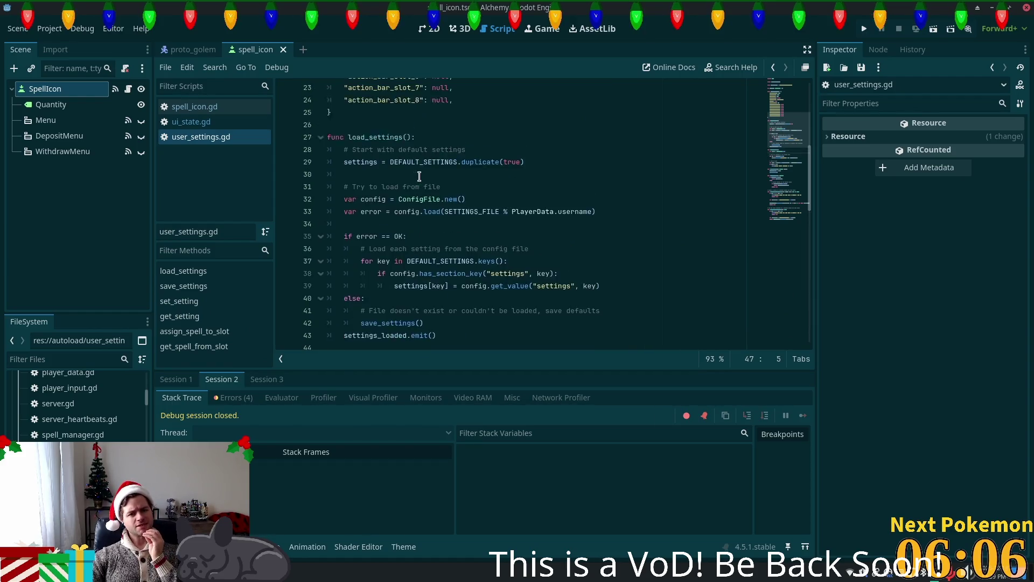
scroll(409, 190, "up", 4)
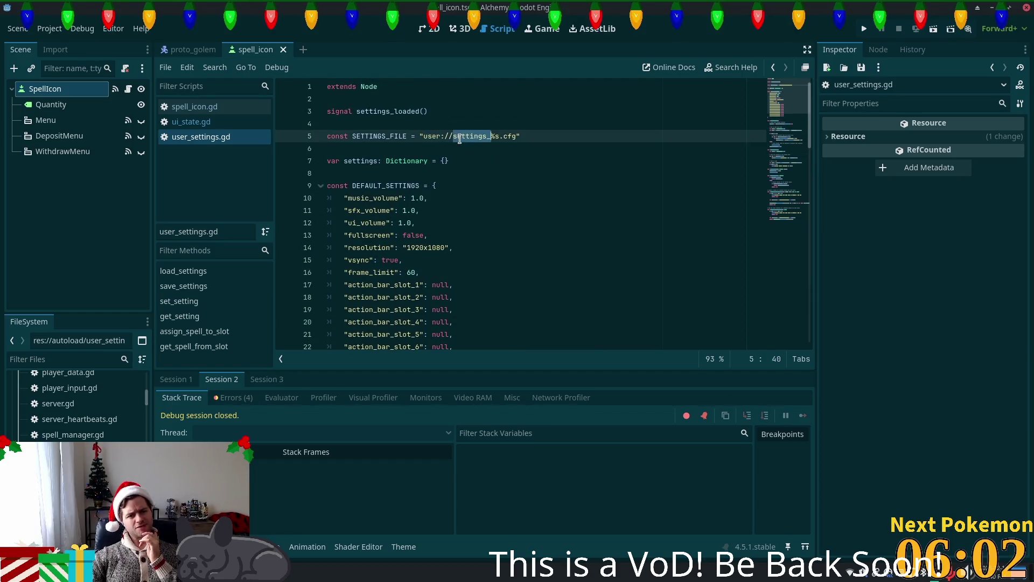
double_click(471, 137)
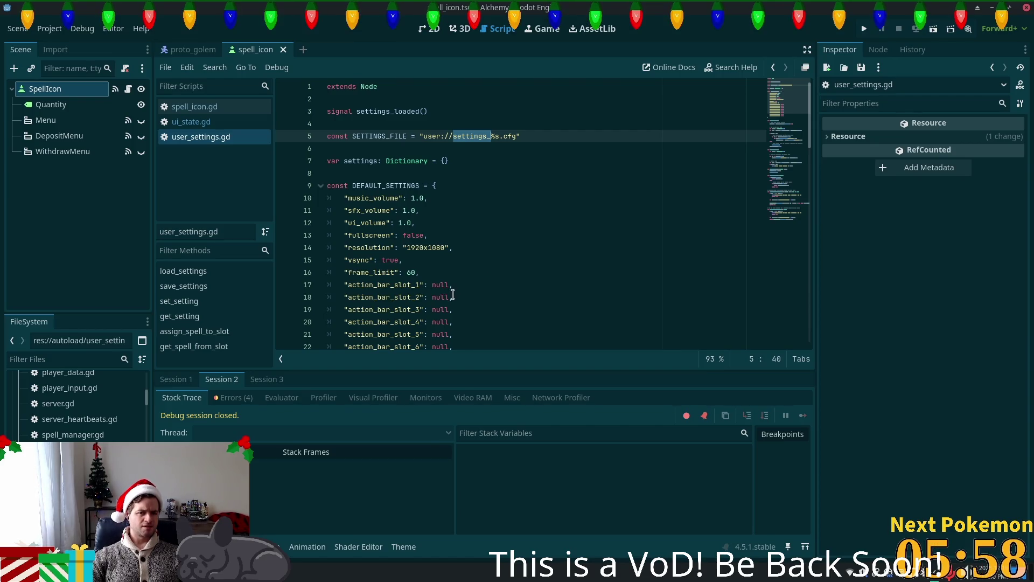
key("super")
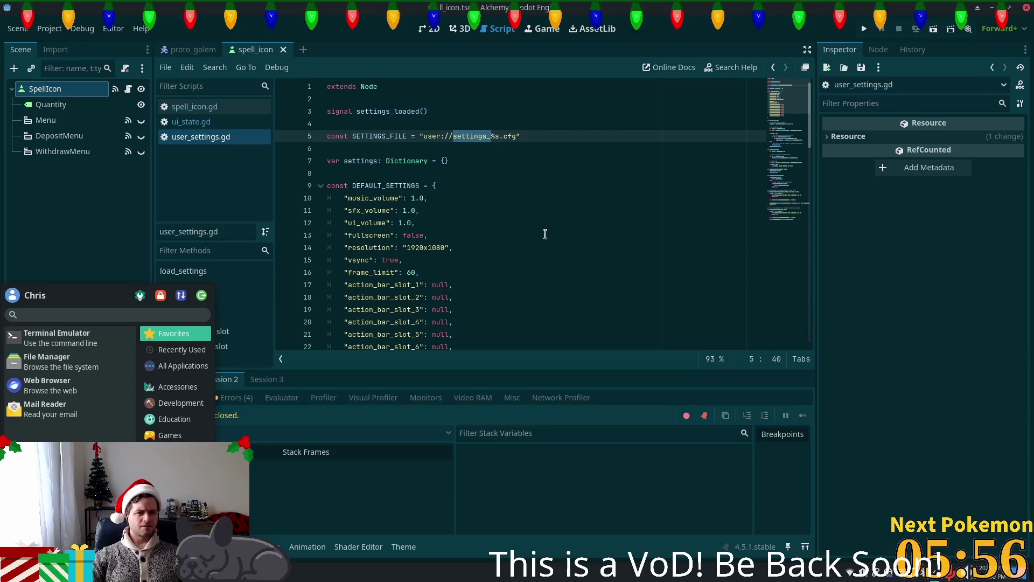
Dismiss the app menu, go up from .godot to alchemy-gd in Thunar, and browse it
key("Escape")
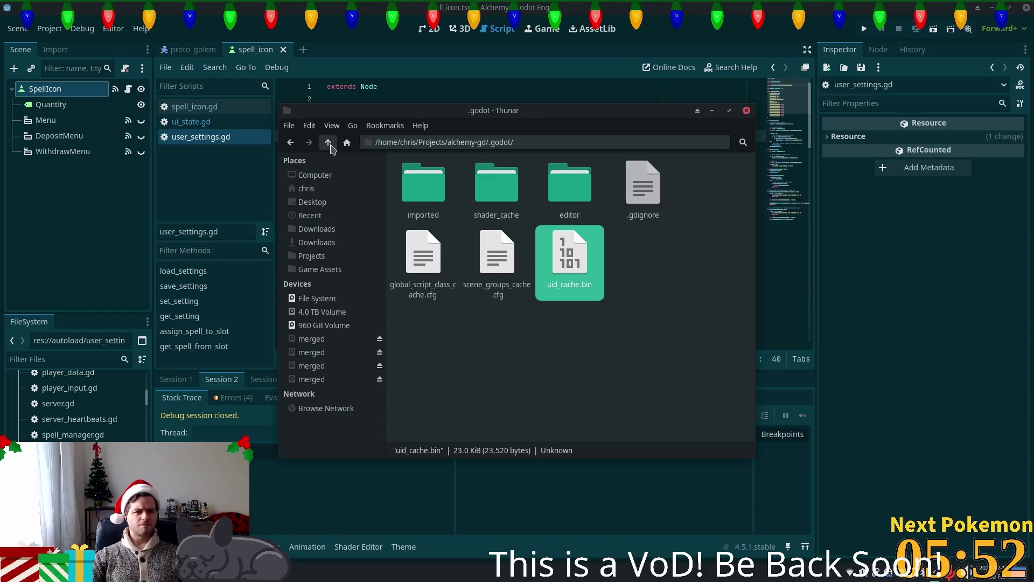
left_click(327, 142)
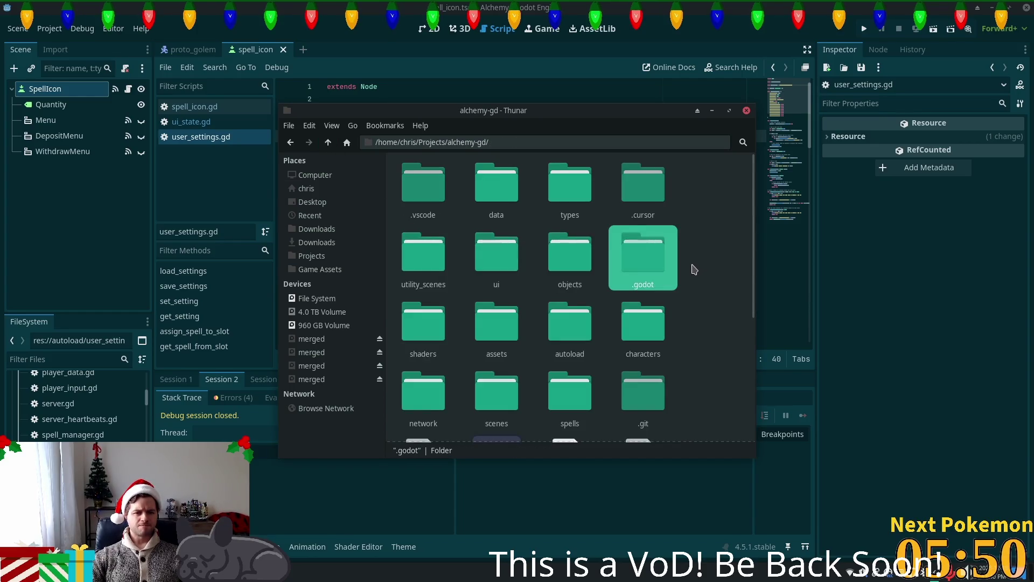
scroll(690, 275, "down", 1)
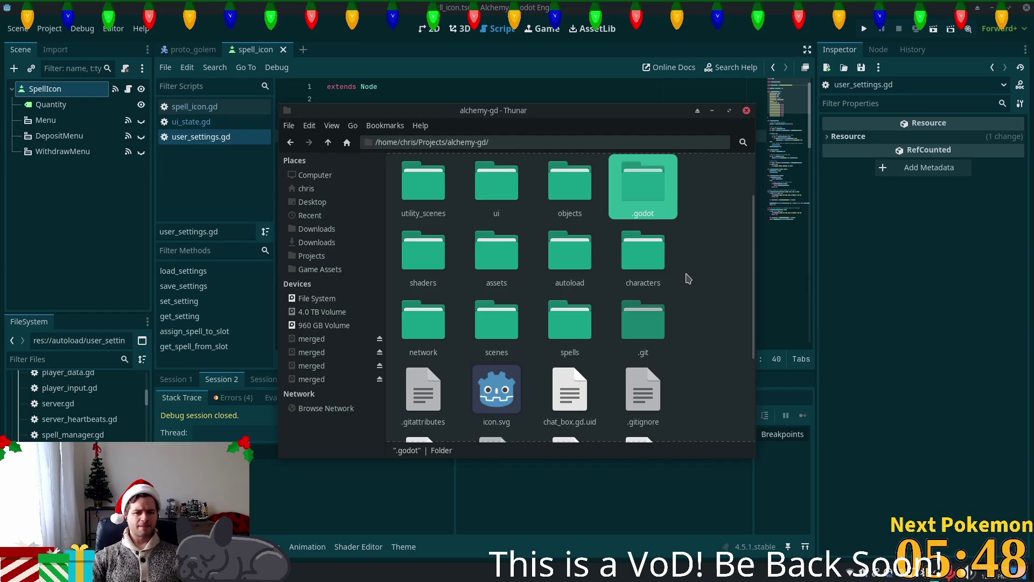
scroll(686, 279, "down", 1)
scroll(683, 281, "down", 2)
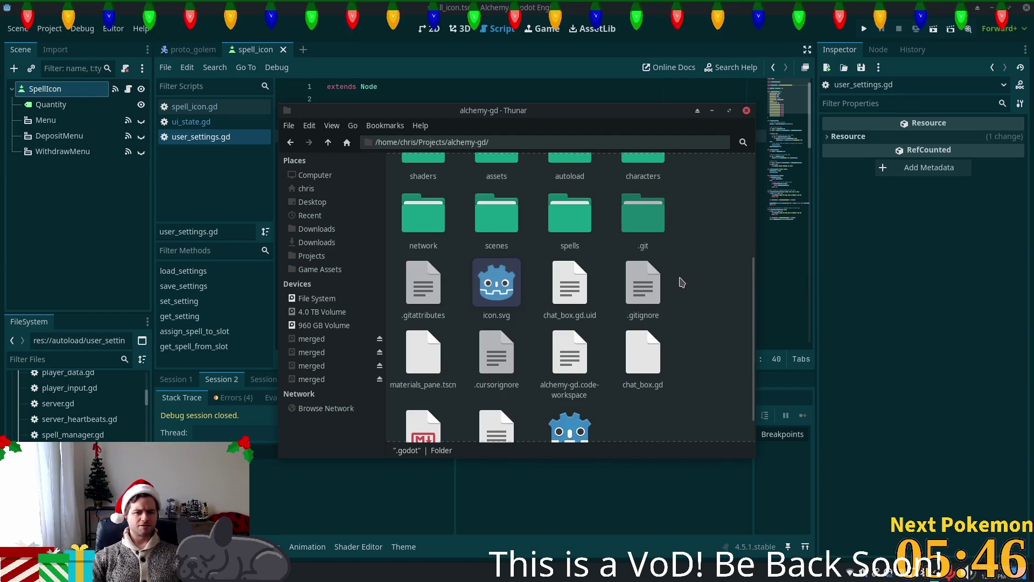
scroll(681, 282, "down", 1)
scroll(663, 288, "up", 3)
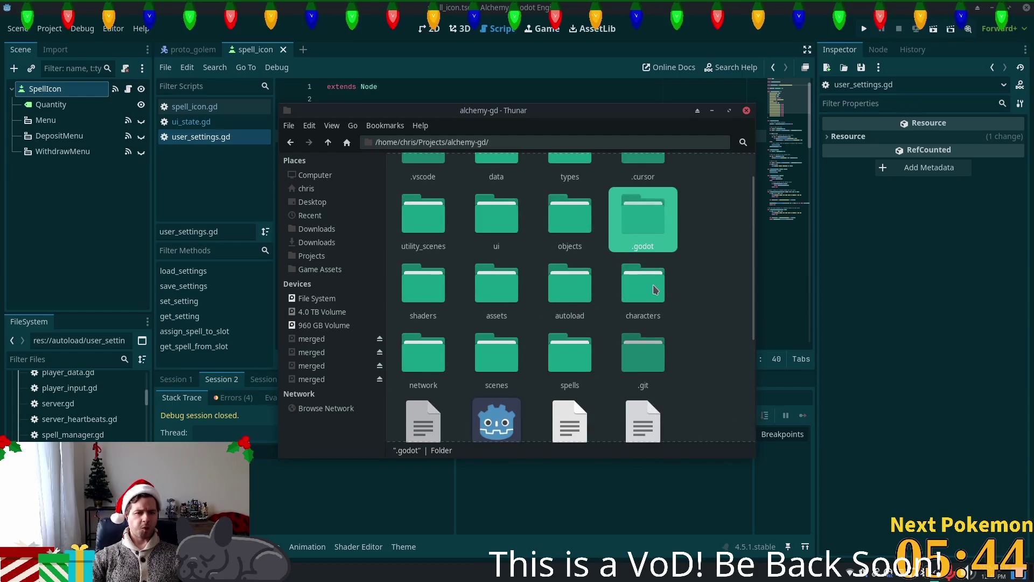
scroll(646, 292, "up", 1)
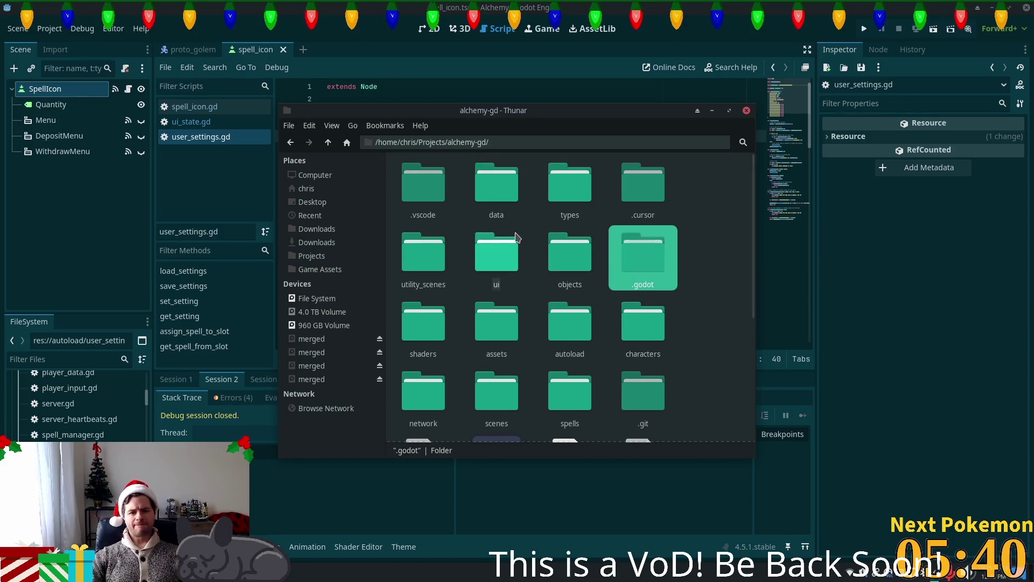
scroll(519, 241, "down", 1)
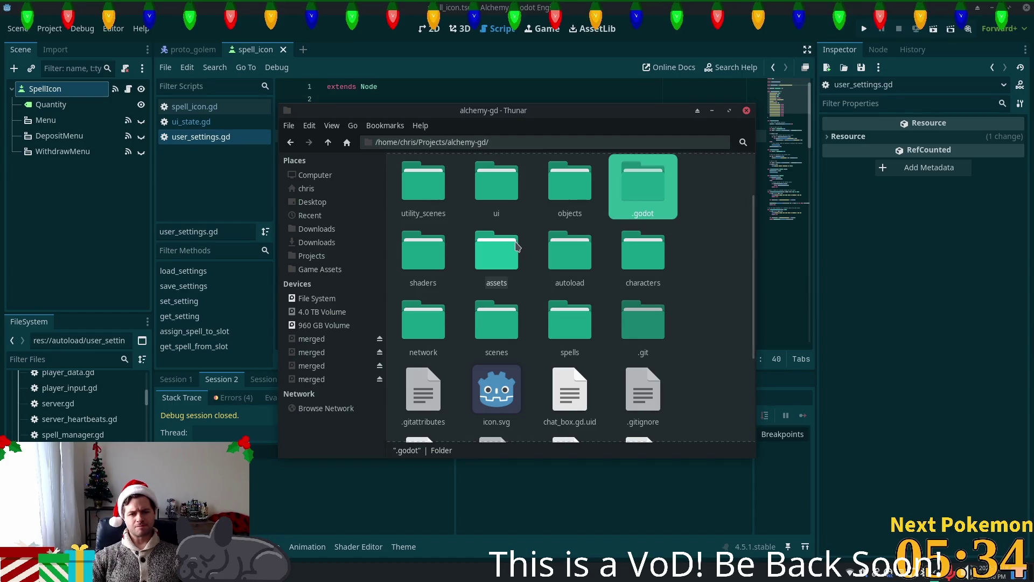
left_click(559, 36)
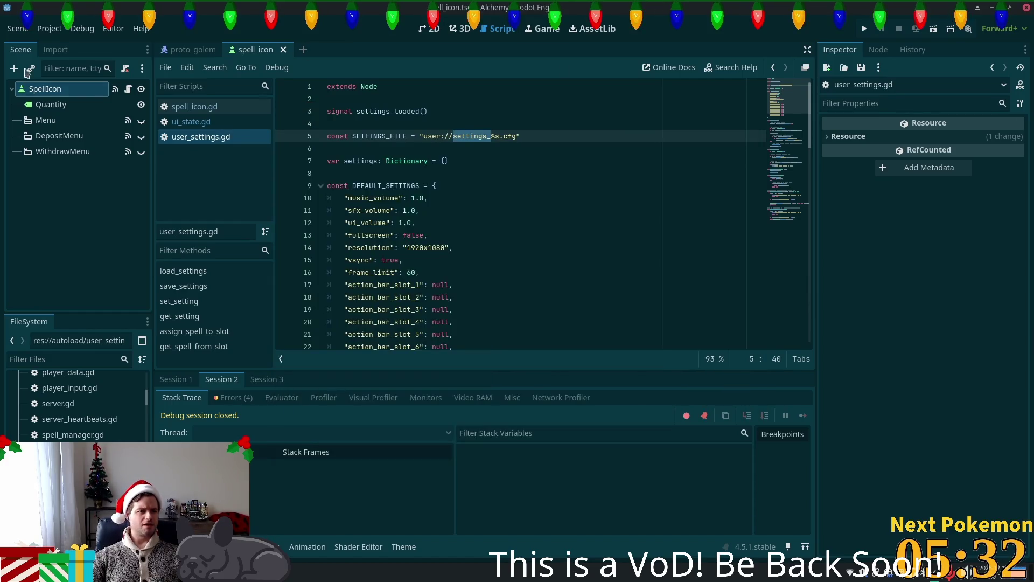
Open Project Settings and view the Run and Boot Splash pages
left_click(49, 28)
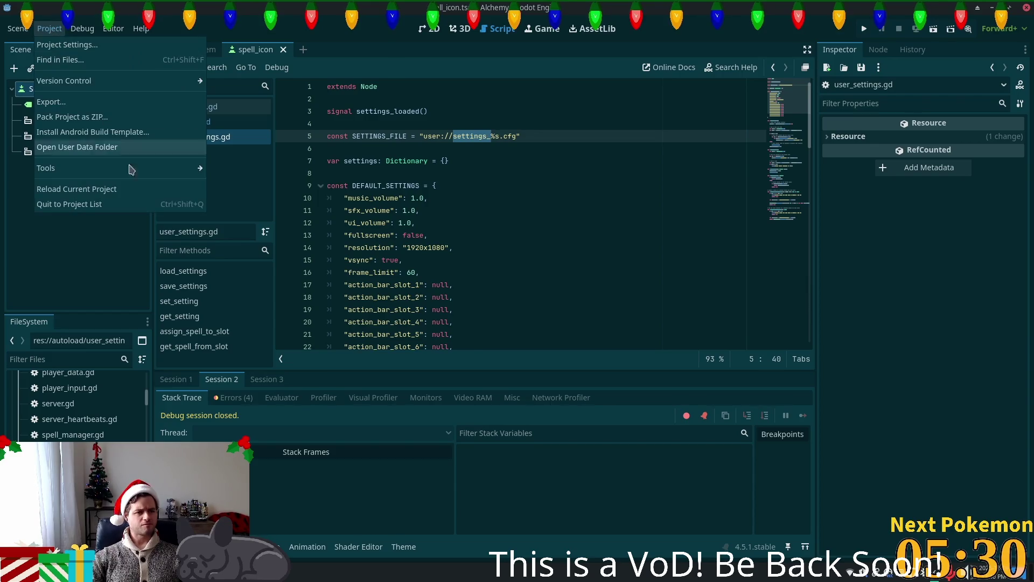
left_click(88, 44)
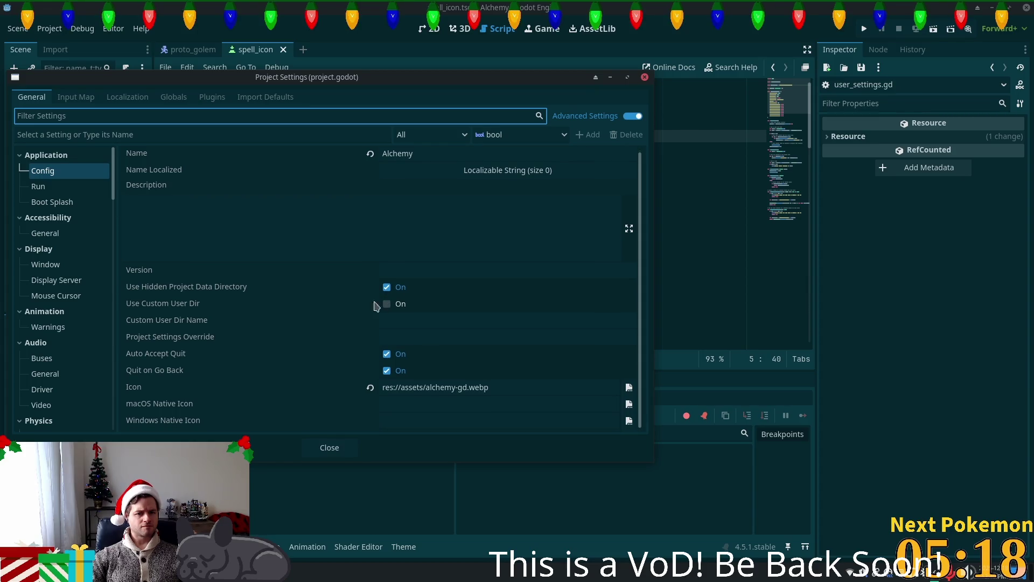
left_click(58, 189)
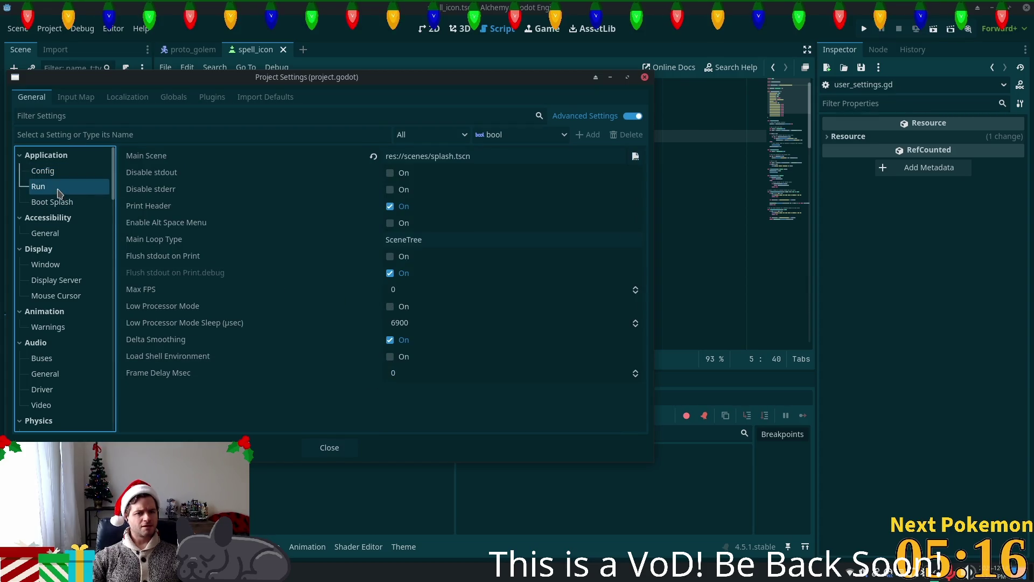
left_click(57, 201)
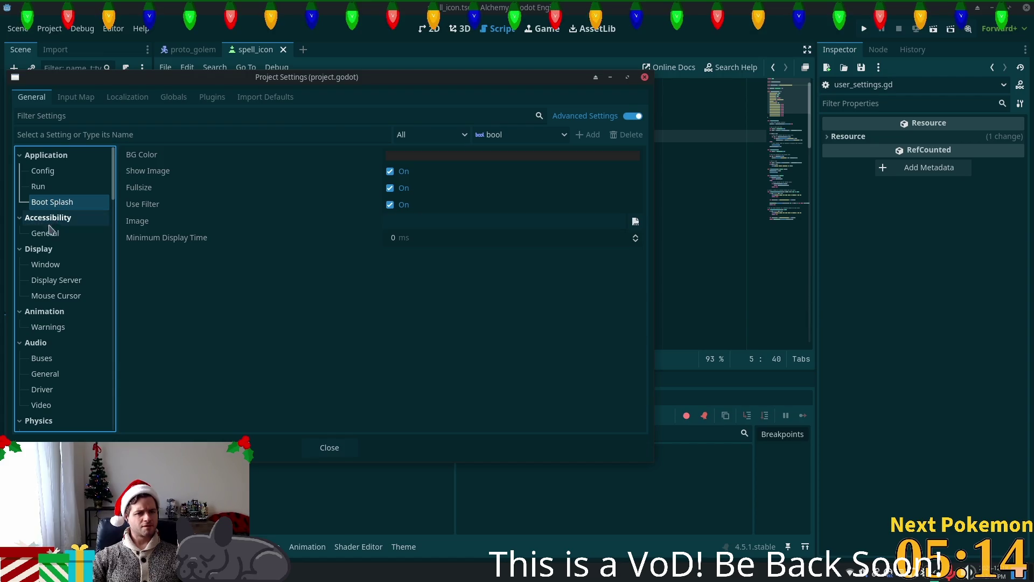
Browse the Debug settings page, showing Max Call Stack at 1024
scroll(51, 252, "down", 3)
scroll(51, 252, "down", 4)
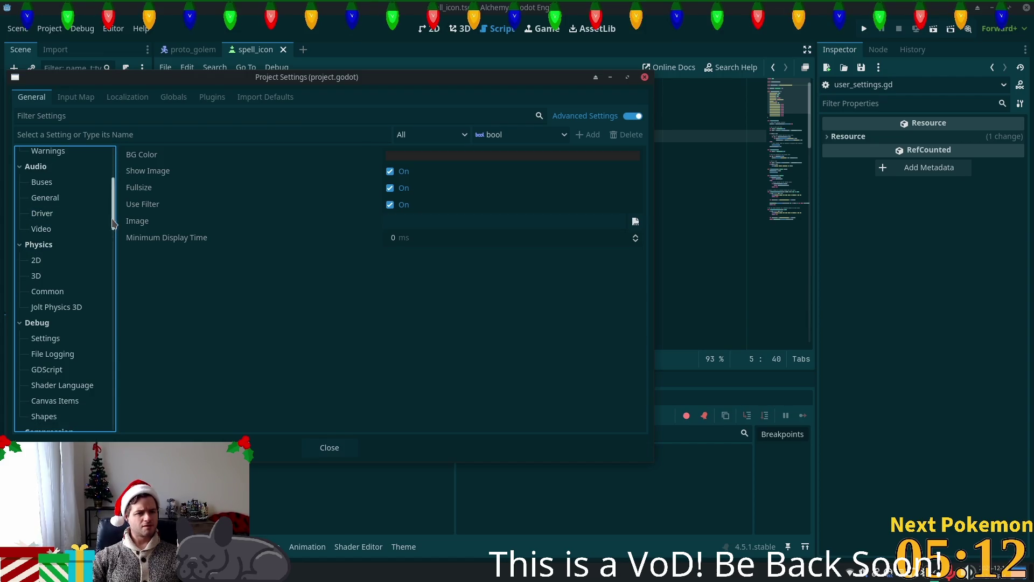
left_click(46, 339)
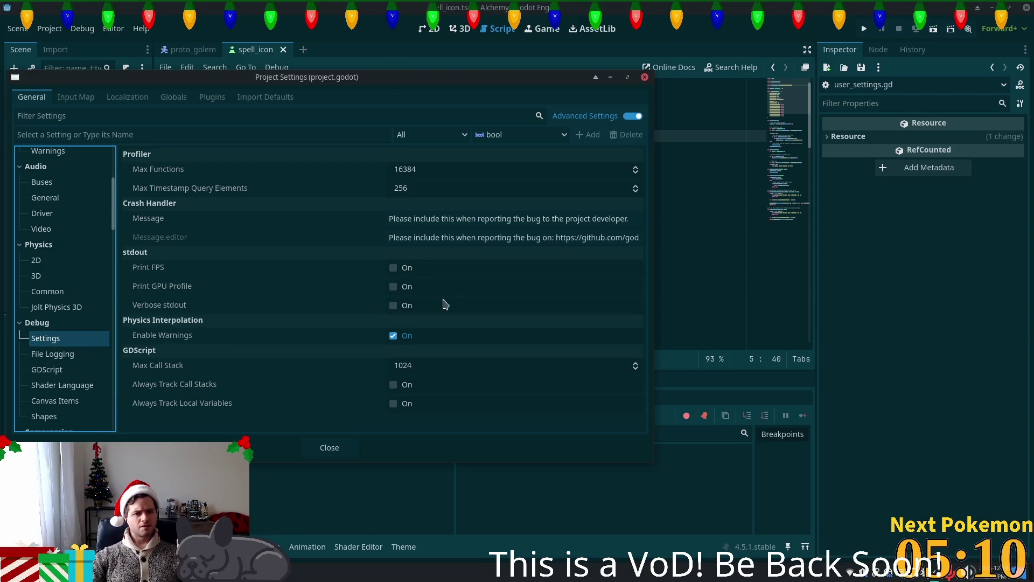
scroll(51, 335, "down", 2)
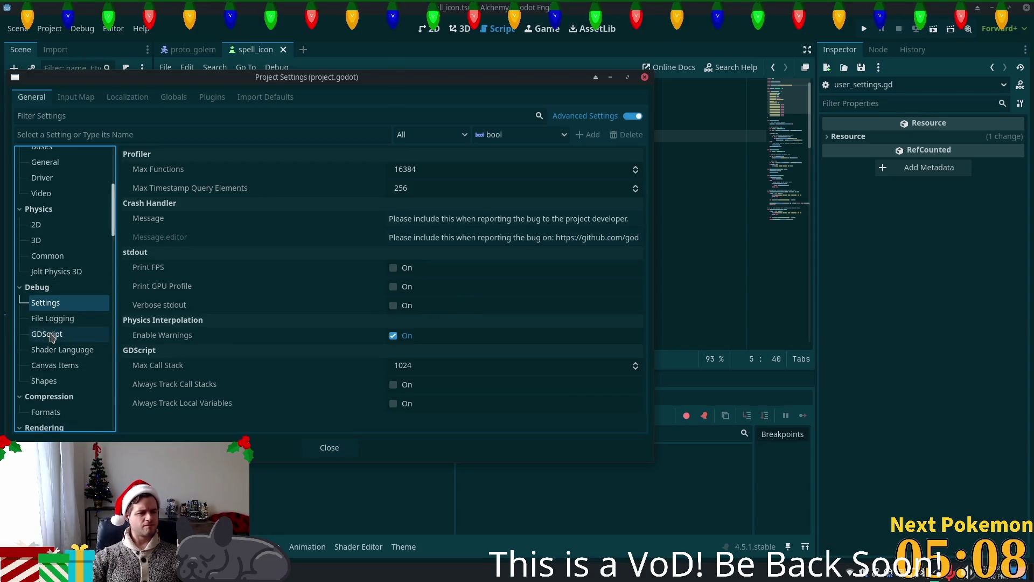
scroll(52, 334, "down", 8)
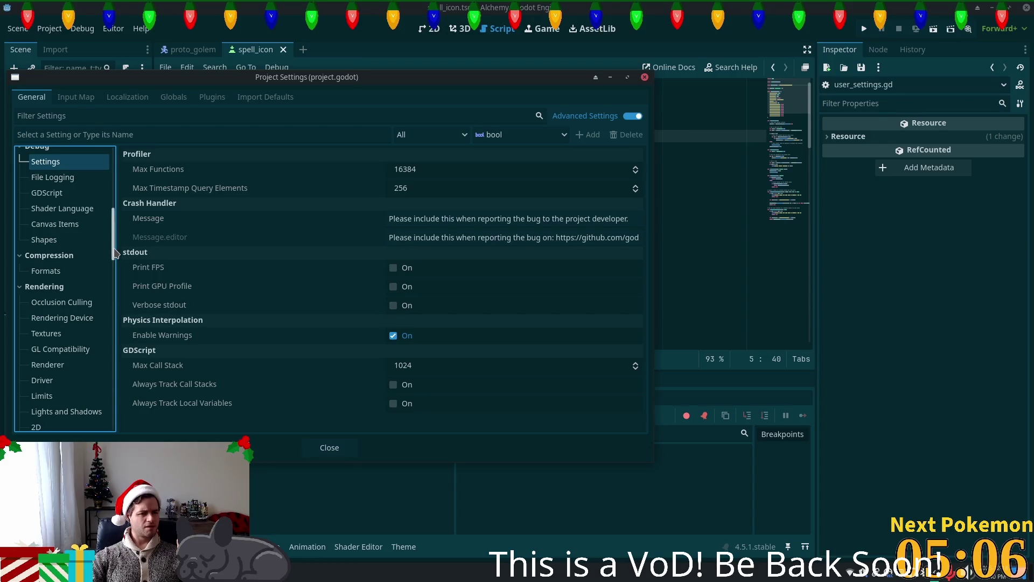
left_click_drag(115, 253, 96, 401)
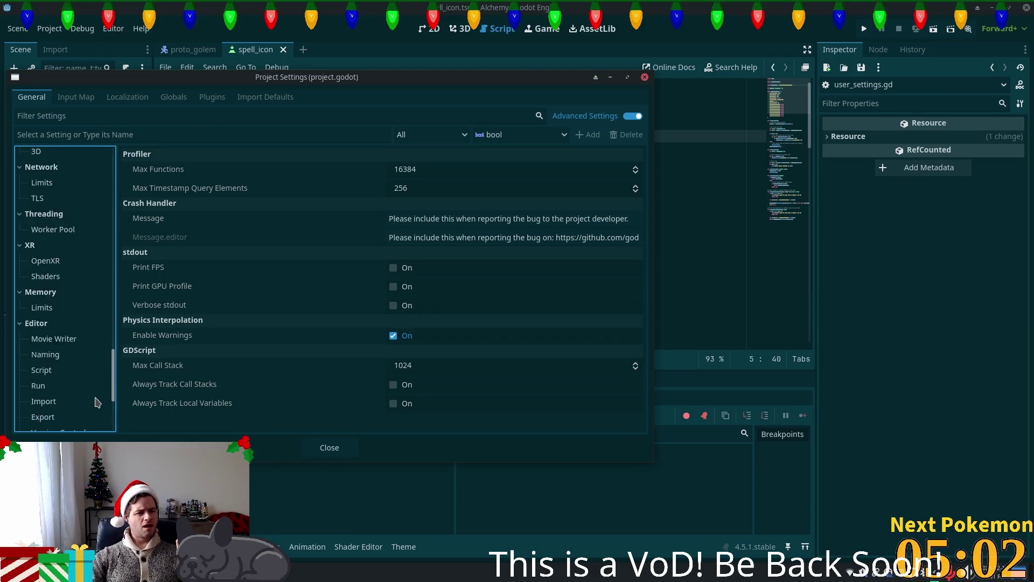
scroll(96, 401, "down", 3)
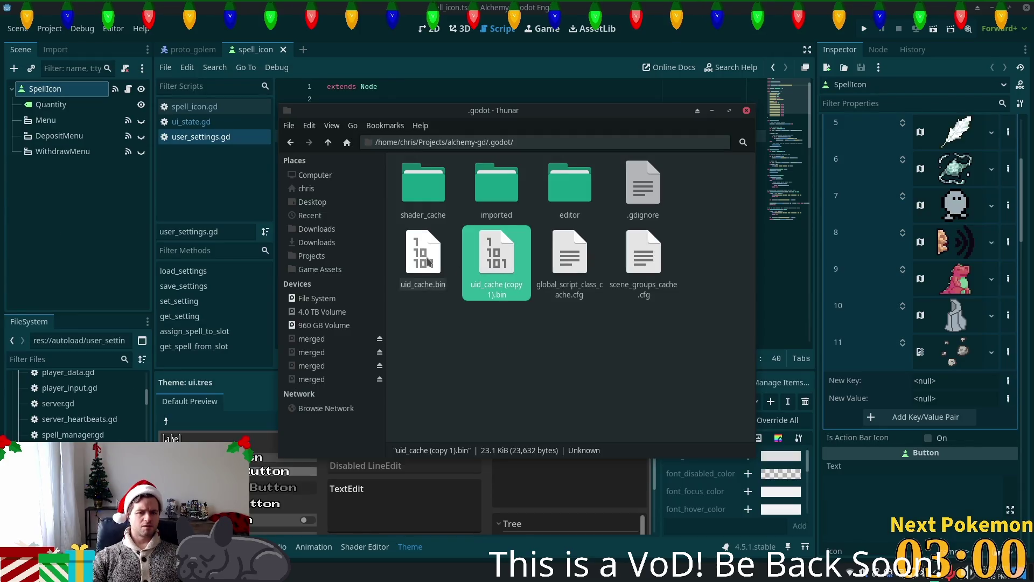
Delete uid_cache.bin from the .godot folder, clear the selection, and run the game
key("Delete")
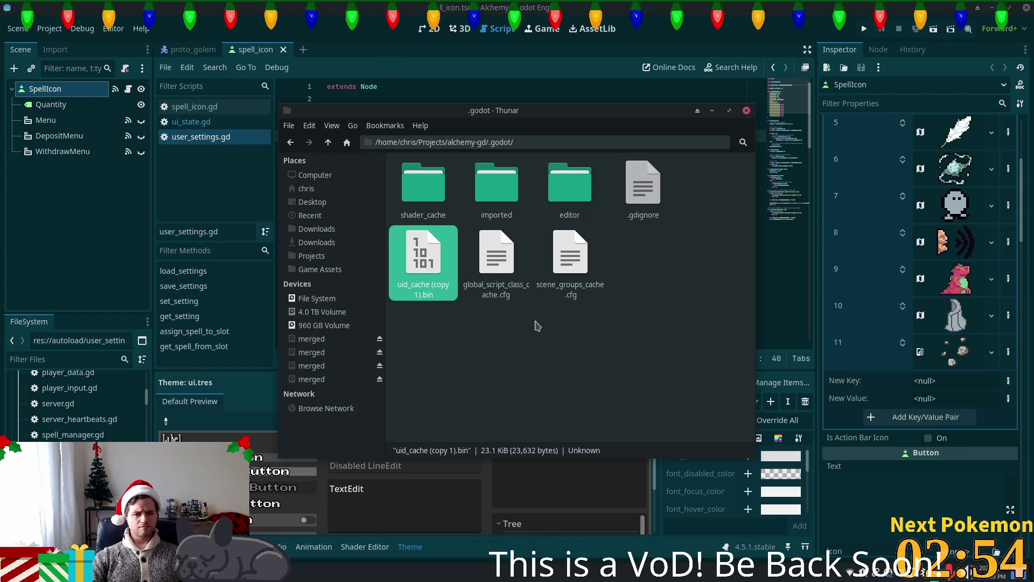
left_click(695, 262)
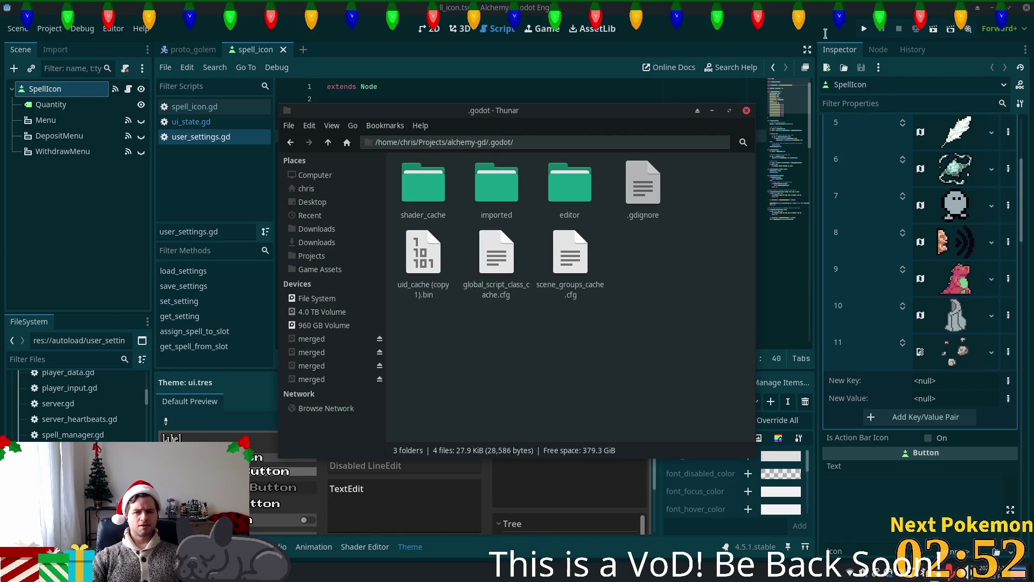
left_click(864, 29)
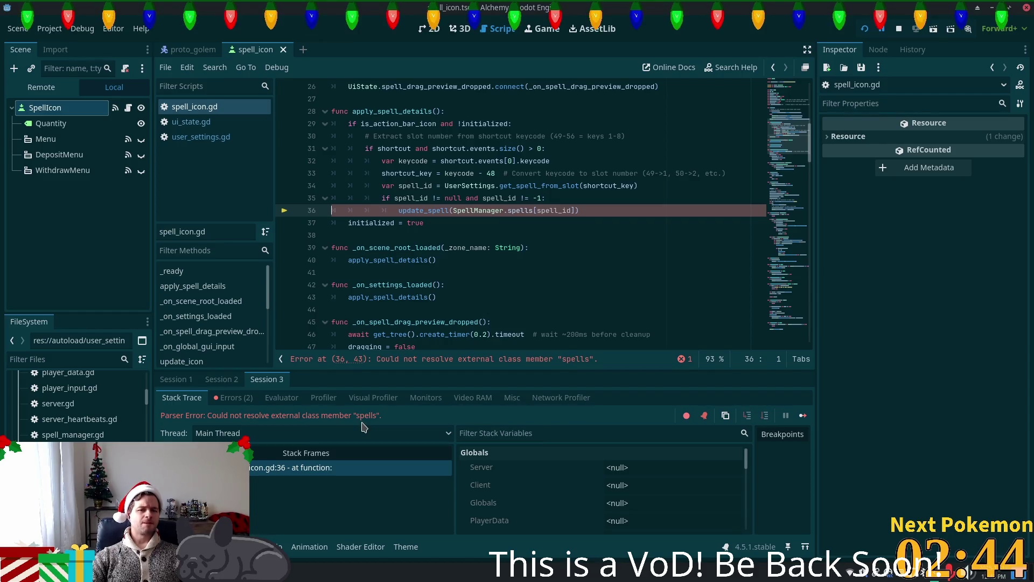
Inspect the spells Dictionary in spell_manager.gd and stop the running game
left_click(520, 210, "ctrl")
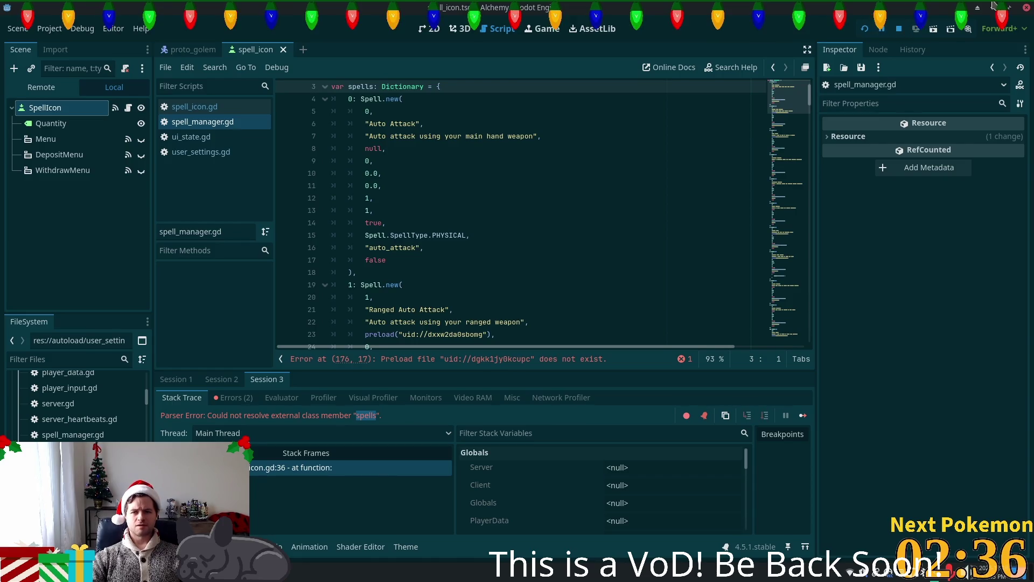
left_click(899, 29)
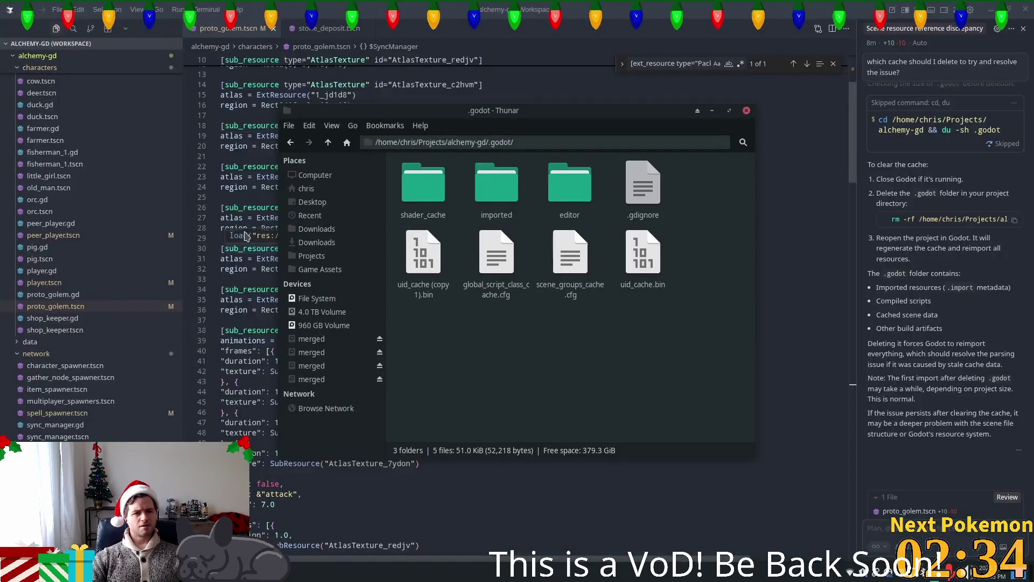
Launch the Godot Project Manager by searching 'godot' in the application launcher
key("super")
type("godot")
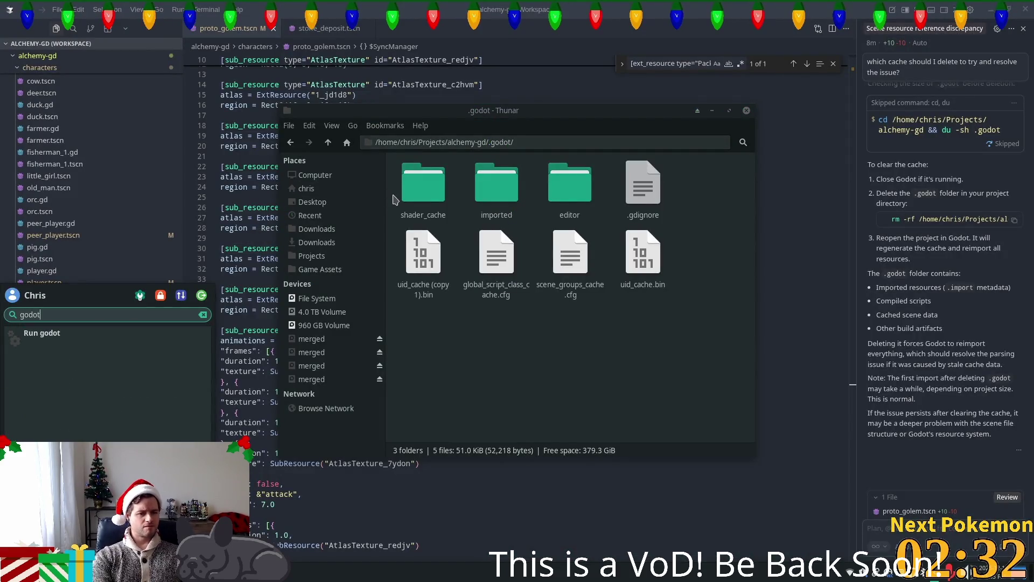
key("Return")
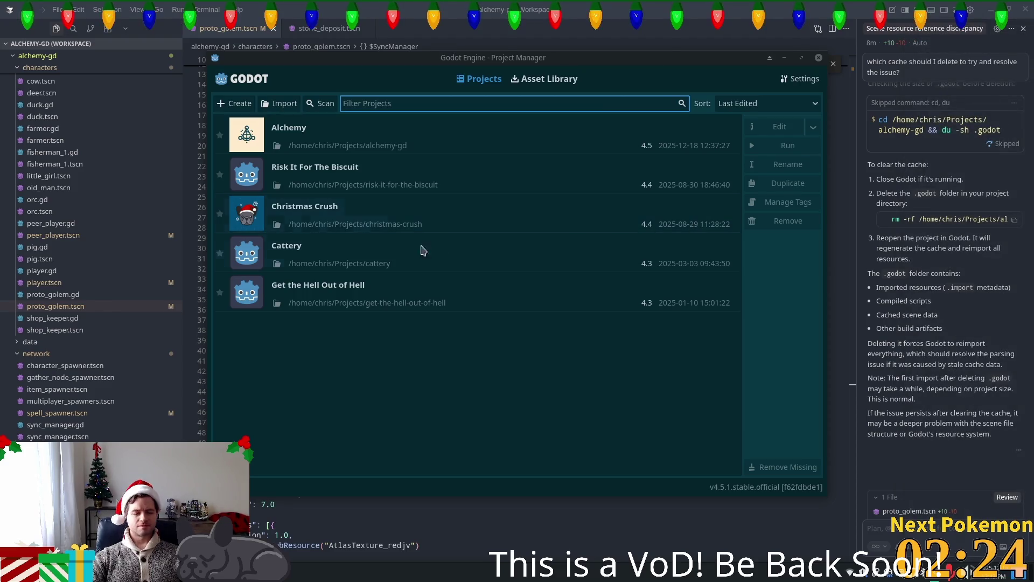
Reopen Alchemy, check the proto_golem.tscn output error, then run the game and log in
double_click(320, 135)
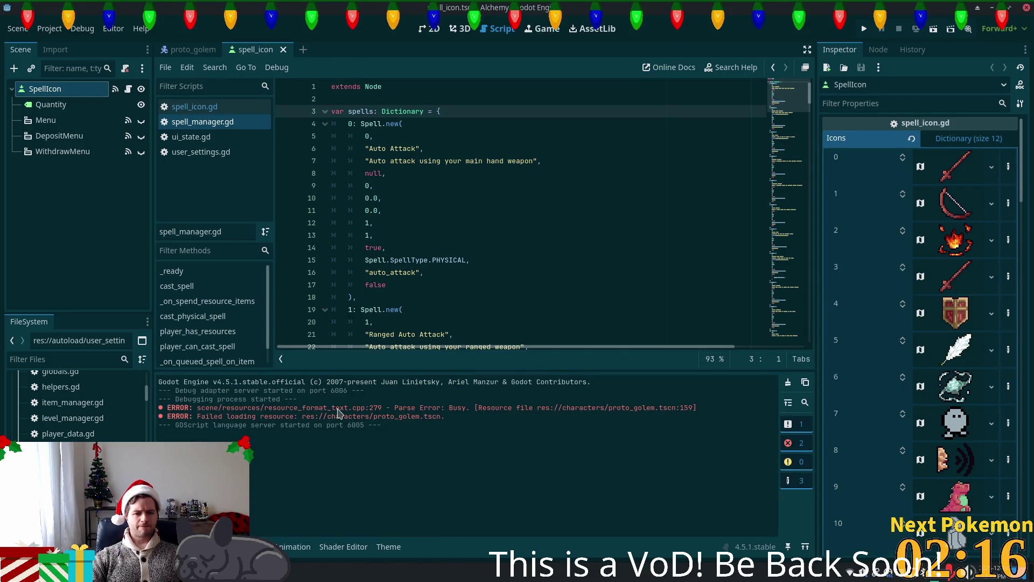
double_click(594, 409)
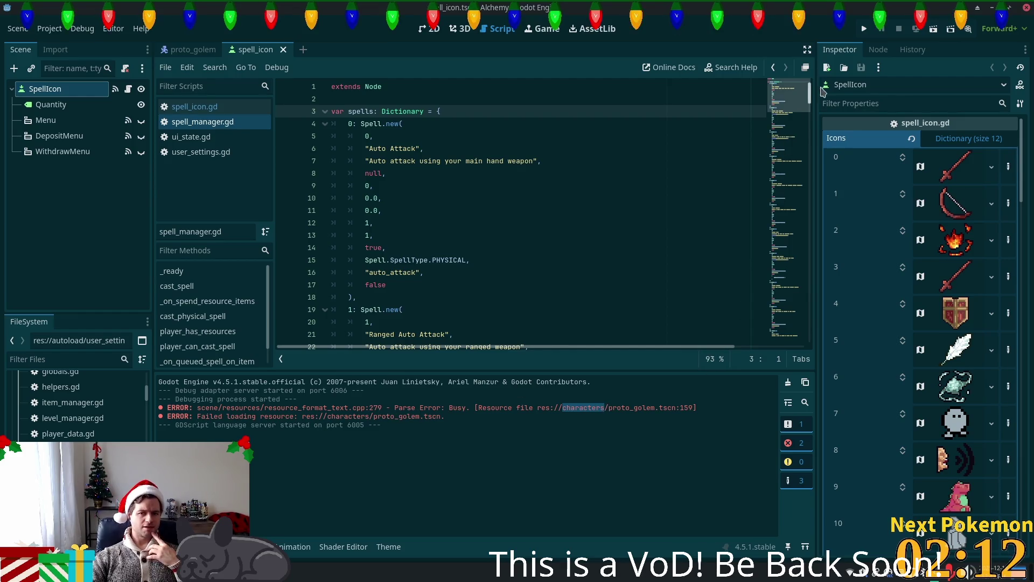
key("F5")
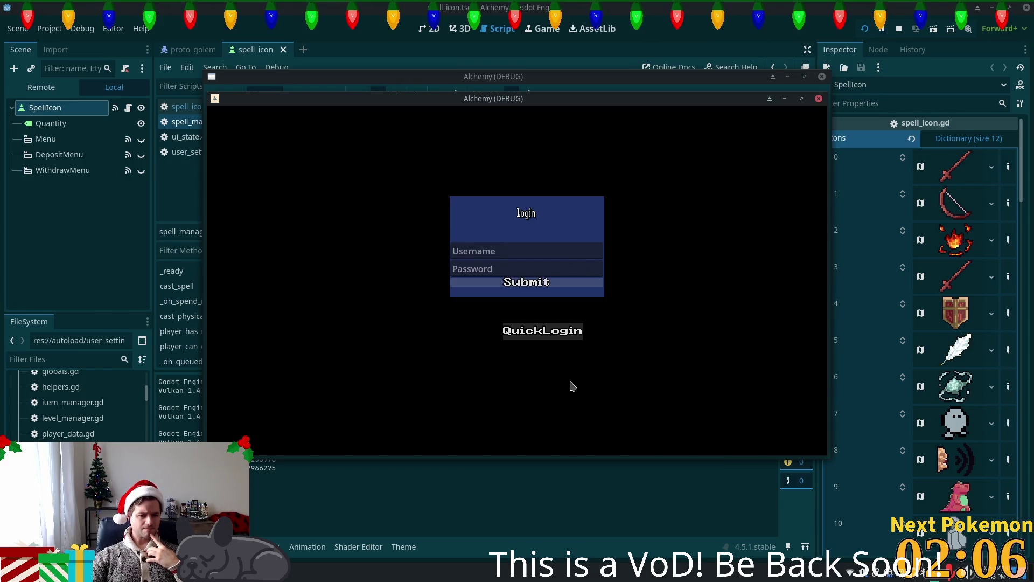
left_click(542, 330)
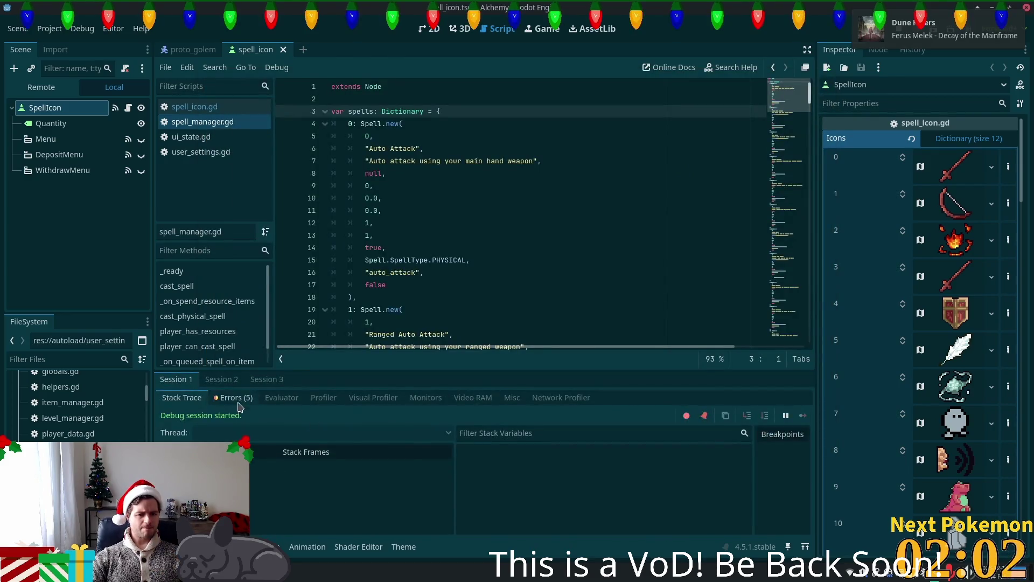
Close the game and review the Errors lists for debug sessions 1, 2 and 3
left_click(236, 398)
left_click(604, 436)
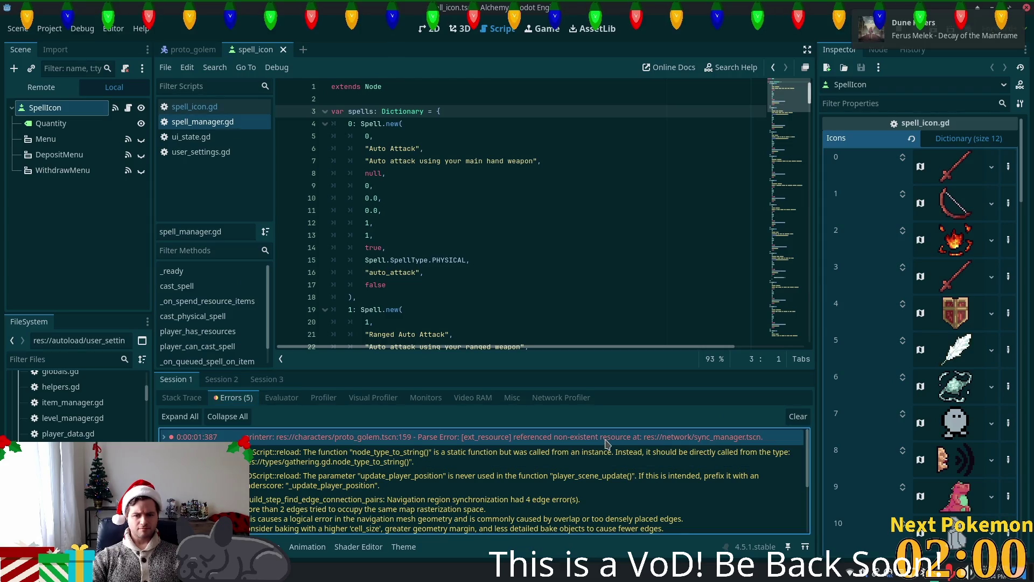
left_click(222, 379)
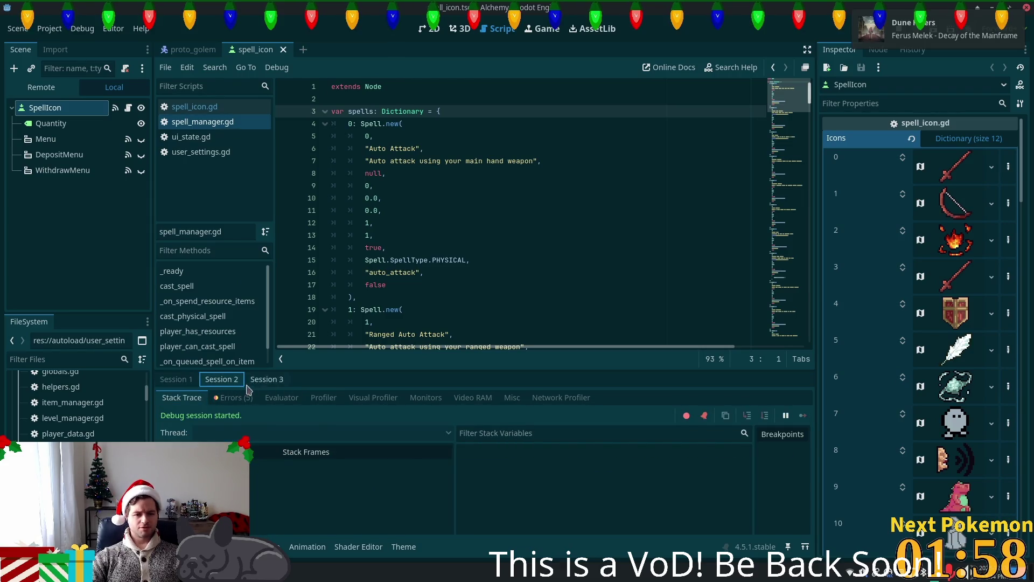
left_click(233, 398)
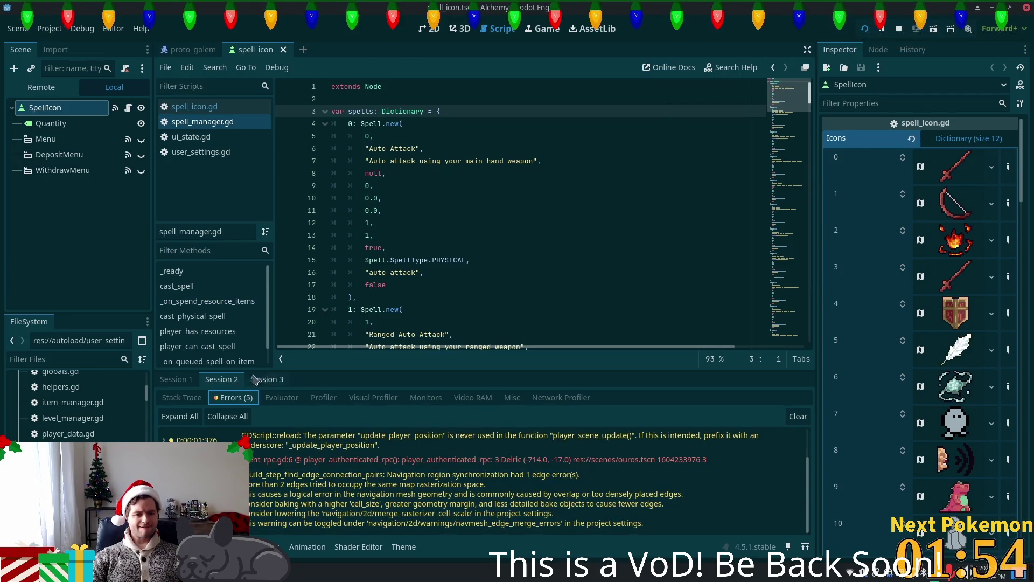
left_click(233, 397)
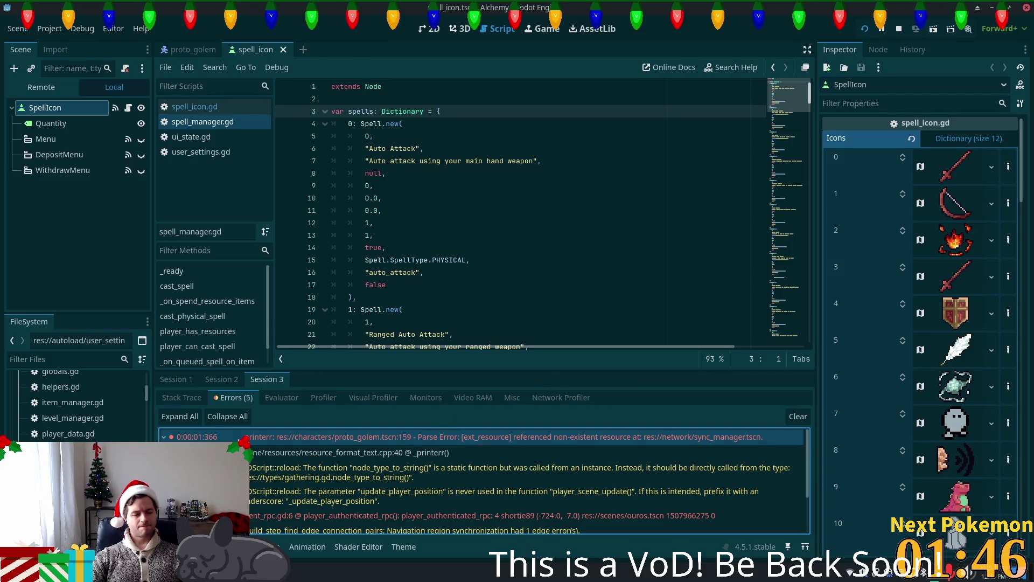
key("super")
key("alt+Tab")
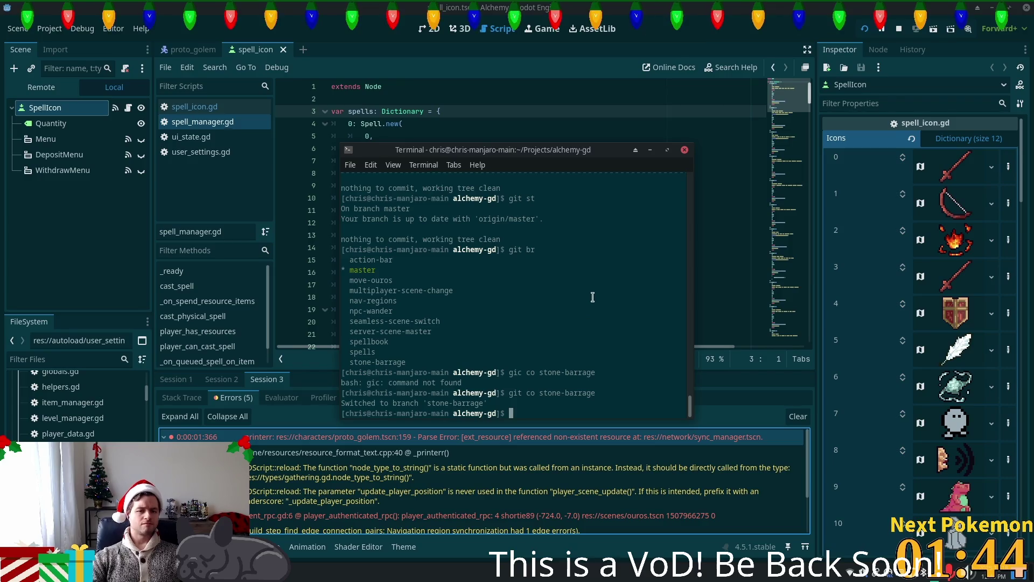
Go to the home folder, list it with ls -la, and move into .config
type("cd ~")
key("Return")
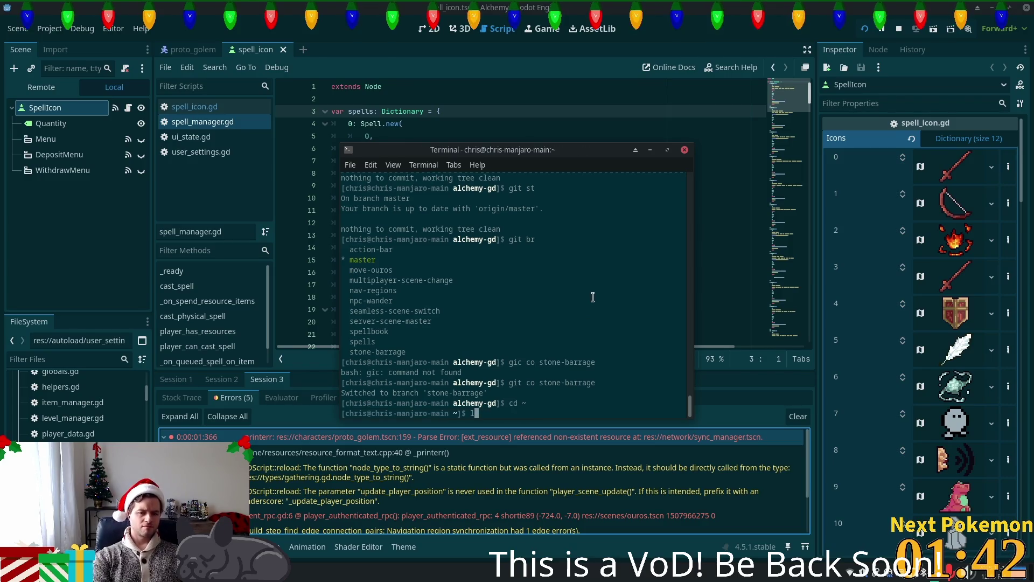
type("ls -la")
key("Return")
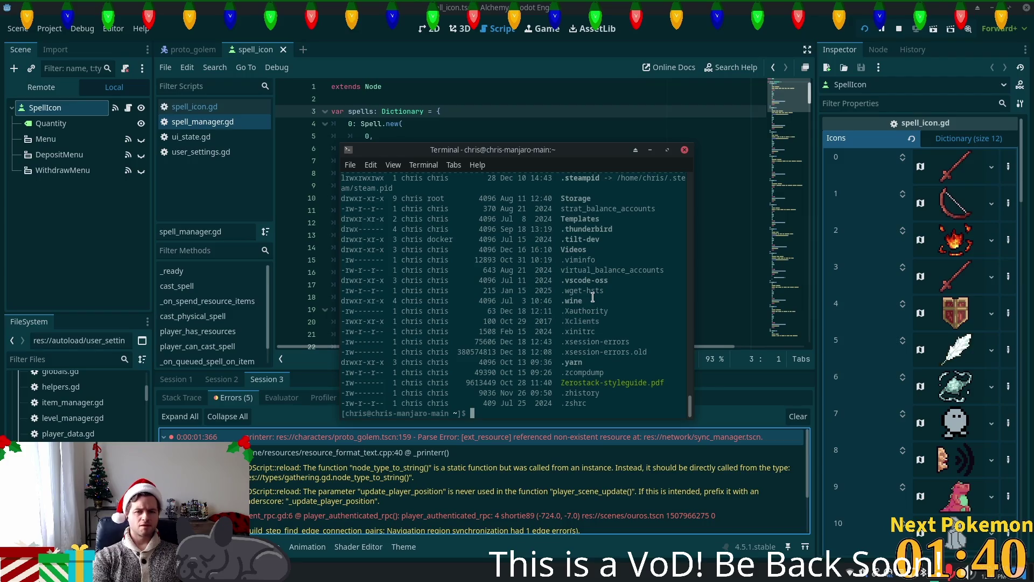
type("cd .config/")
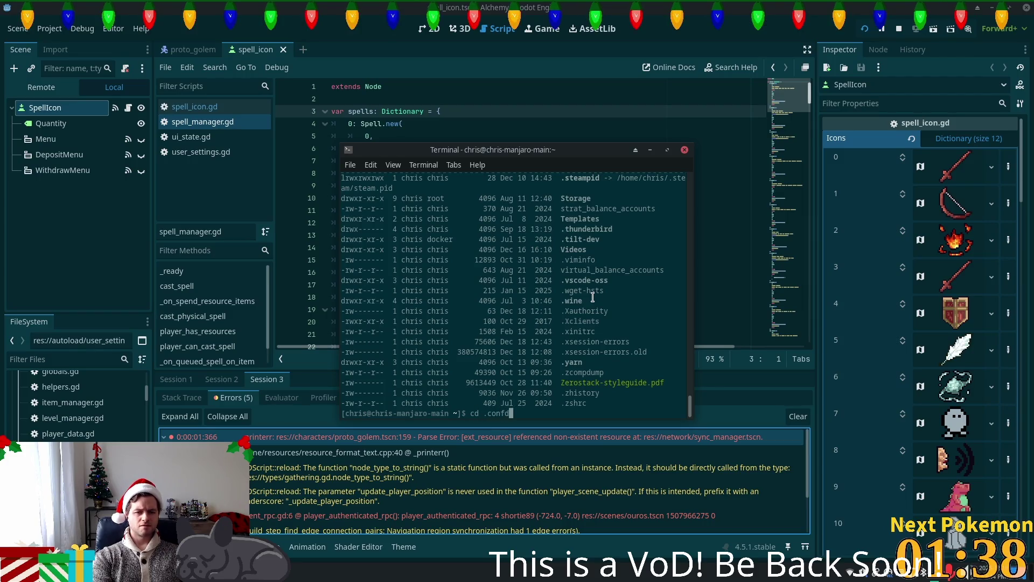
key("Return")
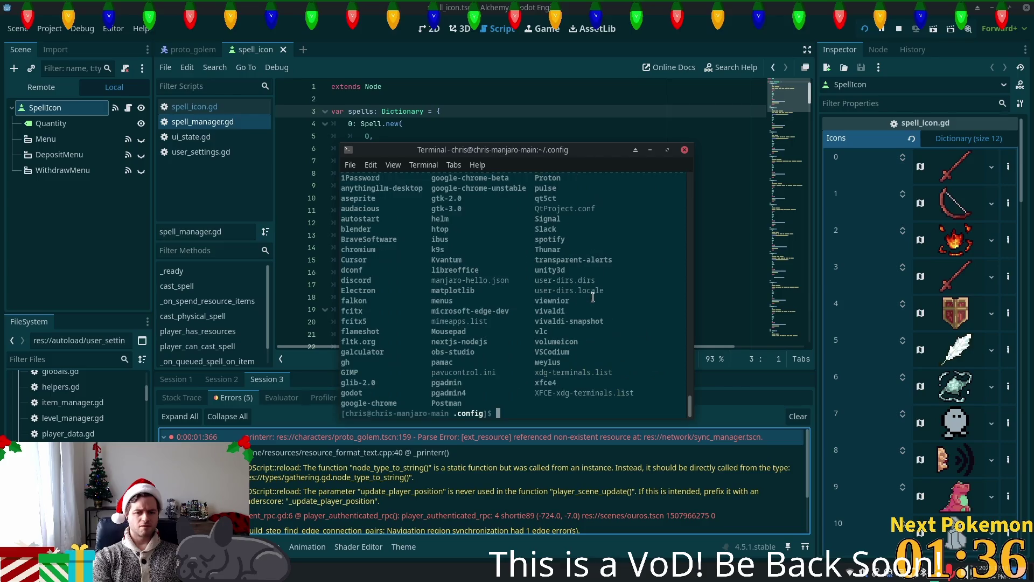
Enter the godot config folder and list its editor_settings files with ls and ls -al
type("c")
key("BackSpace")
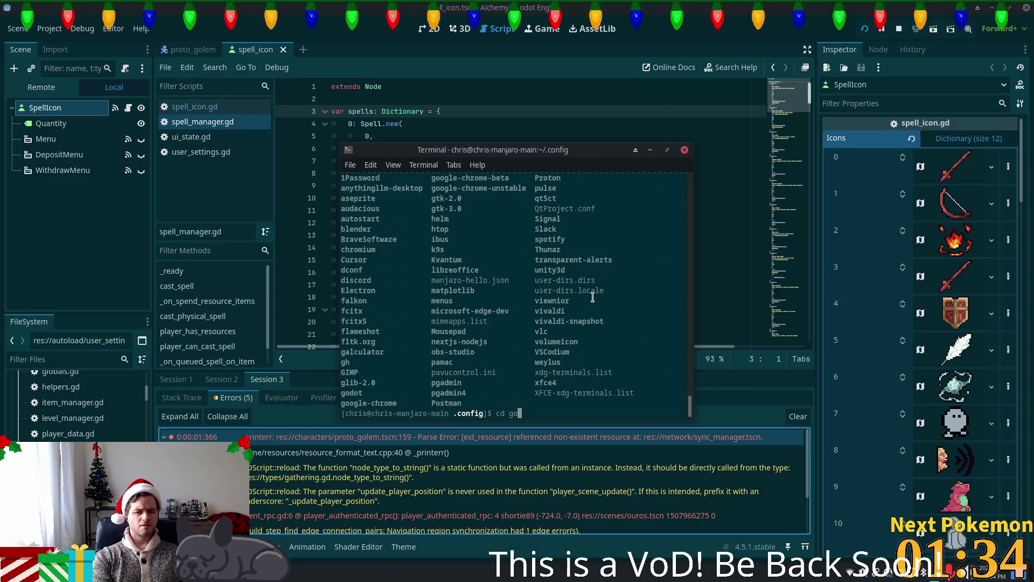
type("o")
key("Tab")
key("Return")
type("ls")
key("Return")
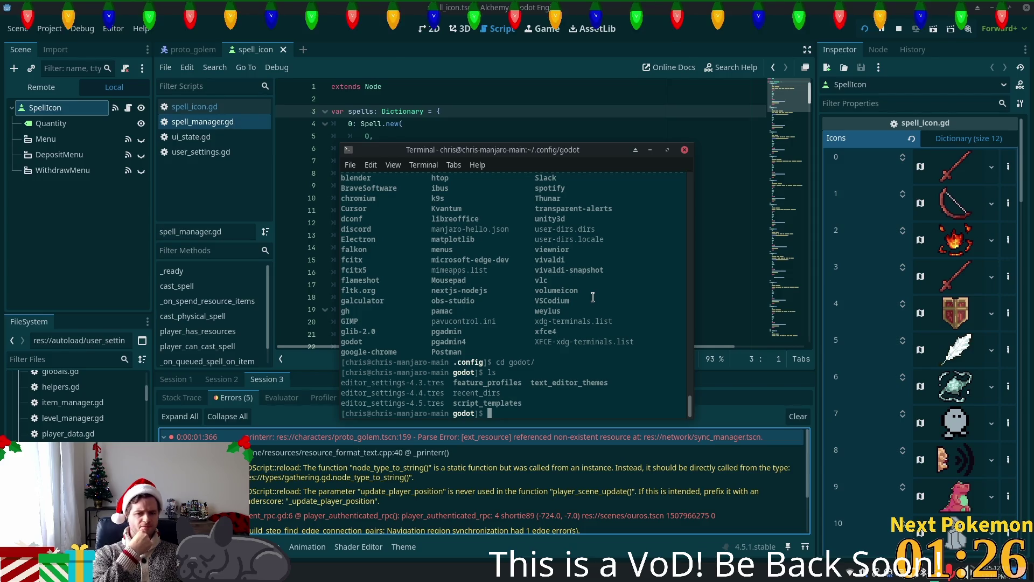
type("s -al")
key("Return")
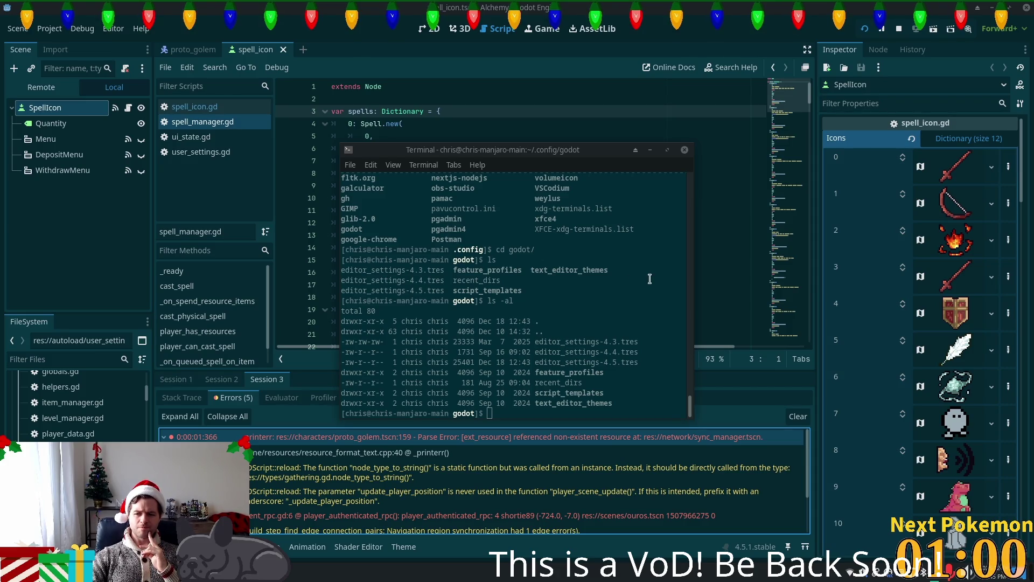
Move into ~/.local/share and list its contents in detail
left_click(654, 255)
type("cd ")
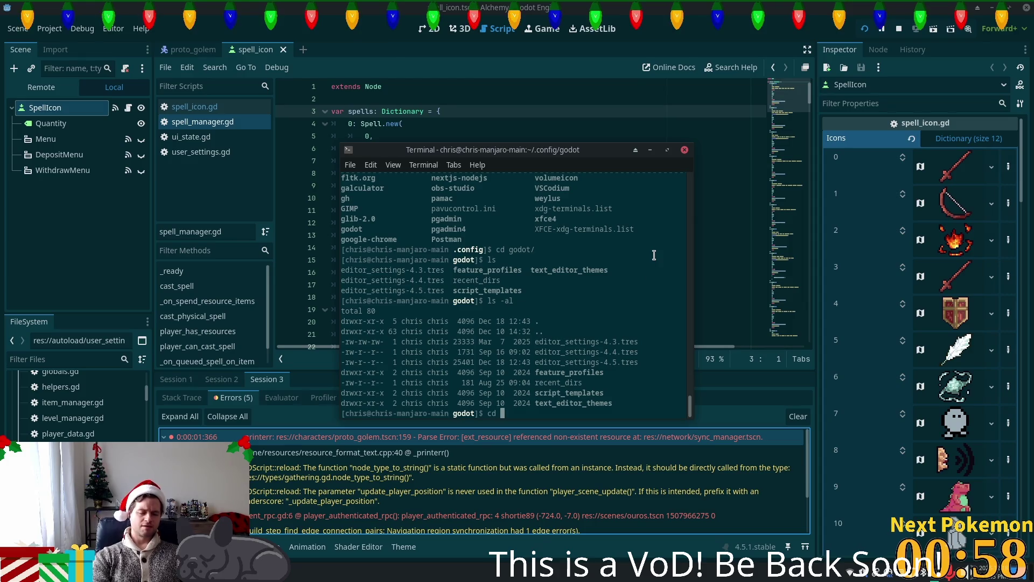
type("~")
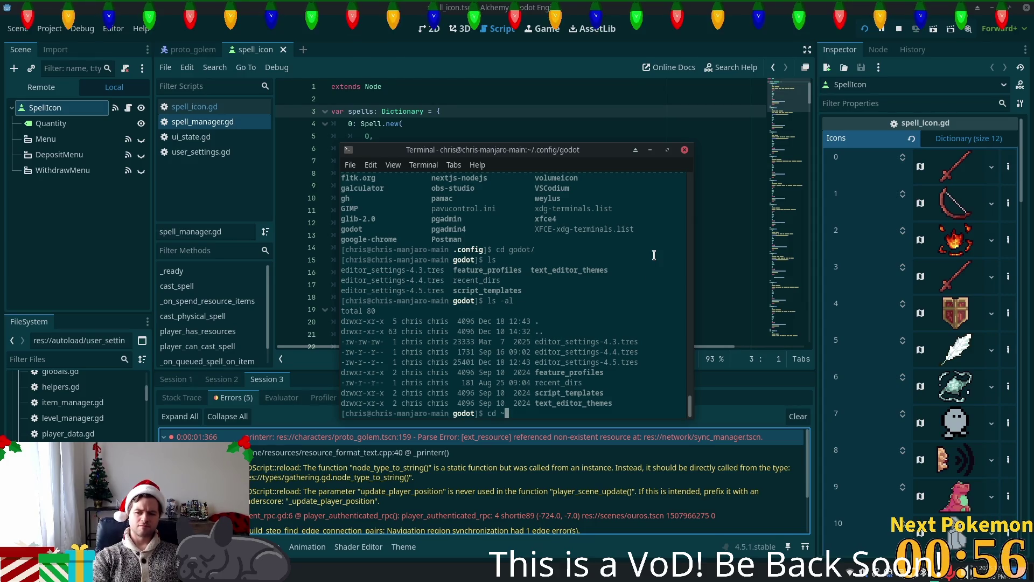
type("/.local/share/")
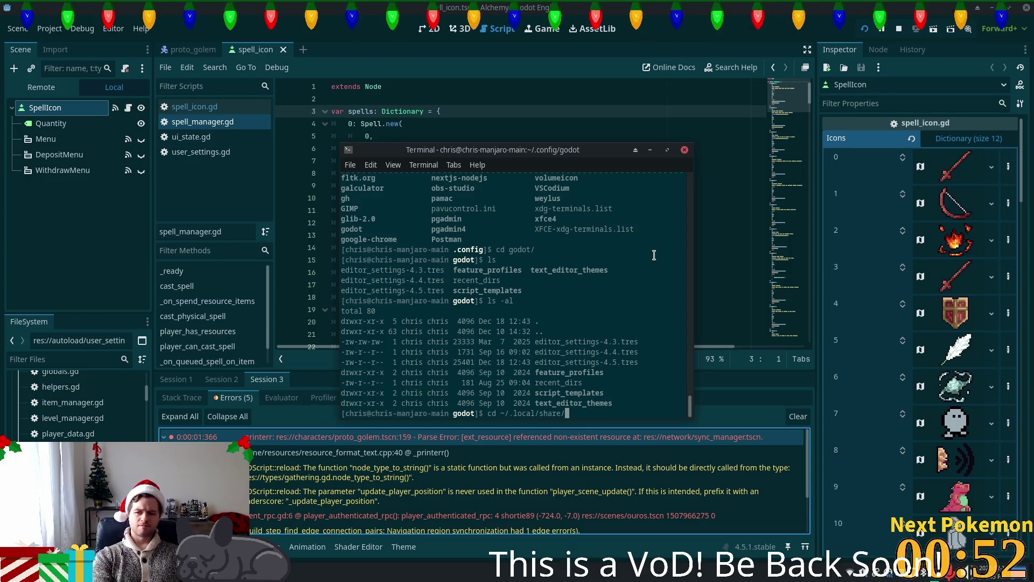
type("ao")
key("Tab")
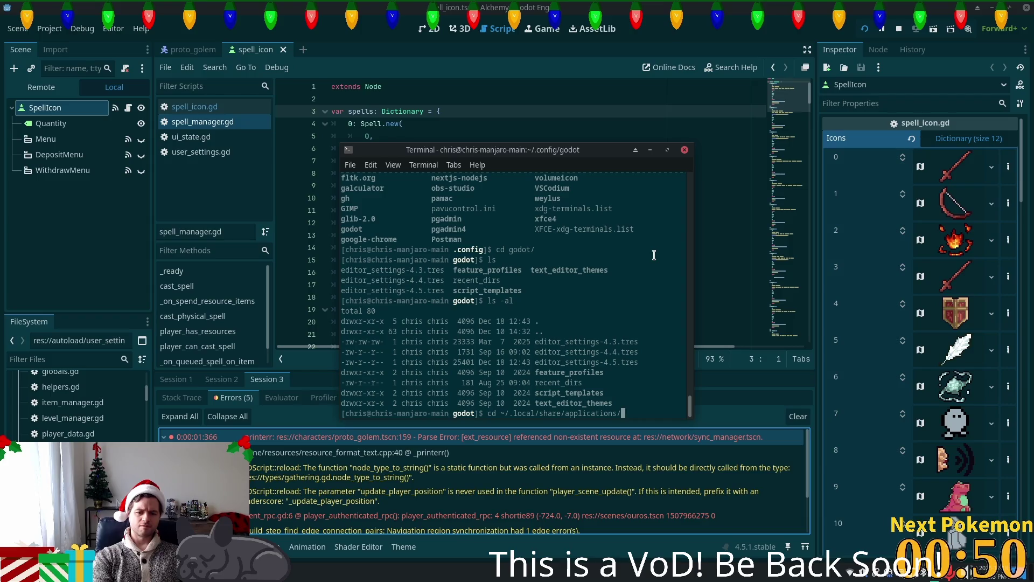
key("BackSpace")
key("BackSpace")
key("BackSpace")
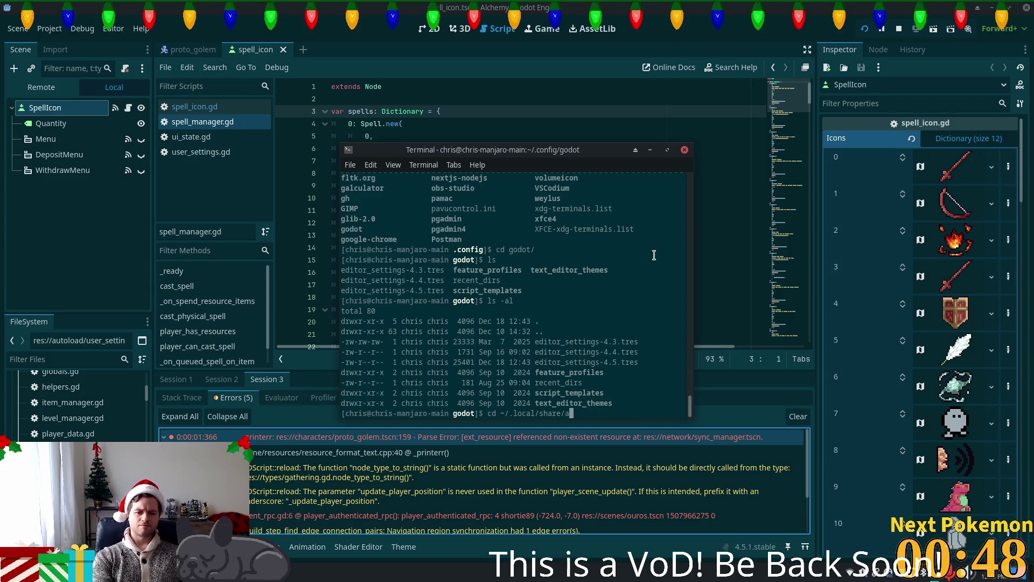
key("BackSpace")
key("Return")
type("ls -al")
key("Return")
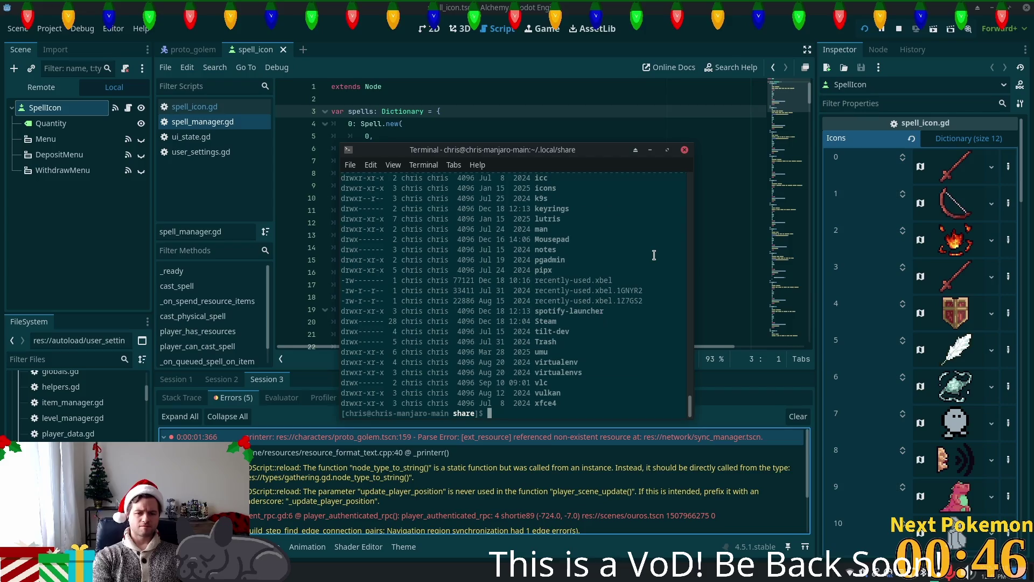
scroll(543, 303, "up", 5)
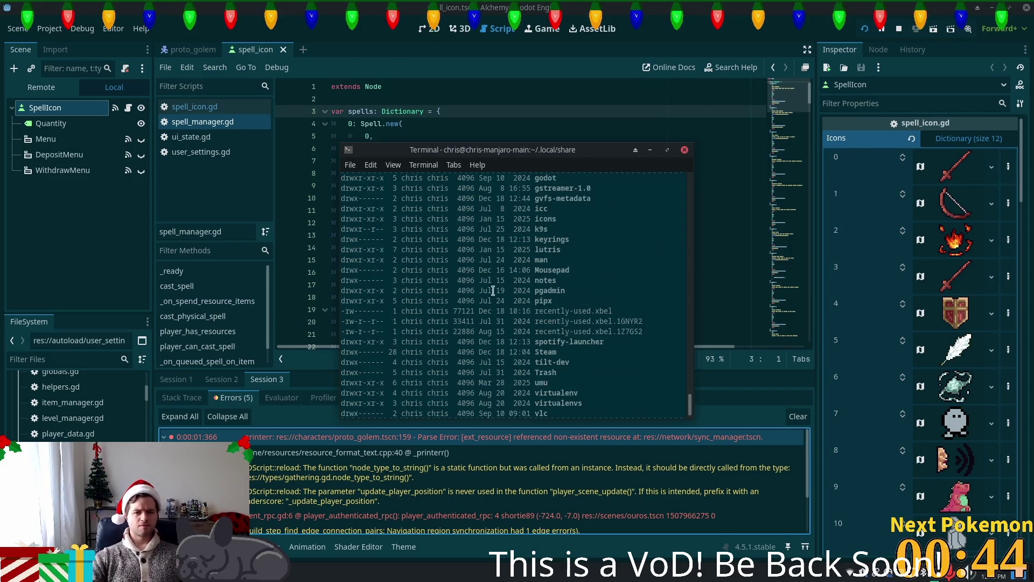
scroll(573, 284, "down", 5)
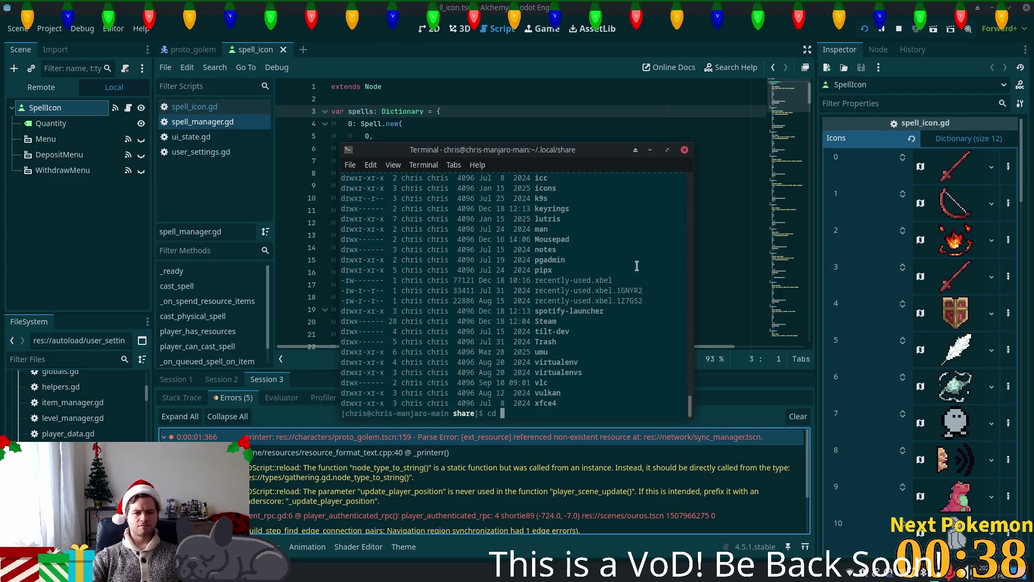
scroll(607, 279, "up", 2)
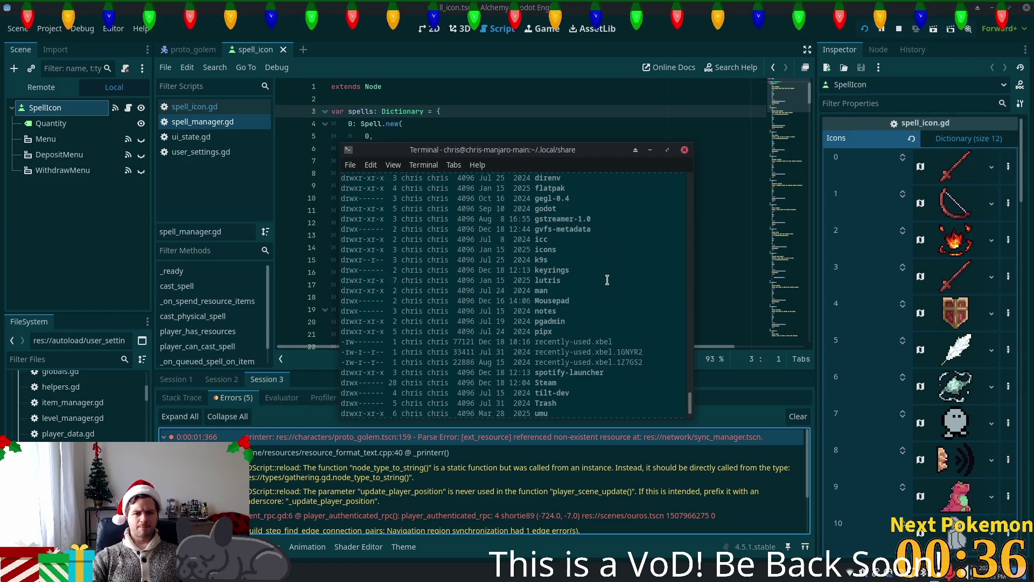
scroll(607, 269, "down", 2)
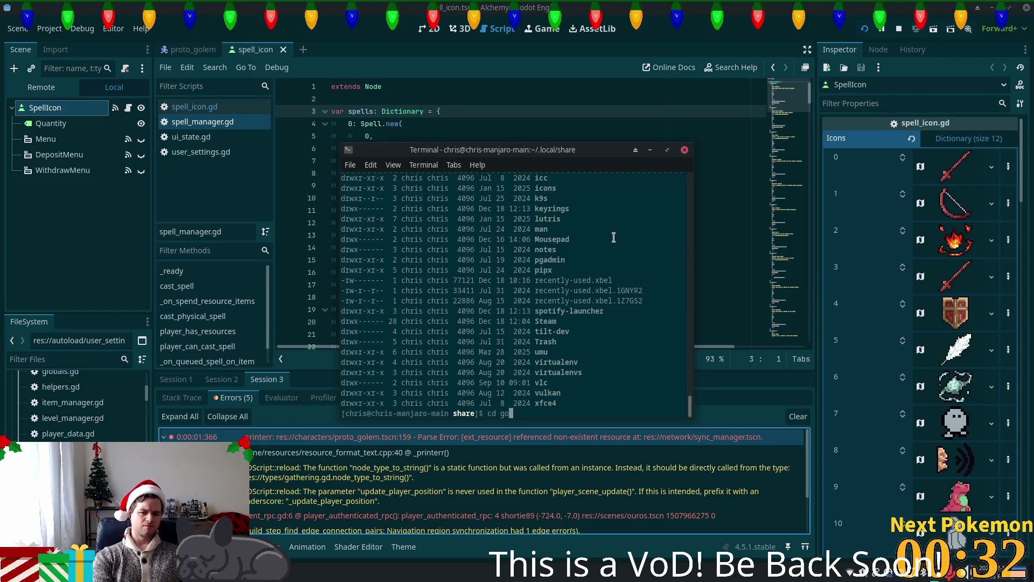
Go through godot and app_userdata, listing each, into the Alchemy folder
key("Tab")
key("Return")
type("ls")
key("Return")
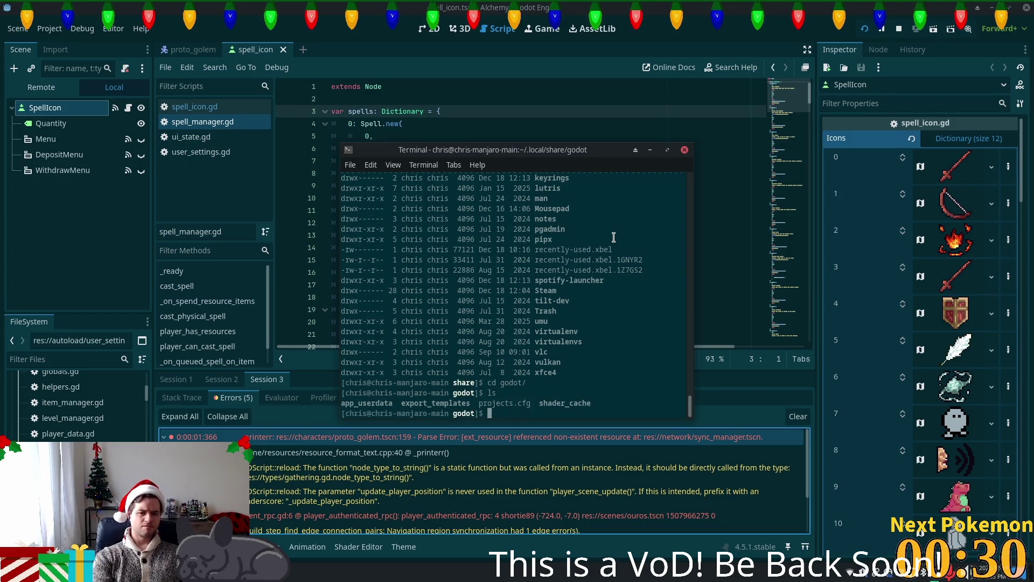
type("cd ")
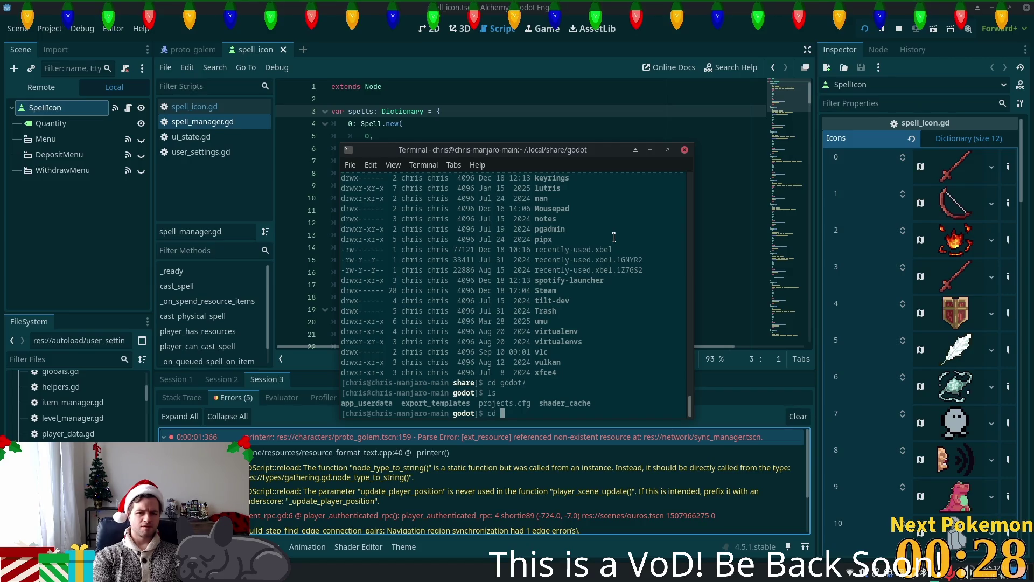
type("ap")
key("Tab")
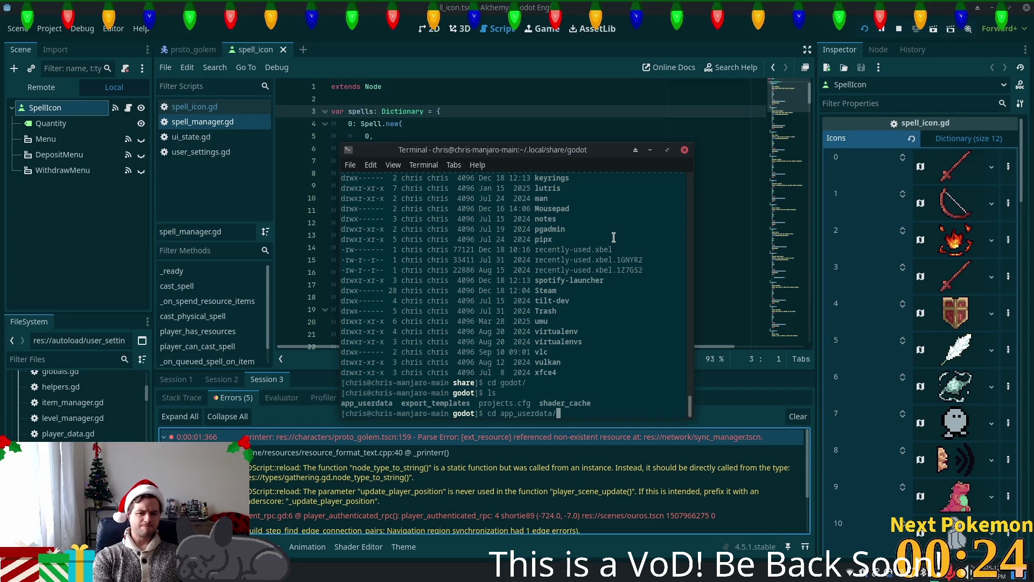
key("Return")
type("ls")
key("Return")
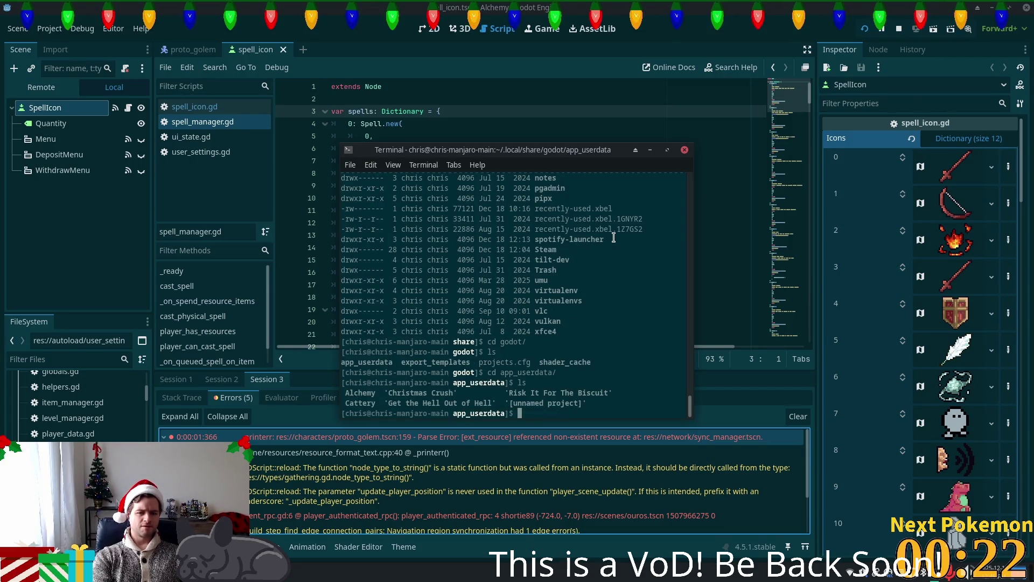
type("cd ")
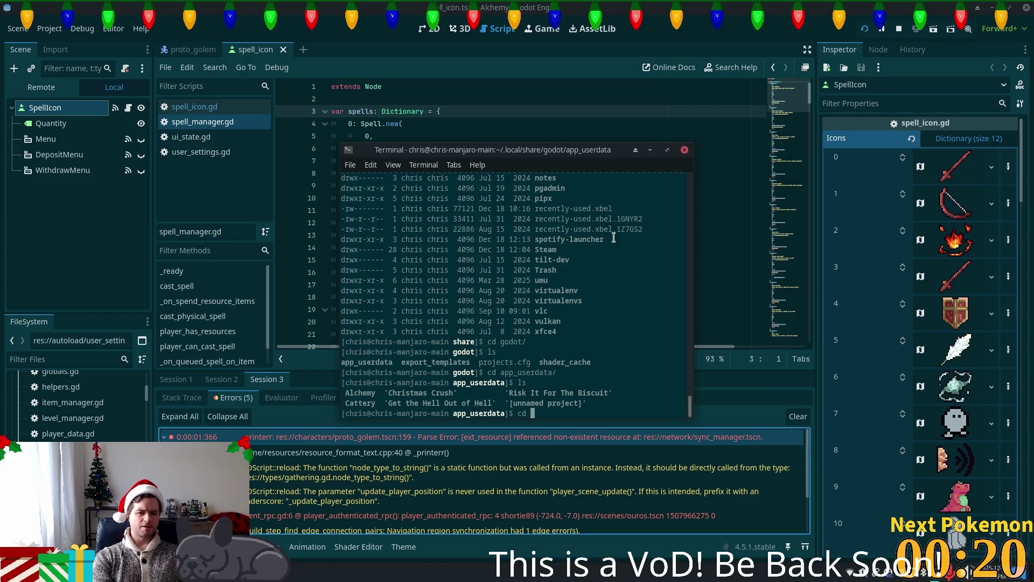
type("Alc")
key("Tab")
key("Return")
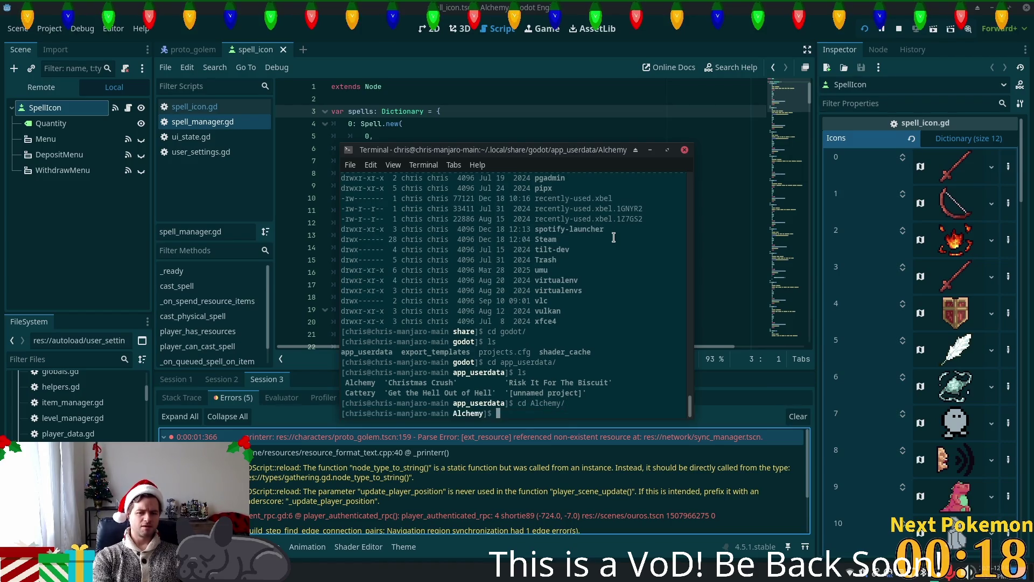
List the Alchemy user data and open settings_Delric.cfg in vim with sudo
type("ls")
key("Return")
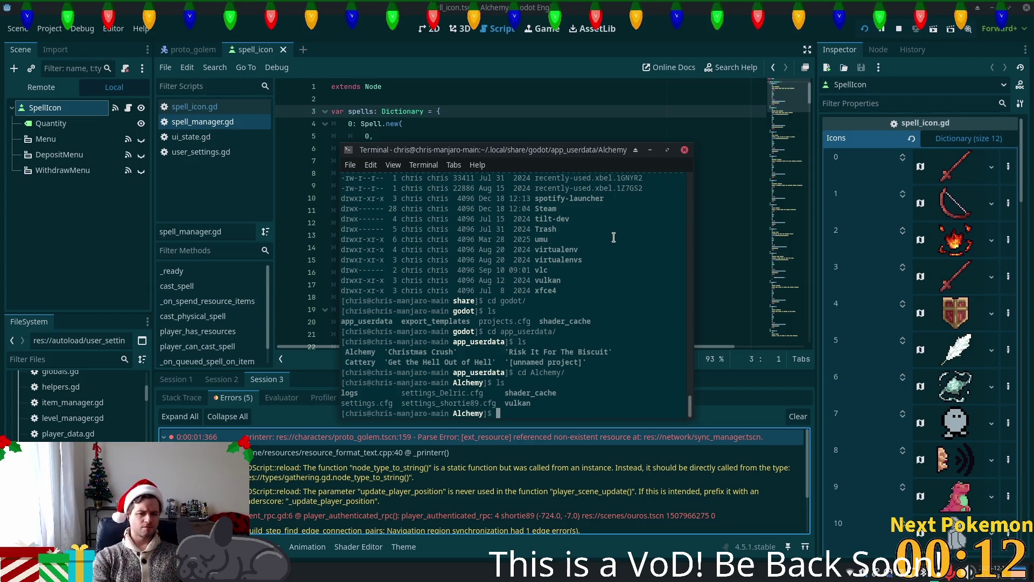
type("sudo ")
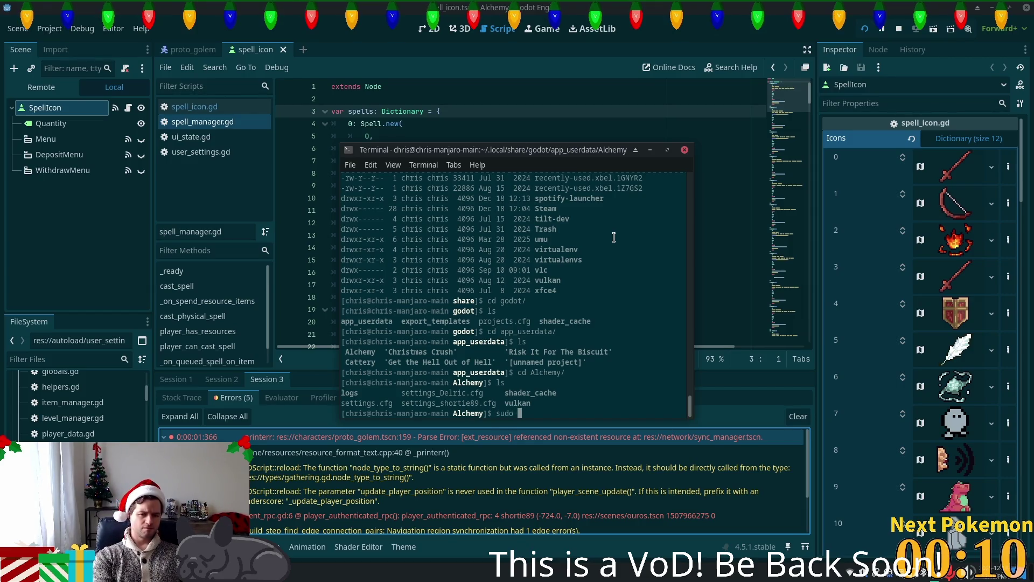
type("vim ")
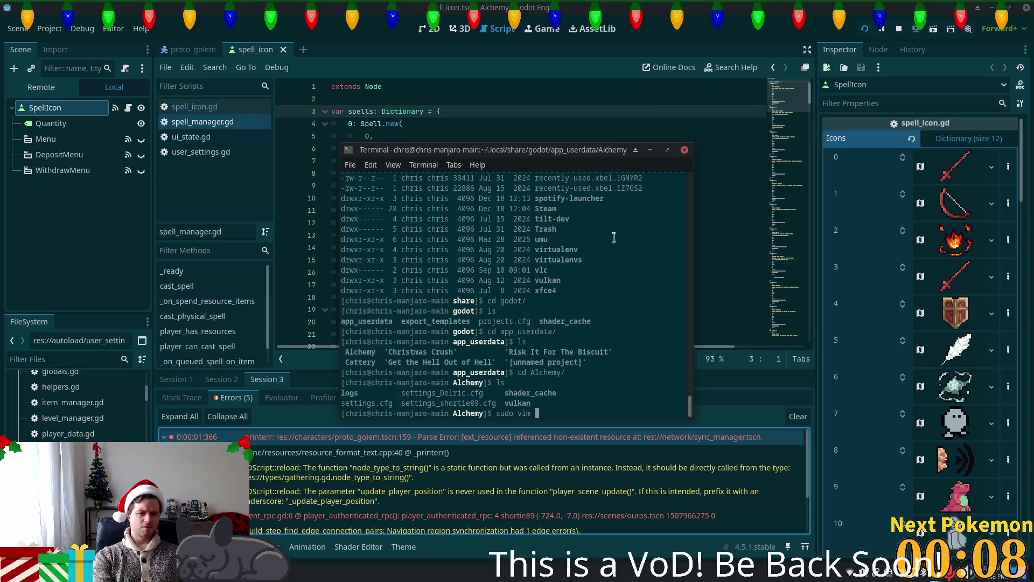
type("sett")
key("Tab")
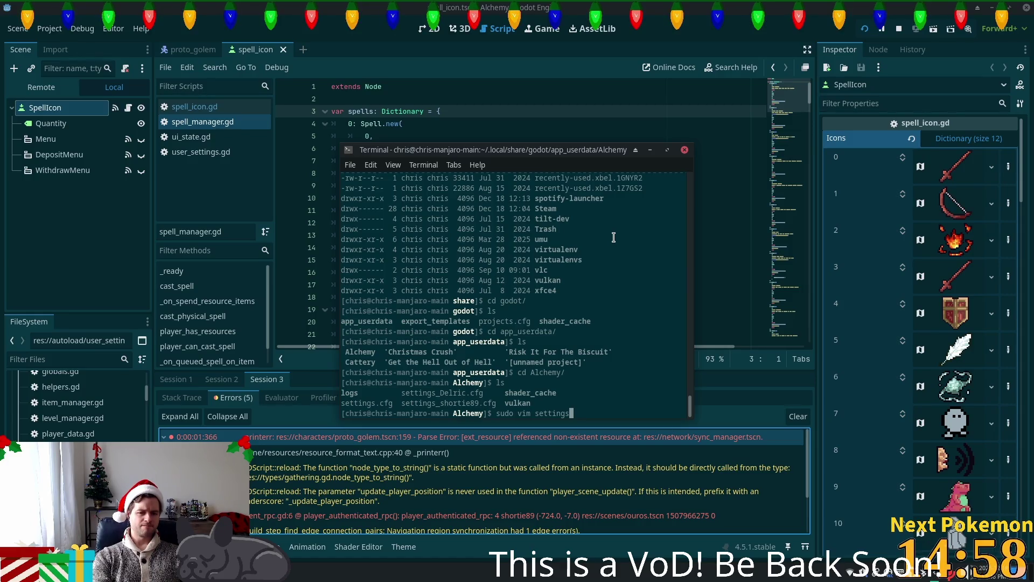
type("_D")
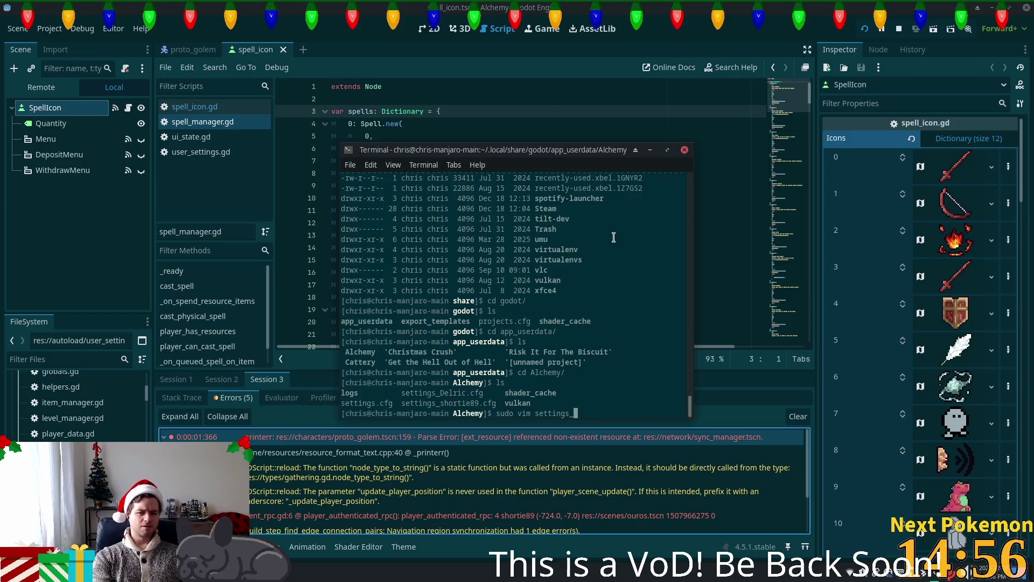
key("Tab")
key("Return")
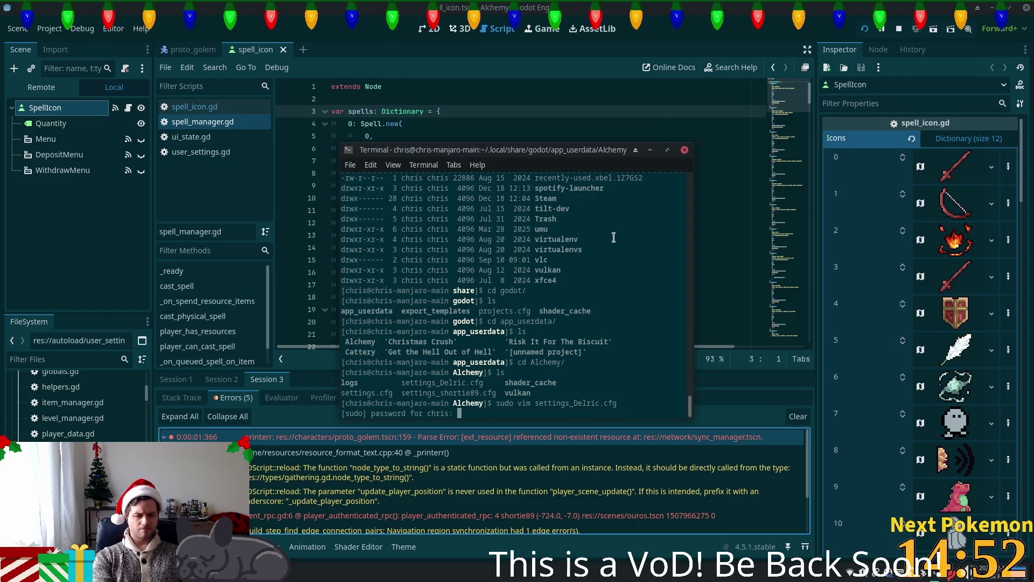
key("Return")
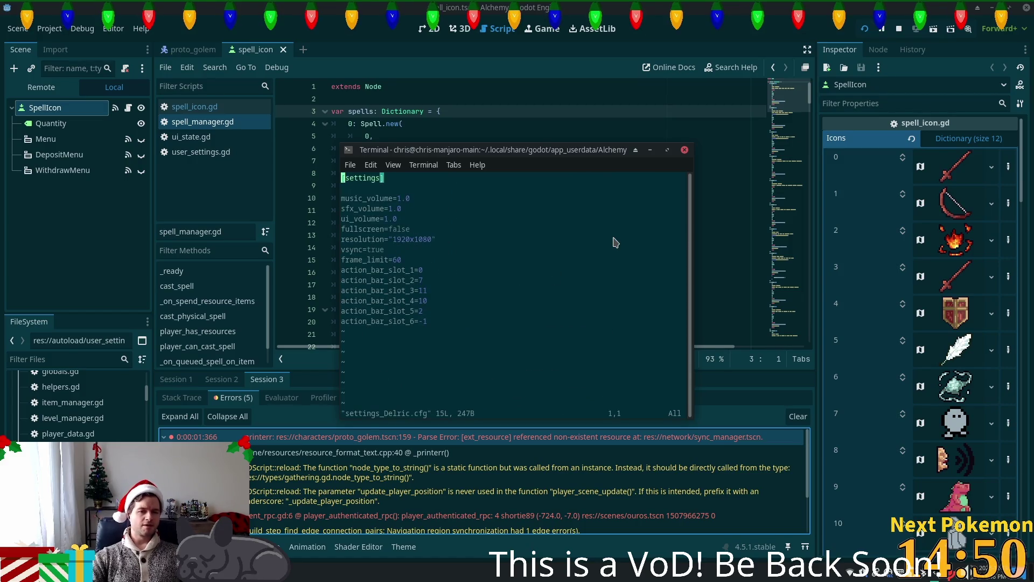
Change action_bar_slot_3 from 11 to 0 and save with :wq
key("Down")
key("Down")
key("Down")
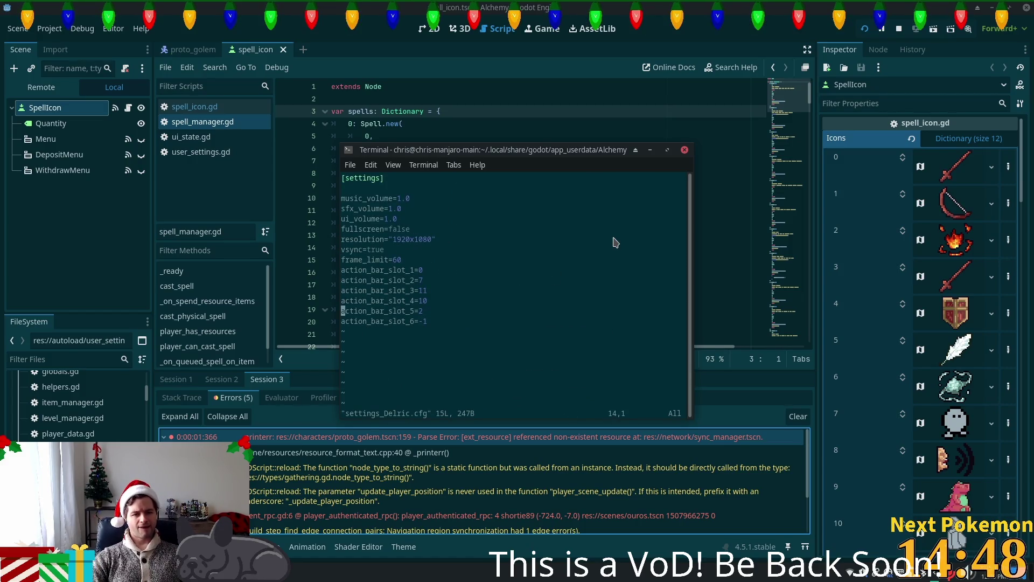
key("Up")
key("Up")
key("Right")
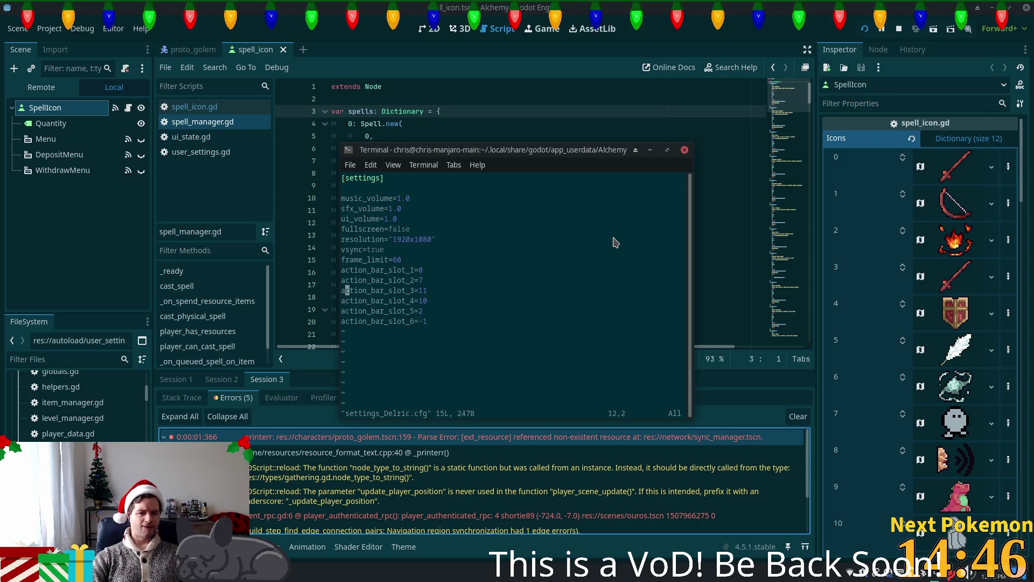
key("Right")
key("Right")
key("Right")
key("Right")
key("Right")
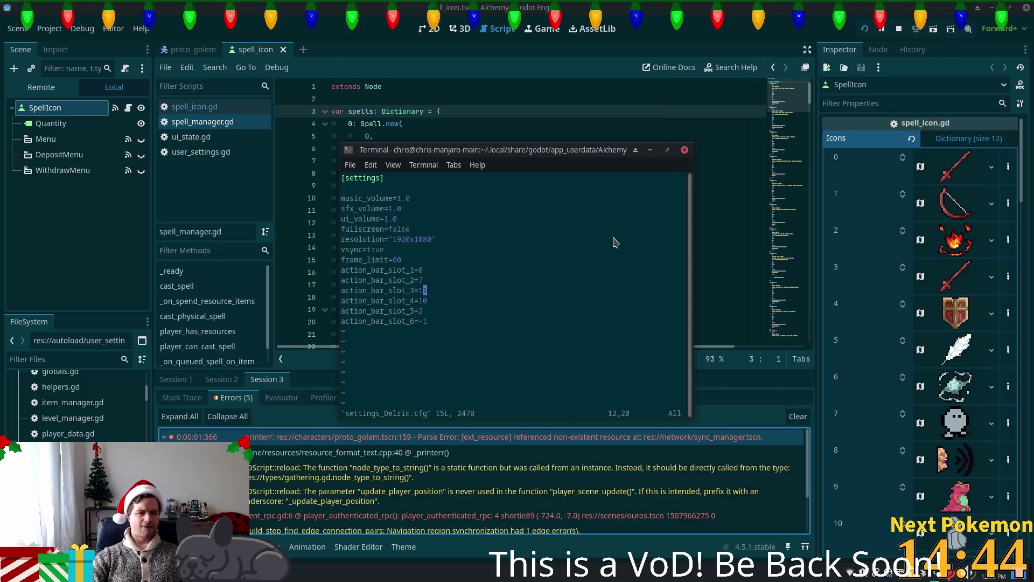
key("a")
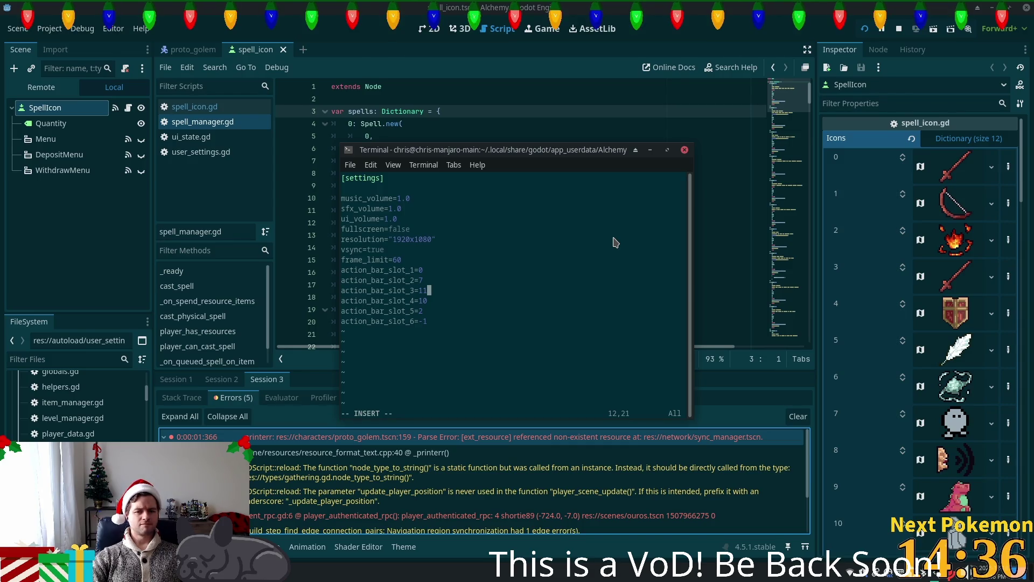
key("BackSpace")
key("BackSpace")
type("0")
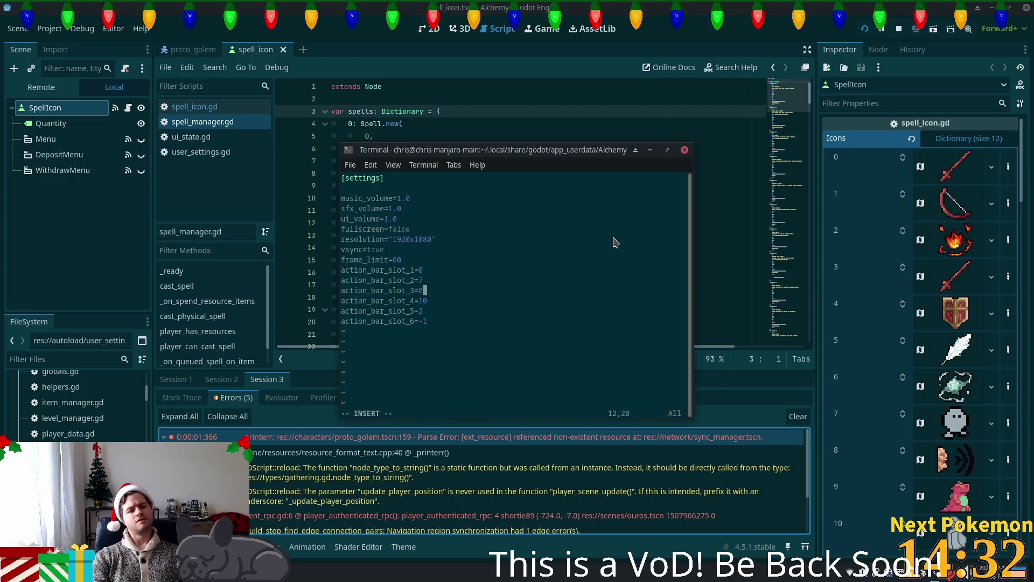
key("Escape")
type(":wq")
key("Return")
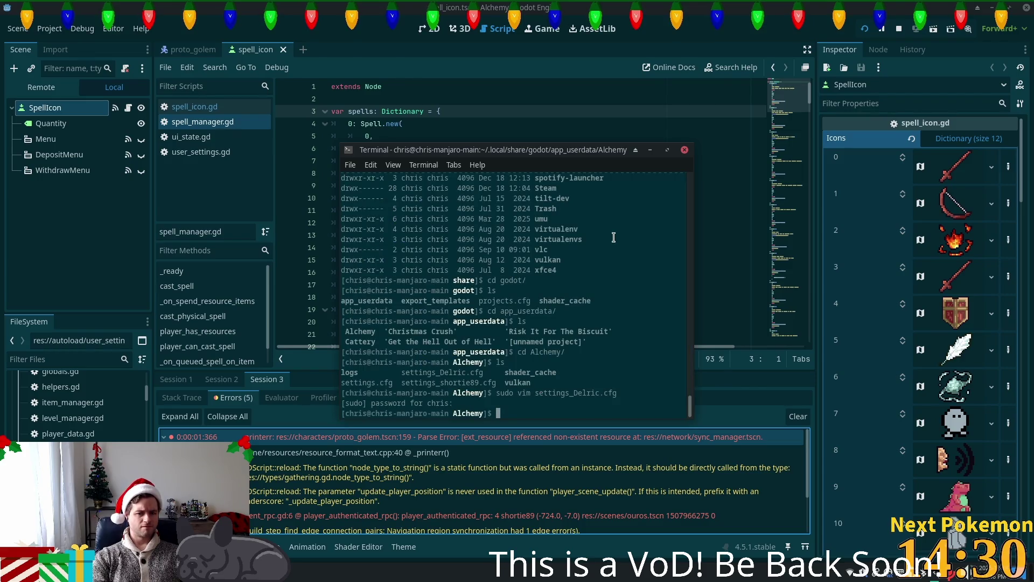
Open settings_shortie89.cfg in vim, change action_bar_slot_3 from 11 to 0, and save
type("su")
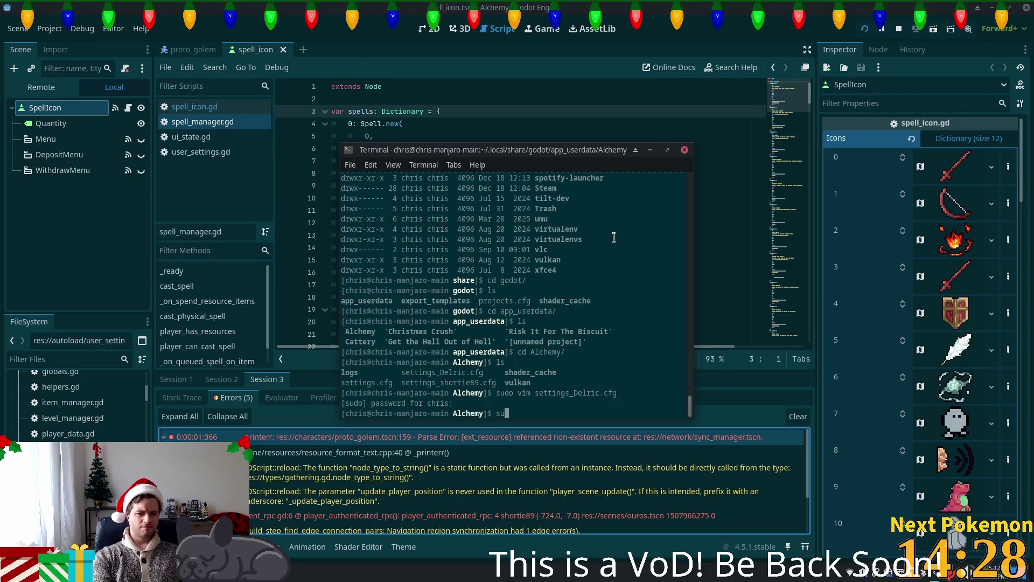
type("do vim set")
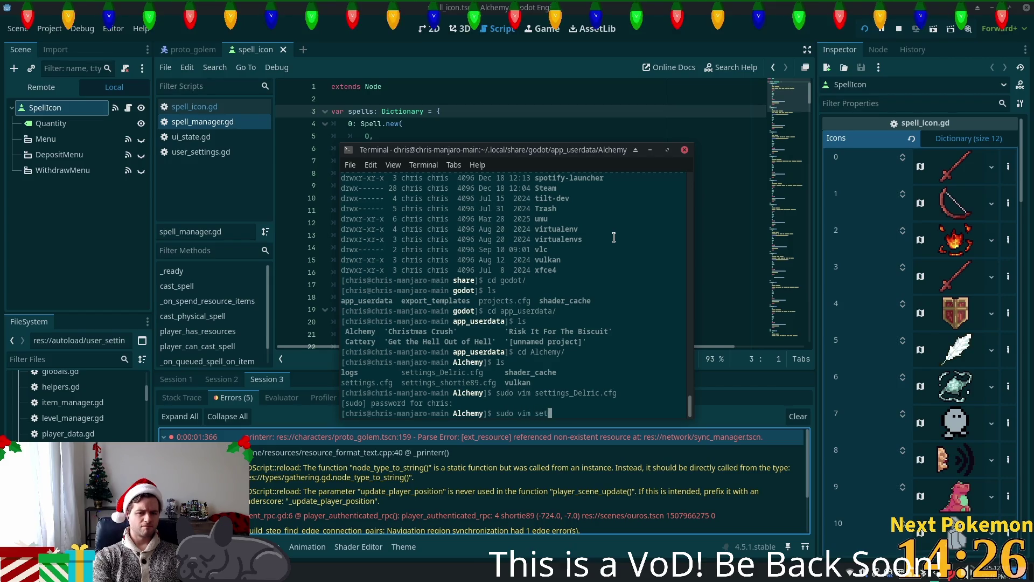
type("tingsshortie89.cfg")
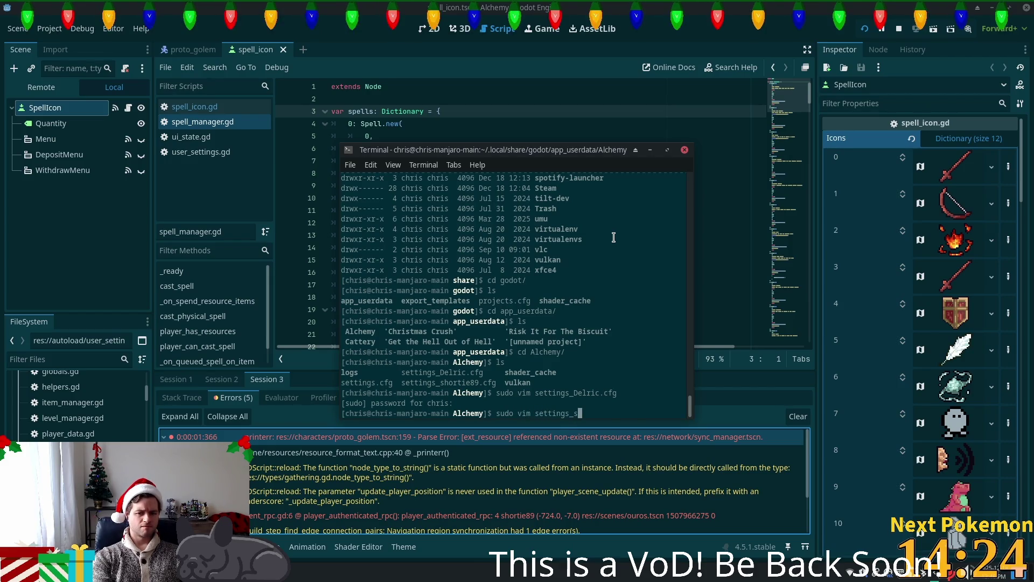
key("Return")
key("j")
key("j")
key("j")
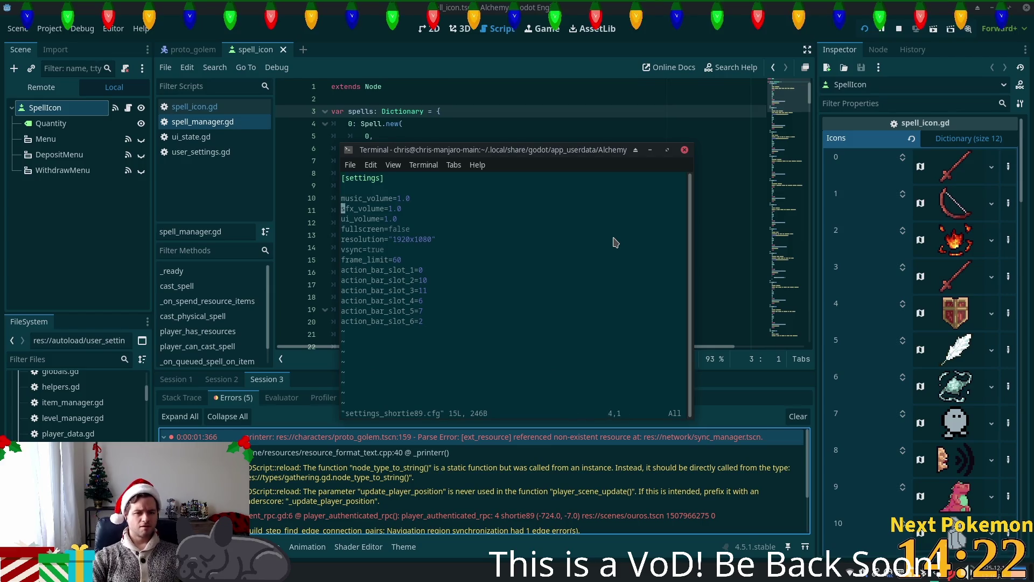
key("l")
key("l")
key("l")
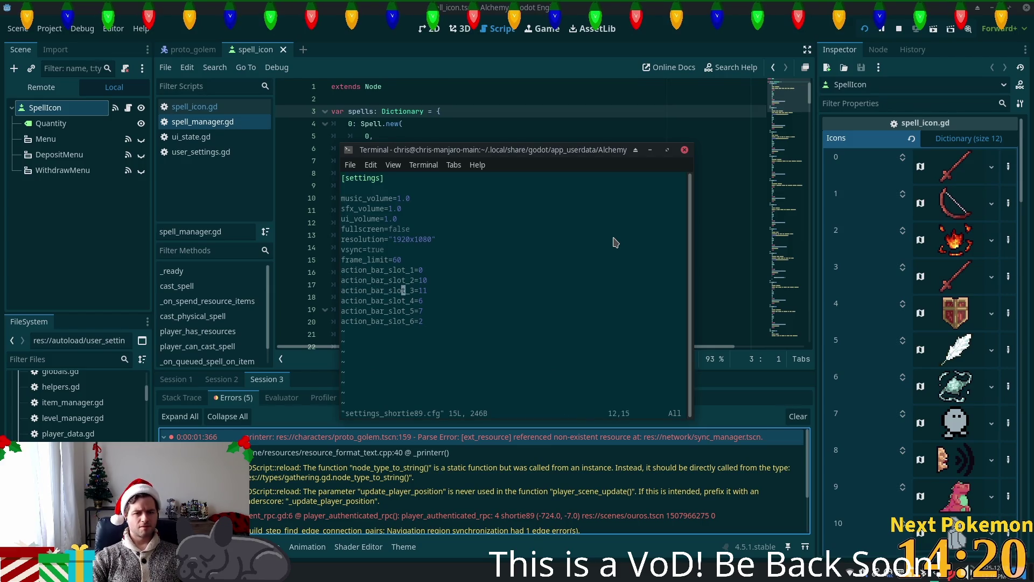
key("dollar")
key("a")
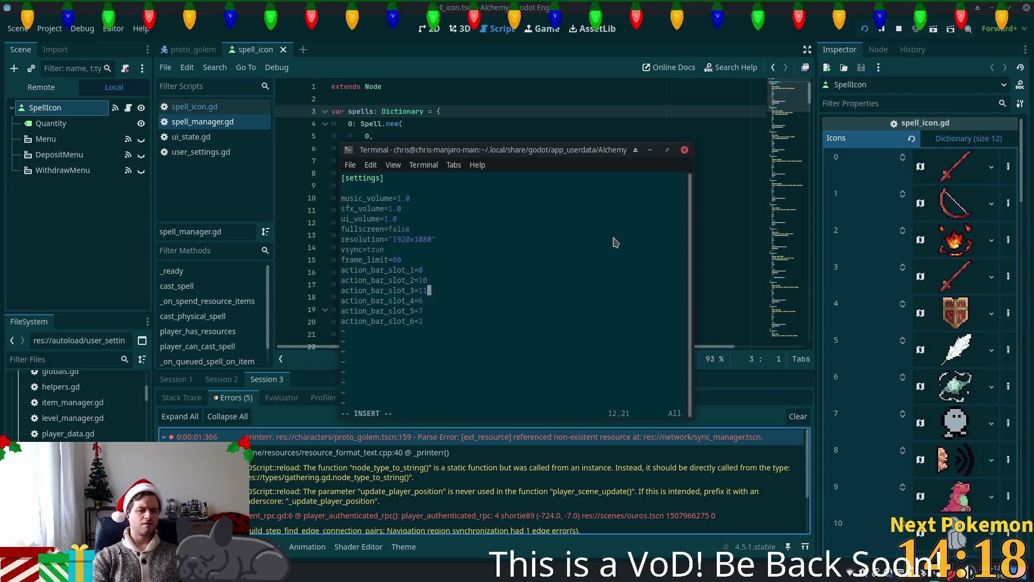
key("BackSpace")
key("BackSpace")
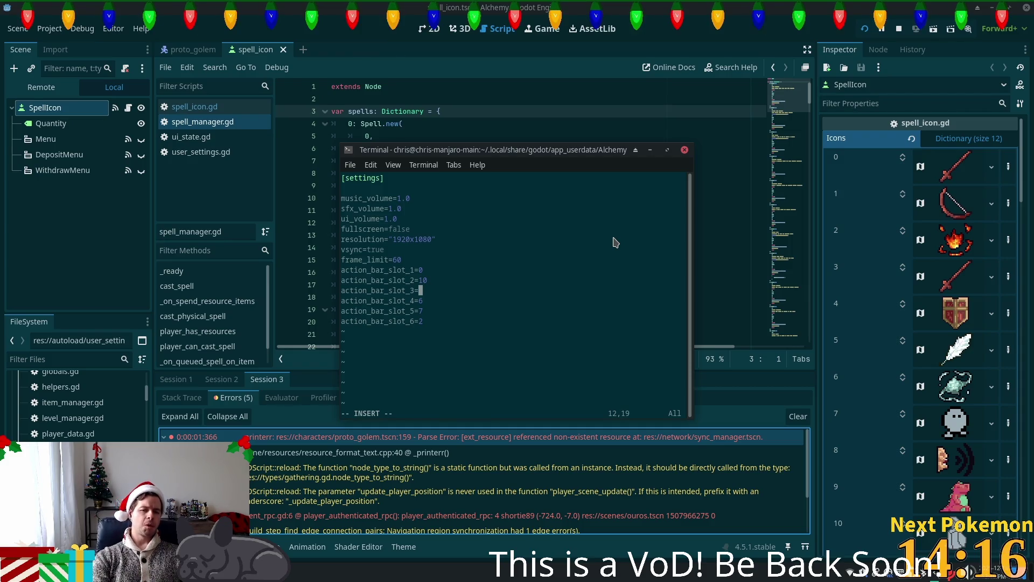
type("0")
key("Escape")
type(":wq")
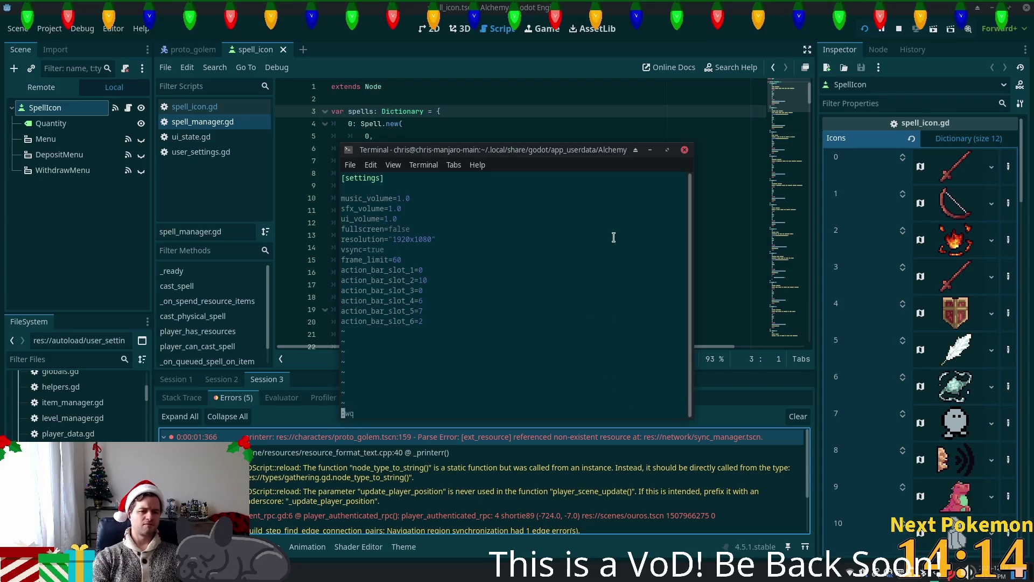
key("Return")
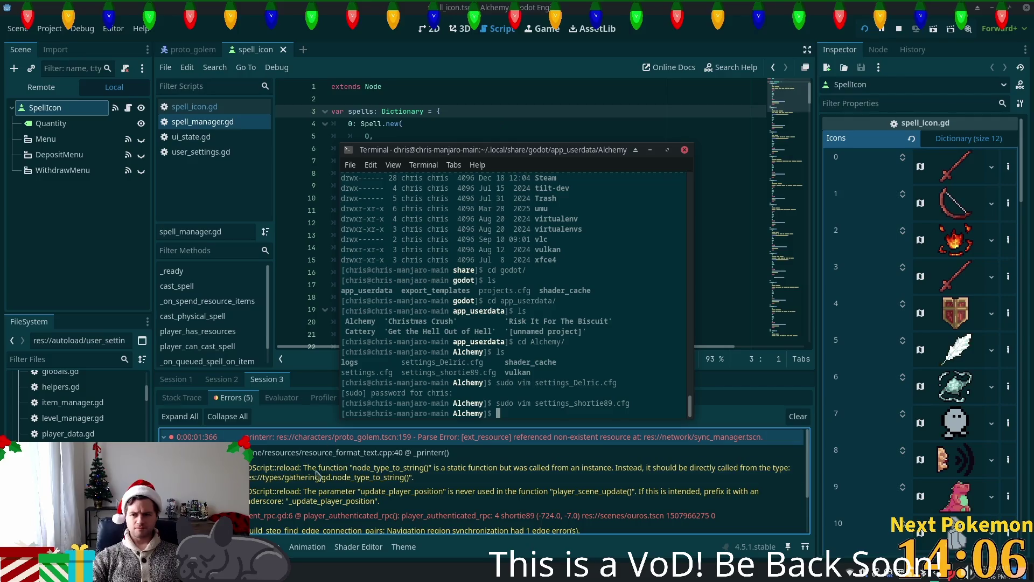
Open a new terminal in Projects/alchemy-gd and check git status
key("super")
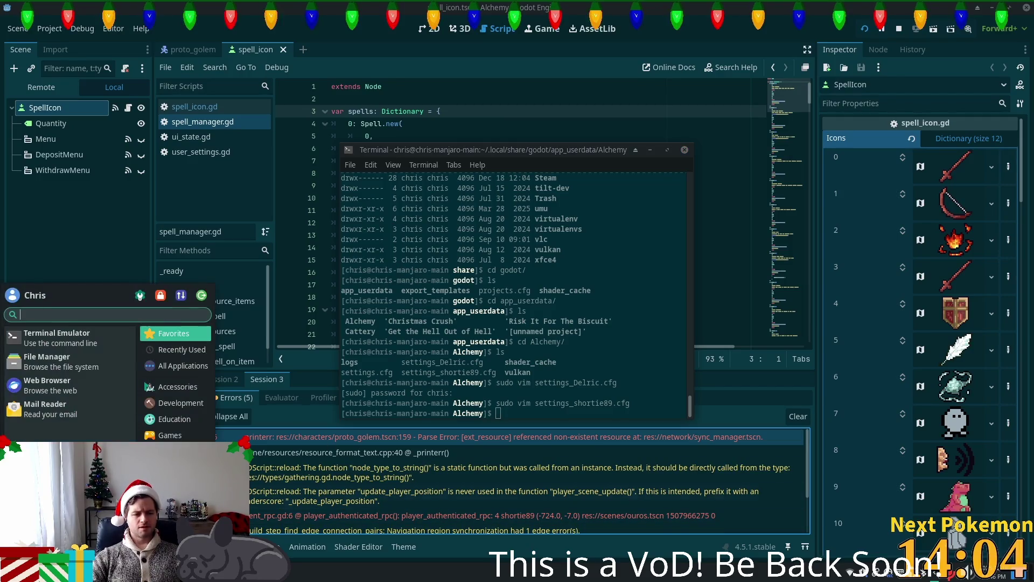
left_click(35, 338)
type("cd")
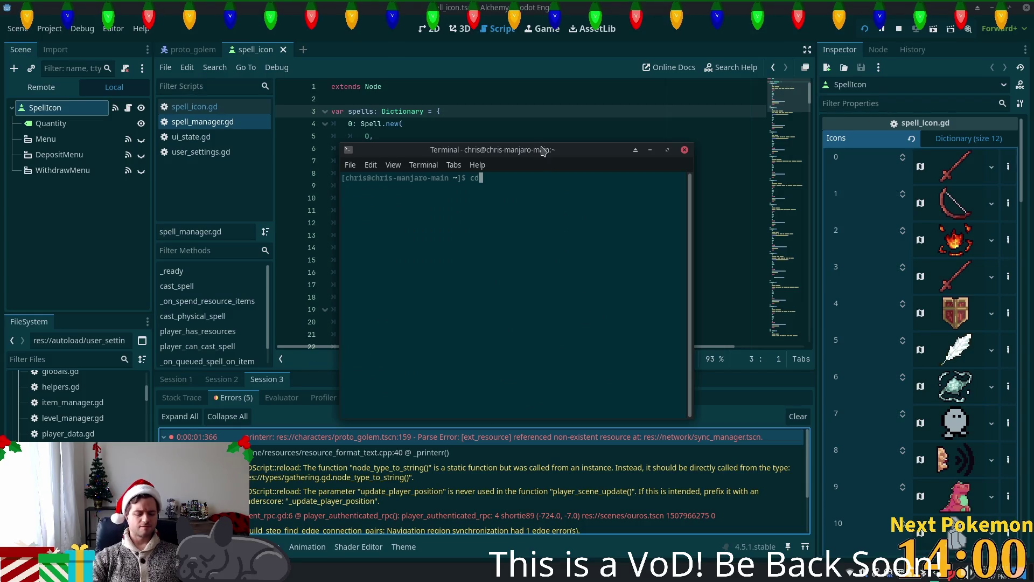
type(" Projects/")
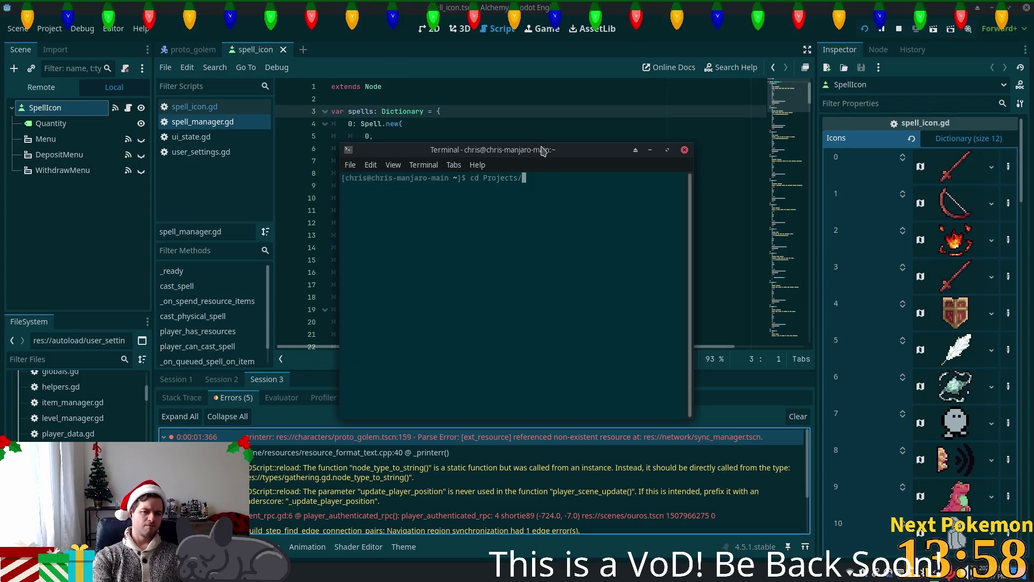
type("alchemy-gd/")
key("Return")
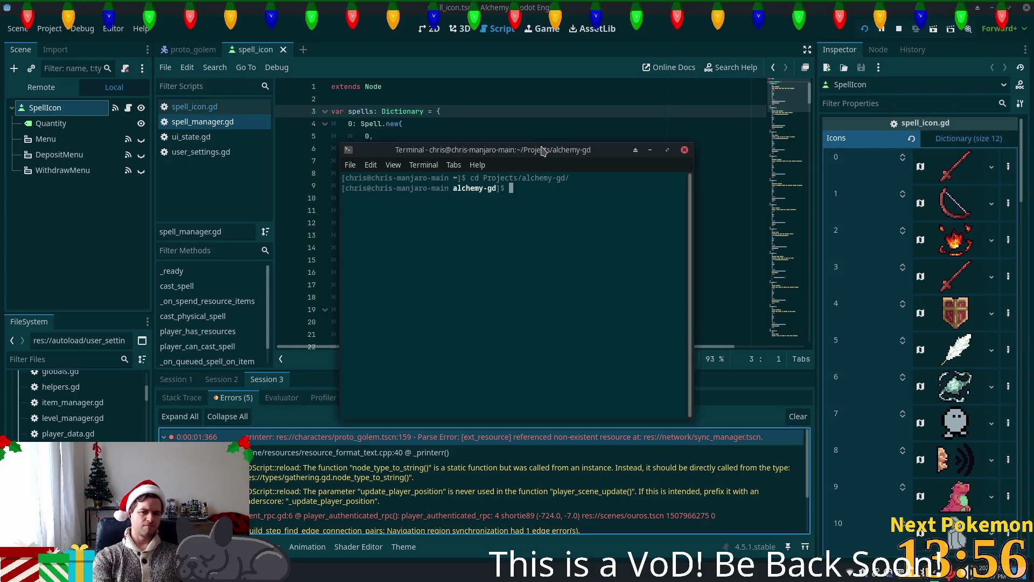
type("git st")
key("Return")
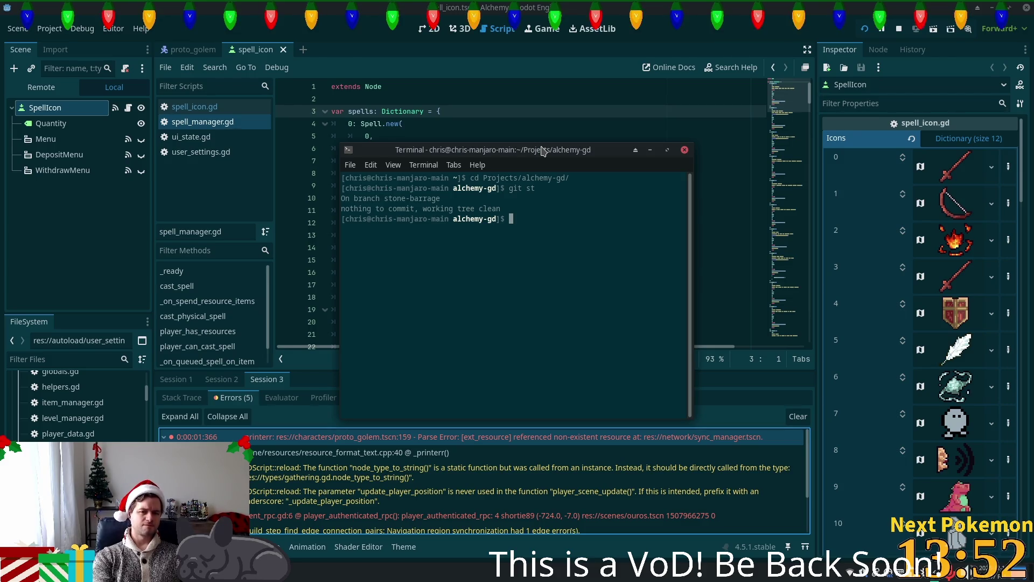
type("cd")
Check out the master branch with git co master and return to Godot
key("BackSpace")
key("BackSpace")
type("git co ")
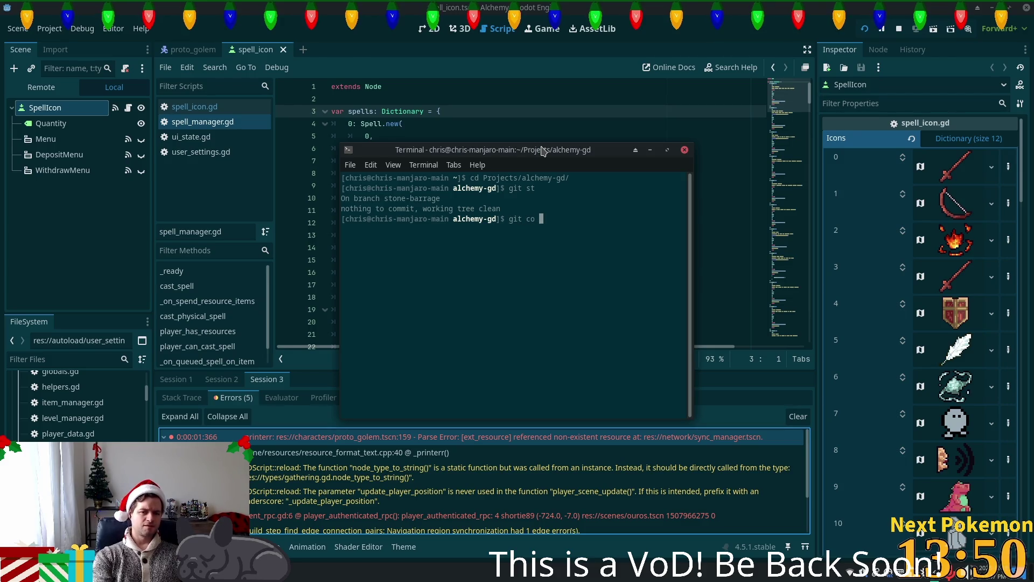
type("master")
key("Return")
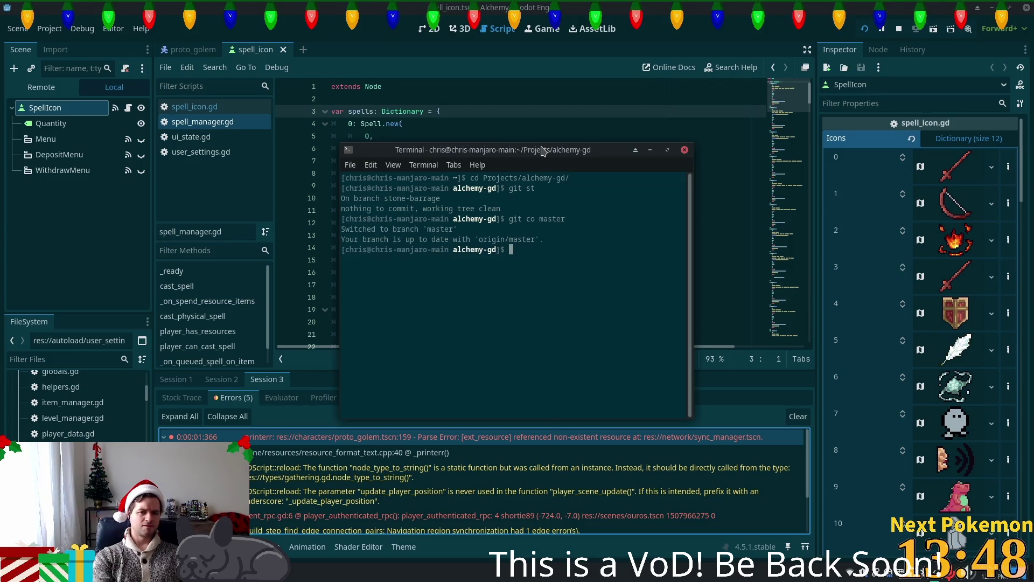
key("alt+Tab")
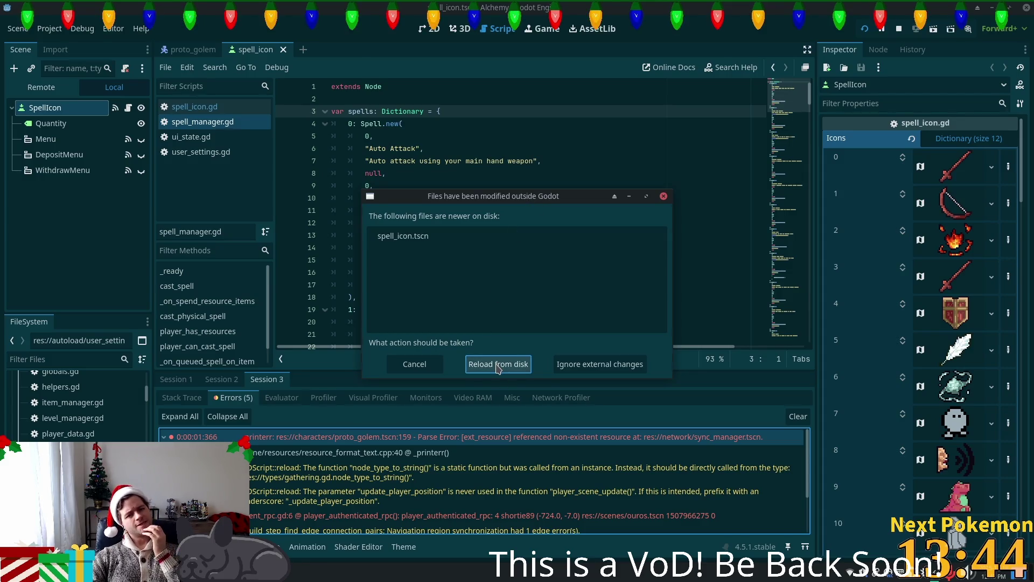
Reload spell_icon.tscn from disk, stop and quit the editor, and confirm master is clean
left_click(496, 369)
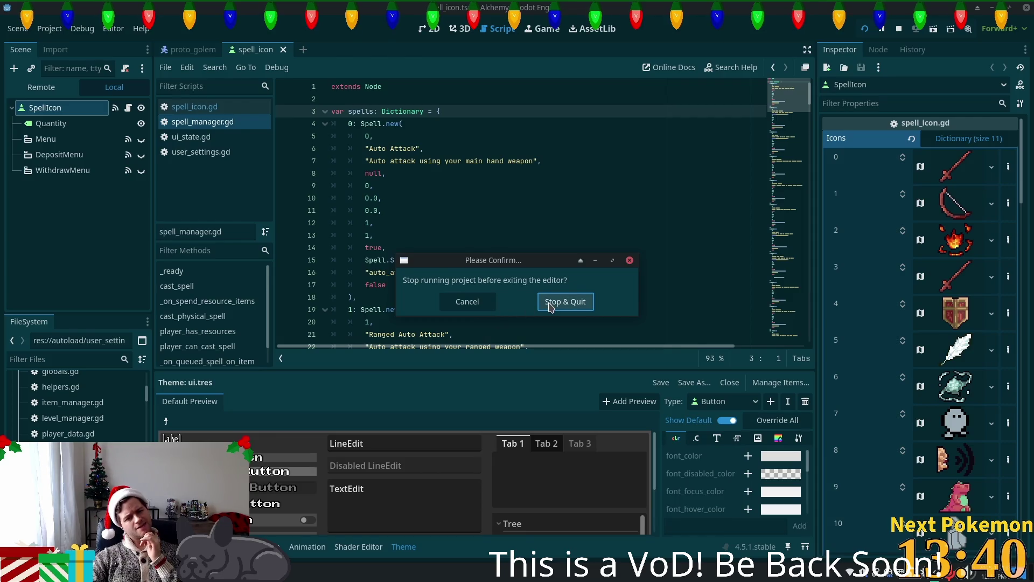
left_click(550, 306)
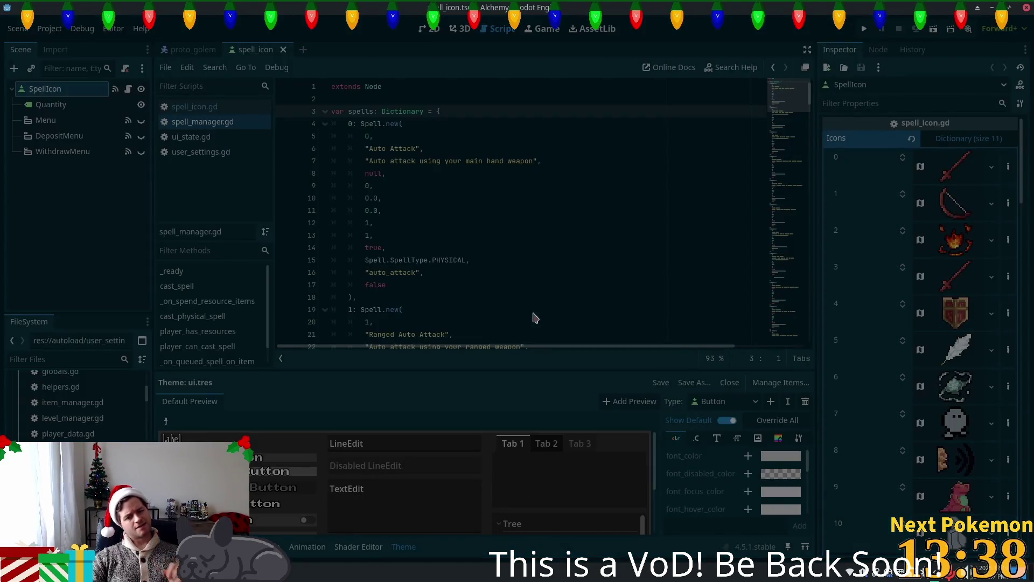
type("g")
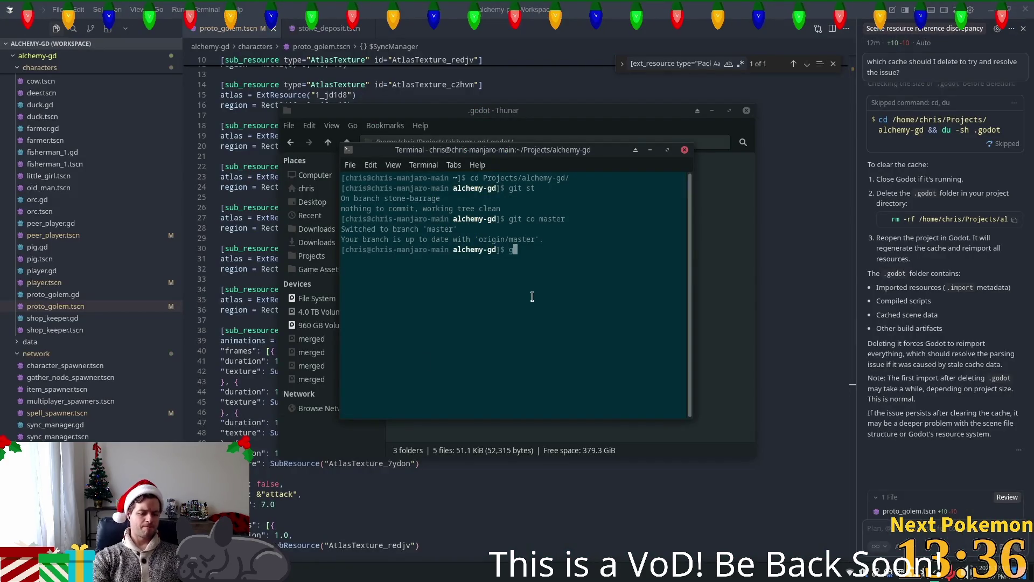
type("it st")
key("Return")
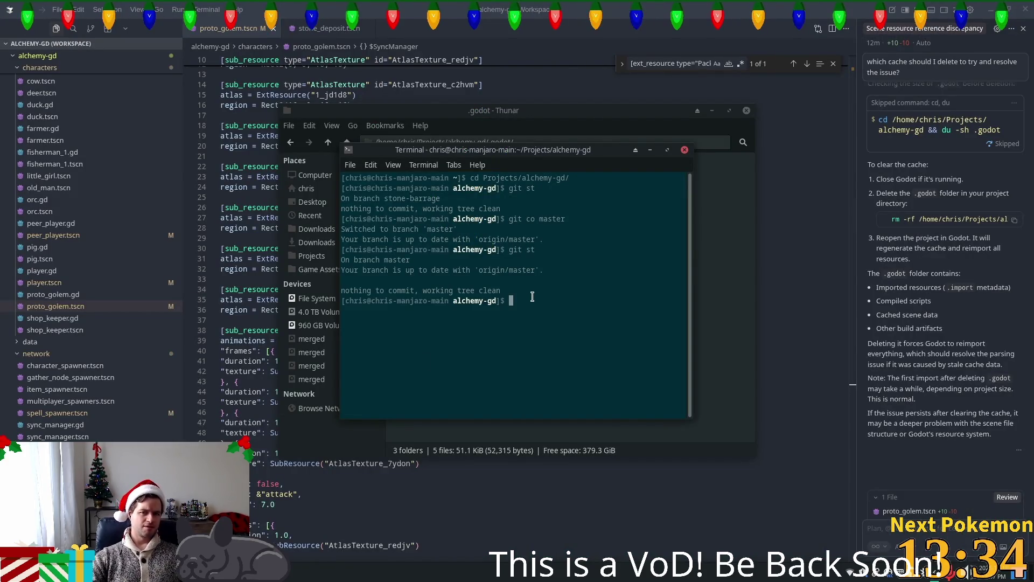
Relaunch Godot and open the Alchemy project from the Project Manager
key("super")
key("Escape")
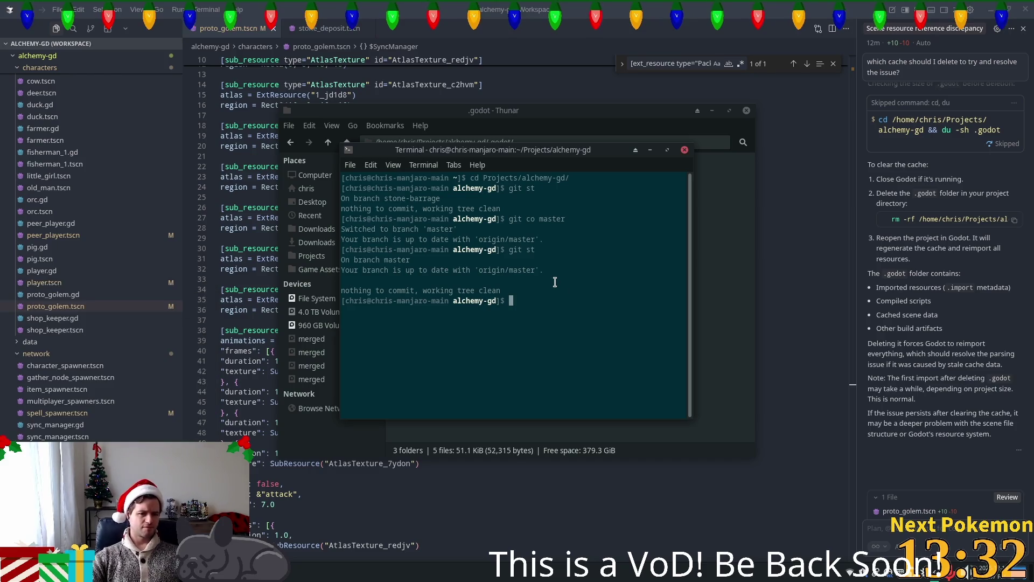
left_click(331, 147)
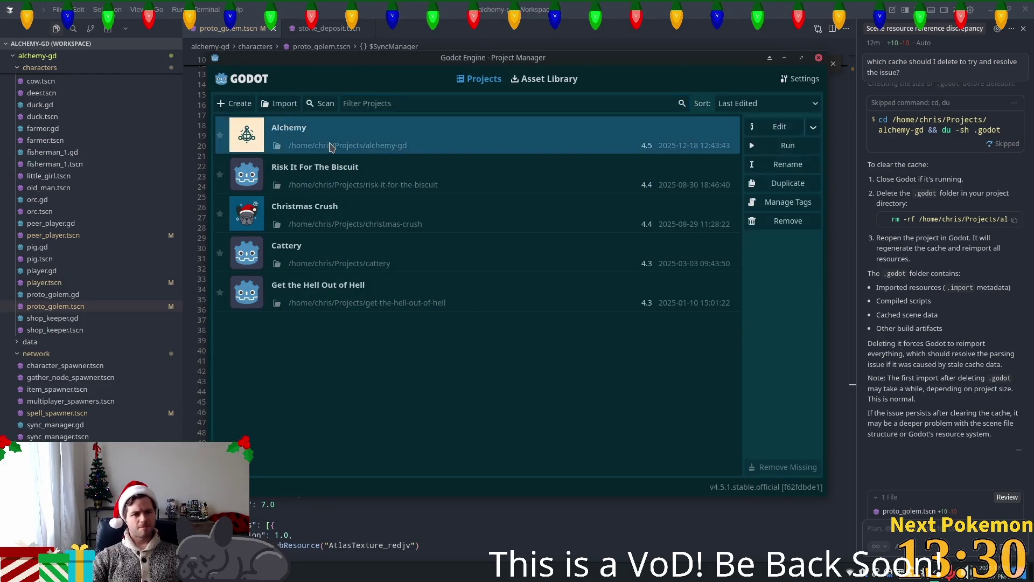
double_click(331, 147)
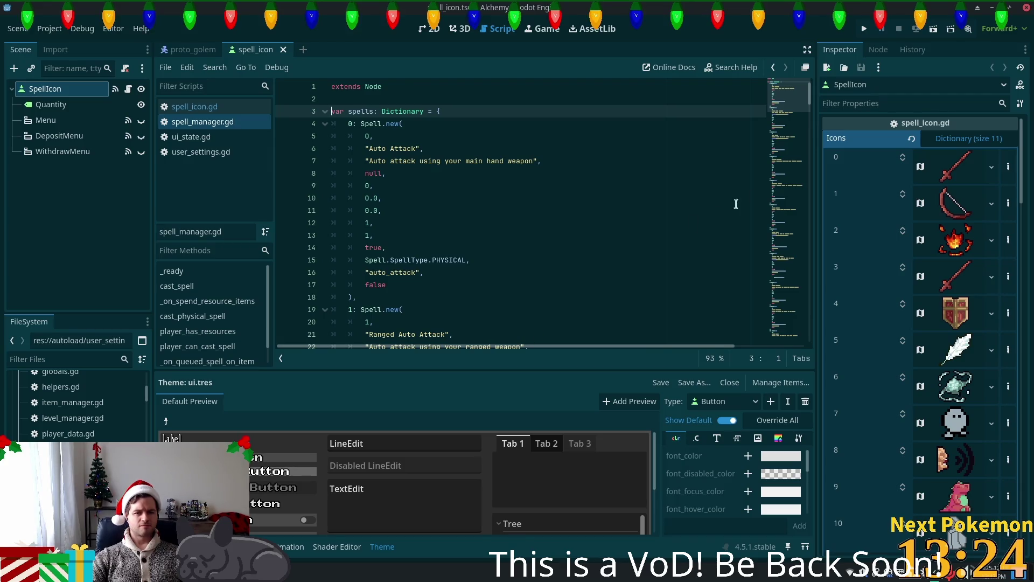
Run the Alchemy game and review the Debugger's Errors list
left_click(862, 32)
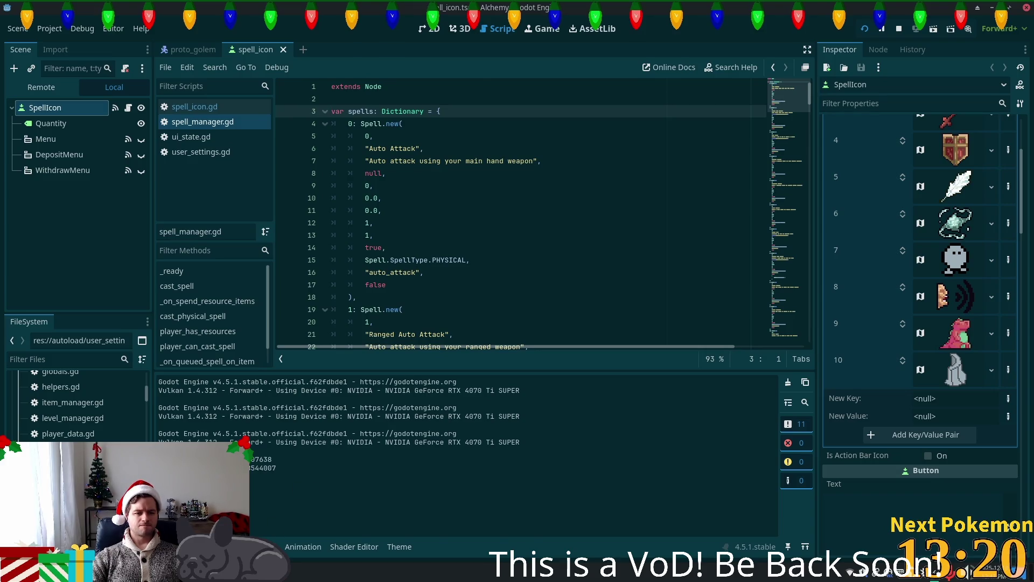
left_click(218, 547)
scroll(338, 465, "down", 3)
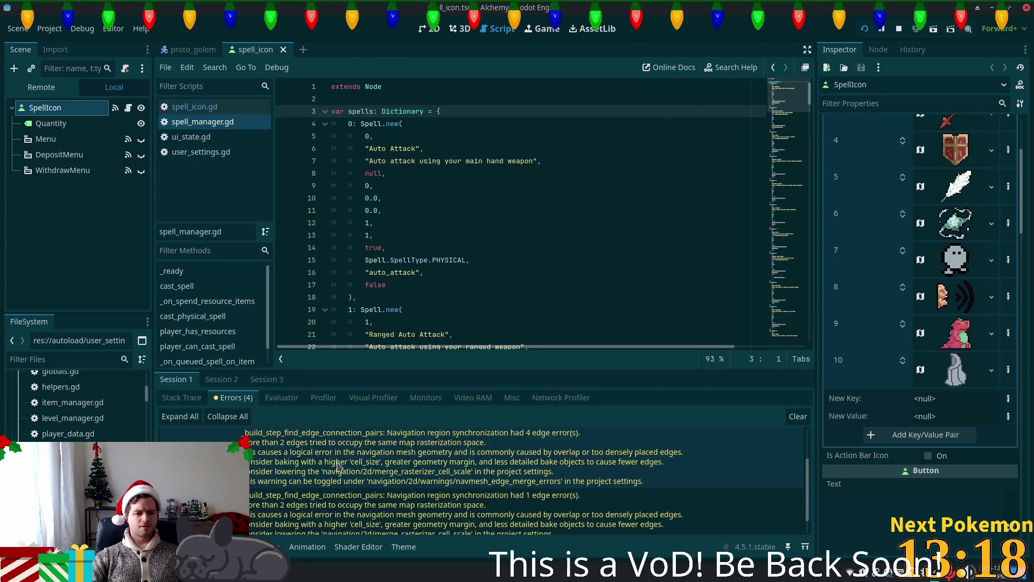
scroll(338, 467, "up", 3)
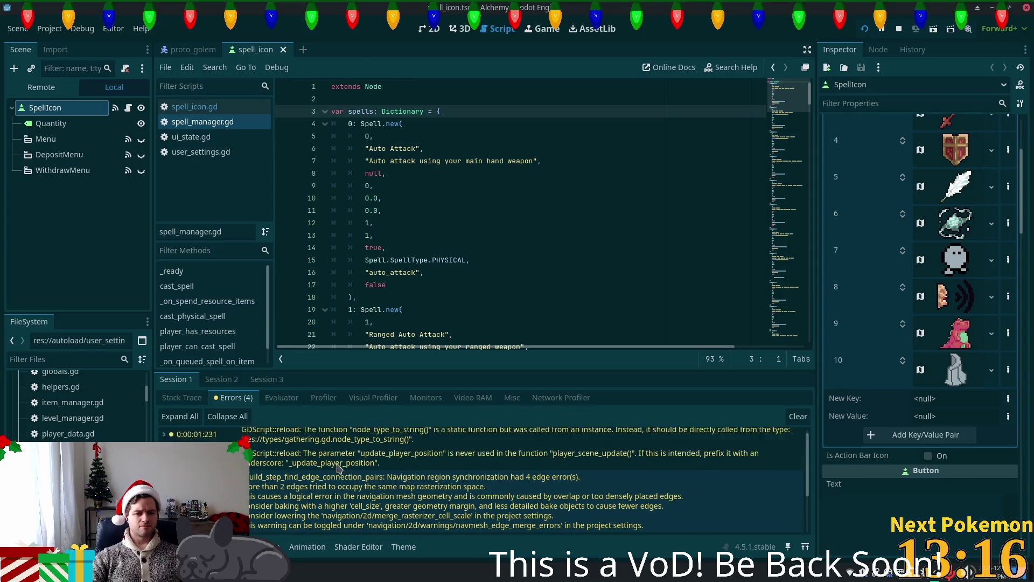
Compare the Errors tabs of debug Session 2 and Session 3
left_click(220, 382)
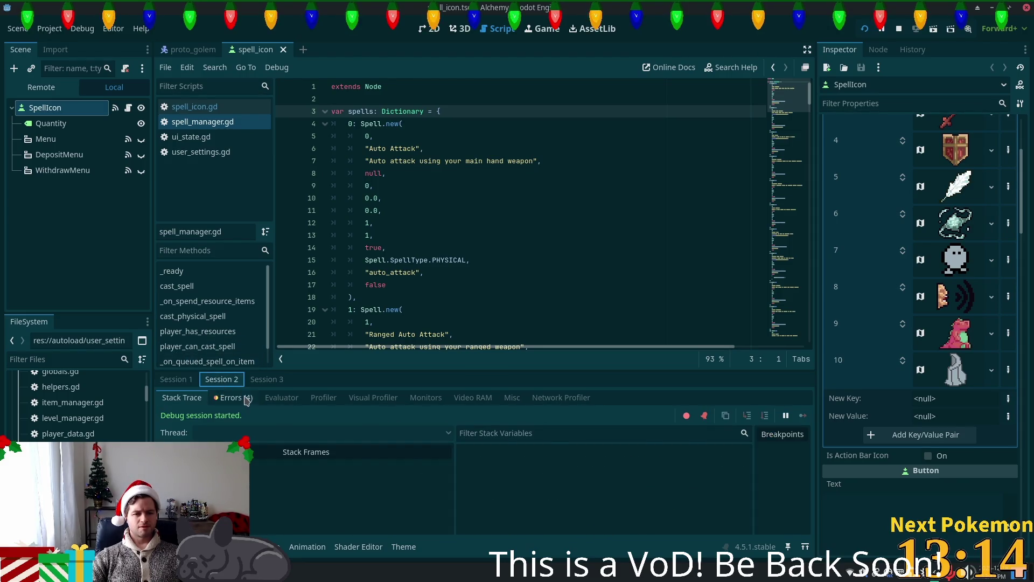
left_click(231, 397)
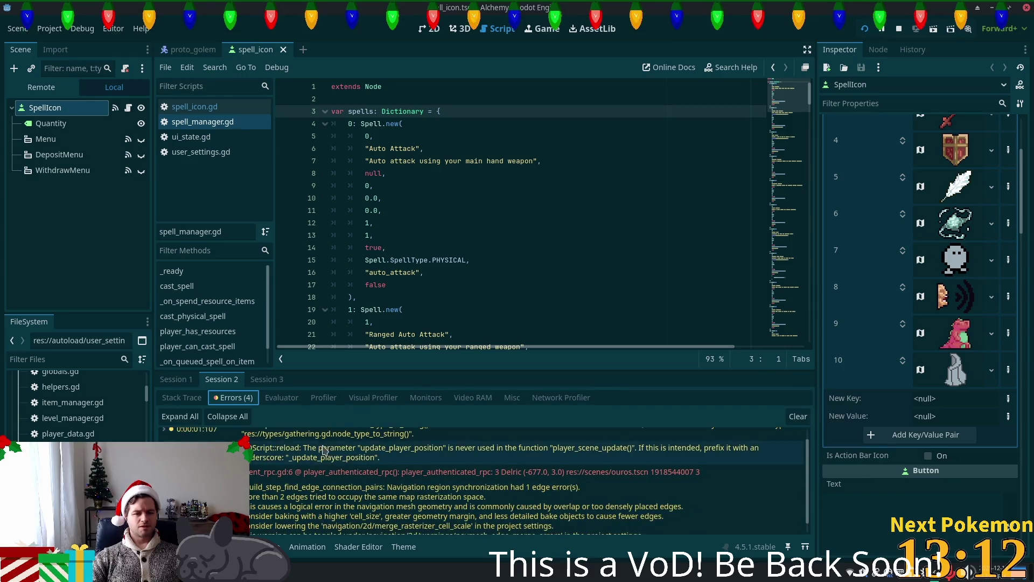
scroll(345, 474, "down", 2)
scroll(332, 465, "up", 2)
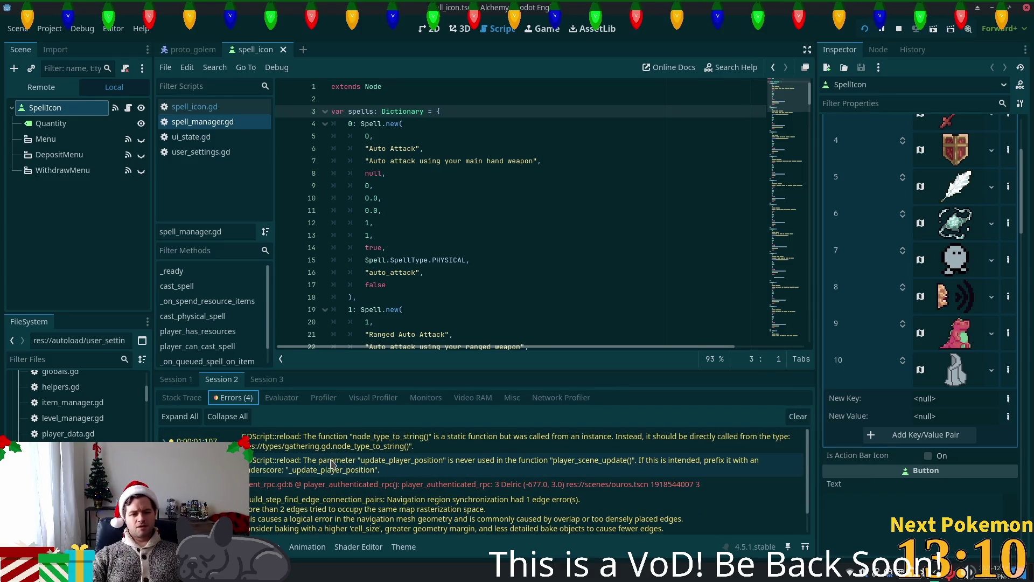
left_click(267, 379)
left_click(237, 399)
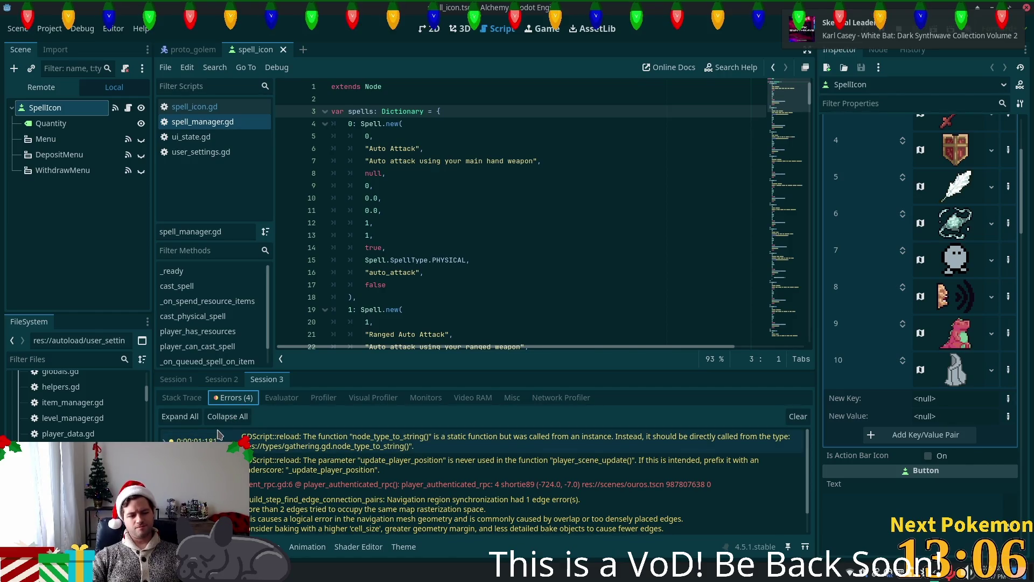
mouse_move(218, 439)
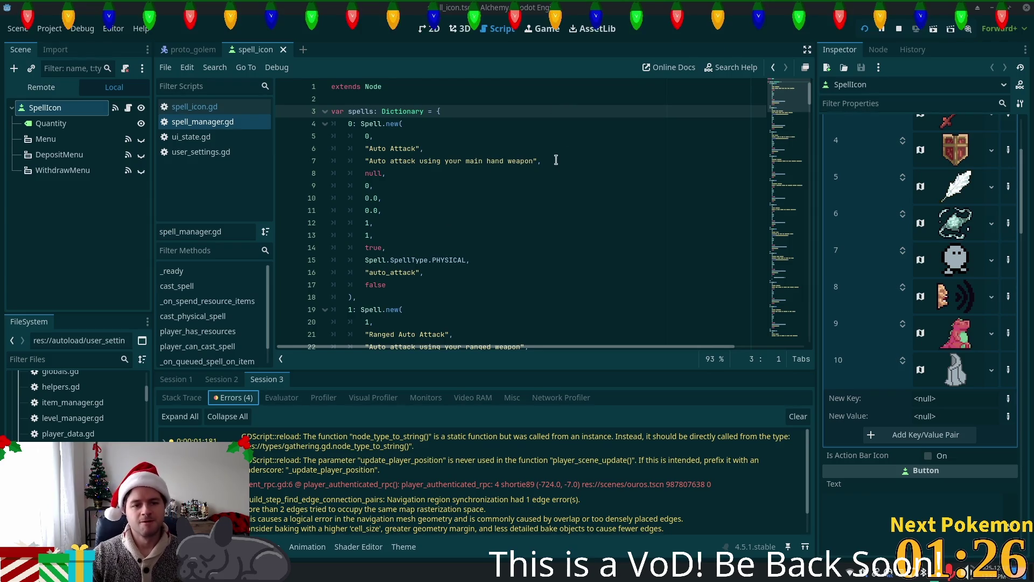
Stop the running game, leave the editor, and move the terminal window aside
scroll(474, 449, "down", 1)
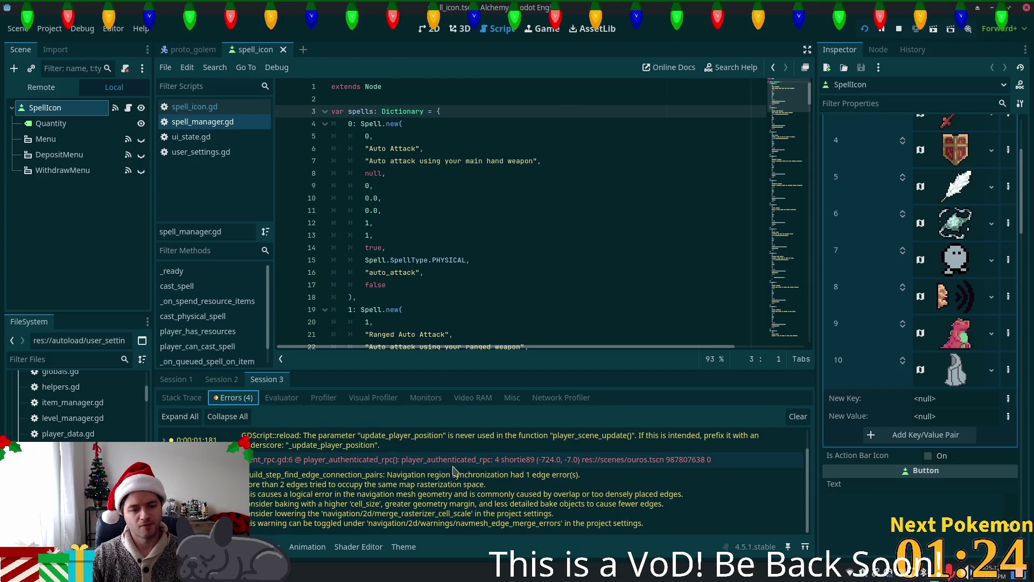
left_click(896, 31)
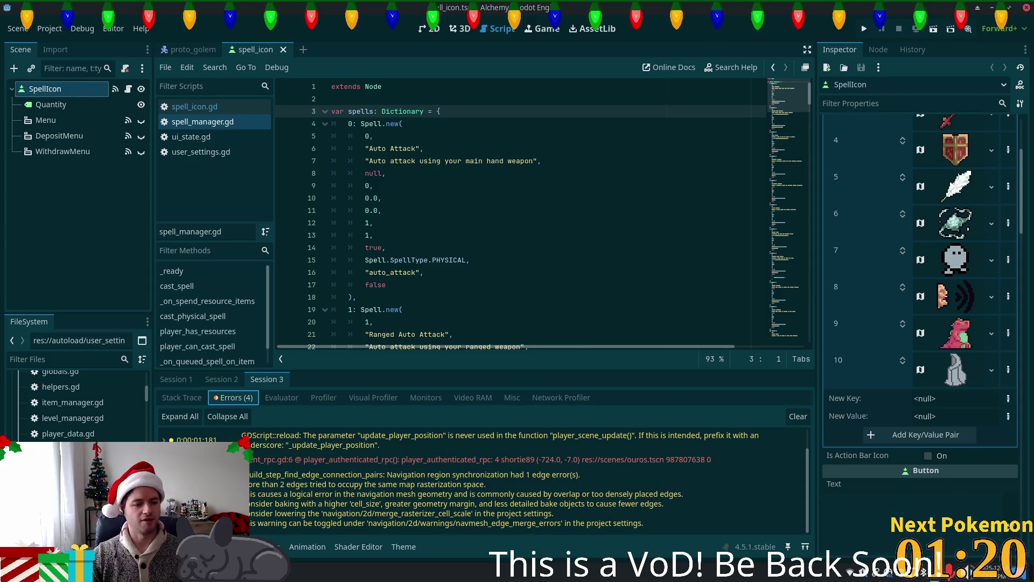
key("ctrl+q")
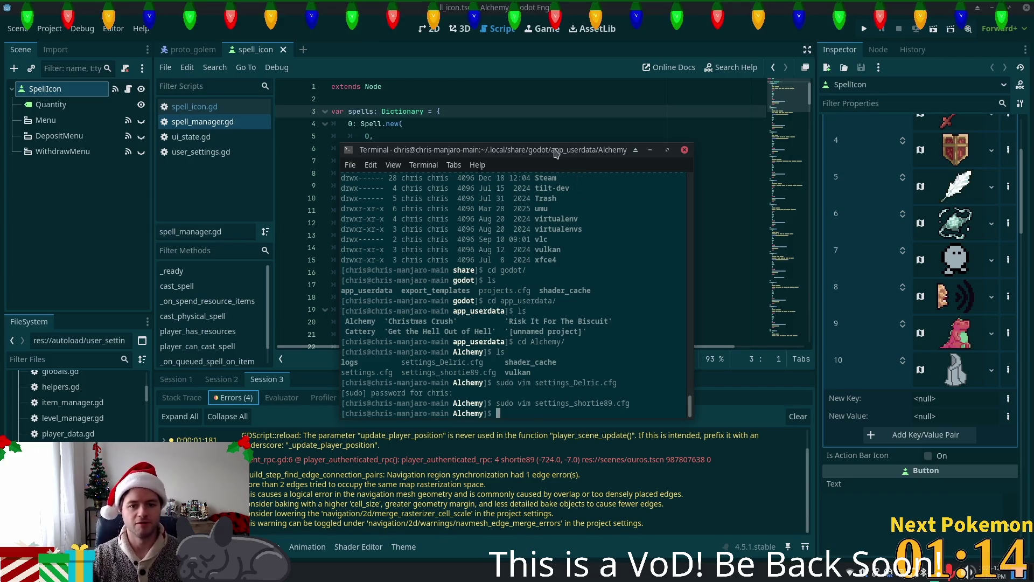
mouse_move(575, 145)
left_mouse_down()
mouse_move(681, 220)
mouse_move(930, 200)
left_mouse_up()
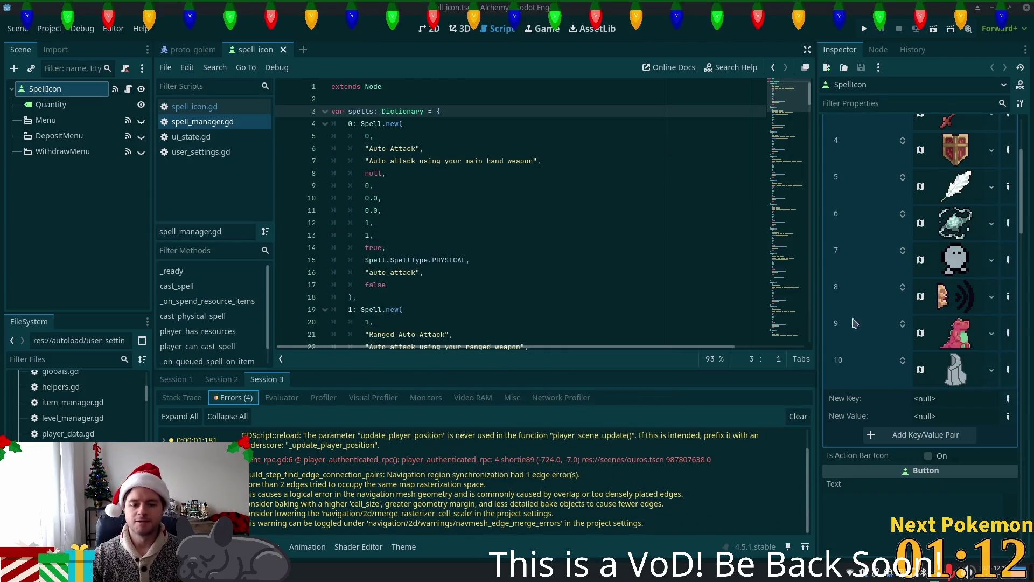
Check out the stone-barrage branch with git co and run the game in Godot
key("alt+Tab")
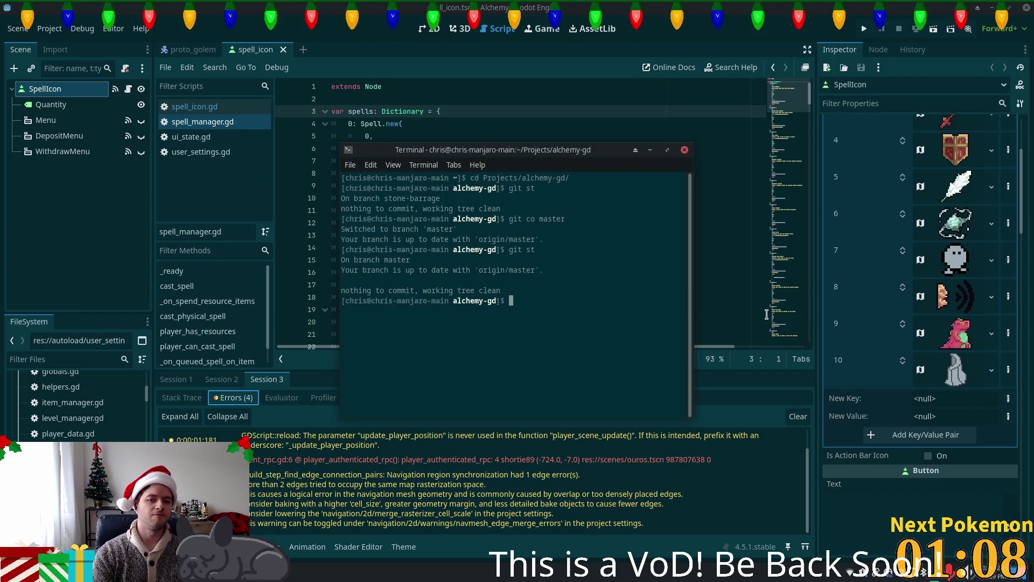
type("git co ")
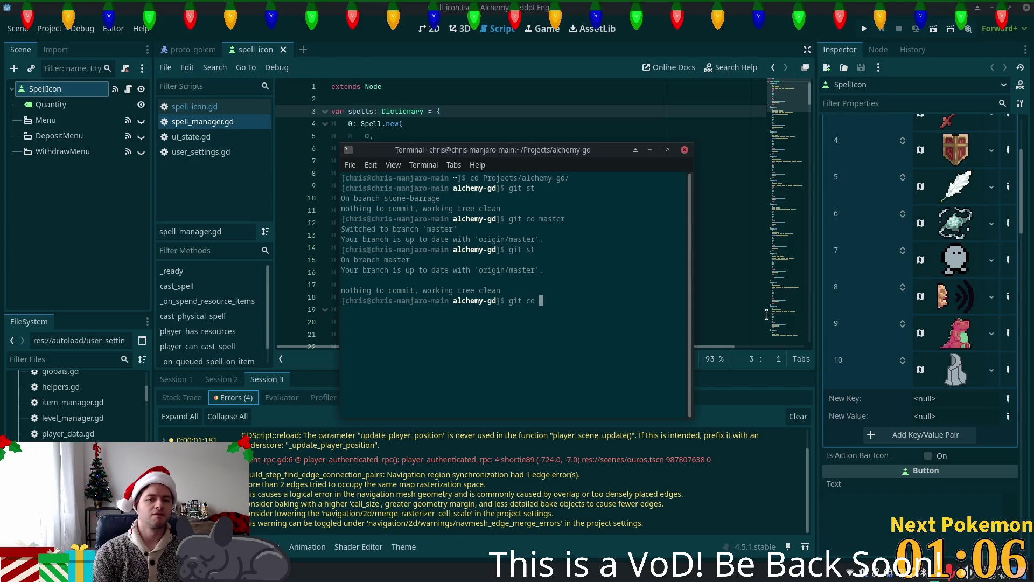
type("stone-")
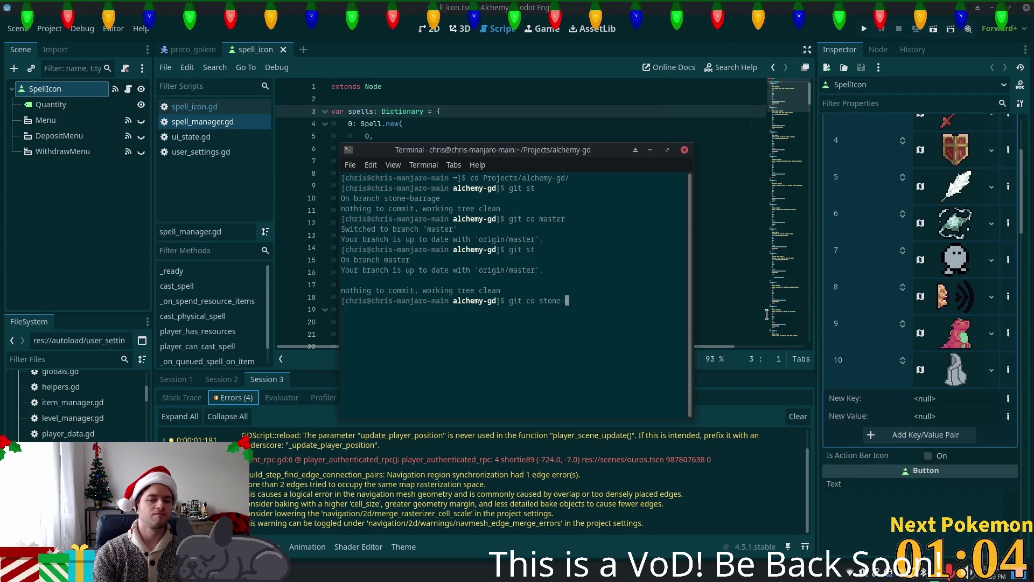
type("barrage")
key("Return")
type("git st")
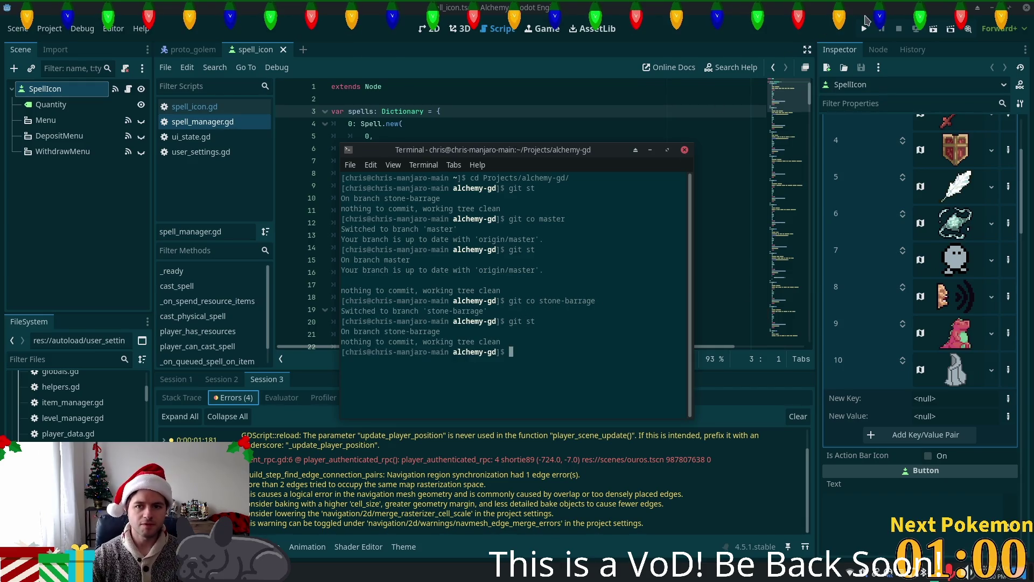
left_click(863, 30)
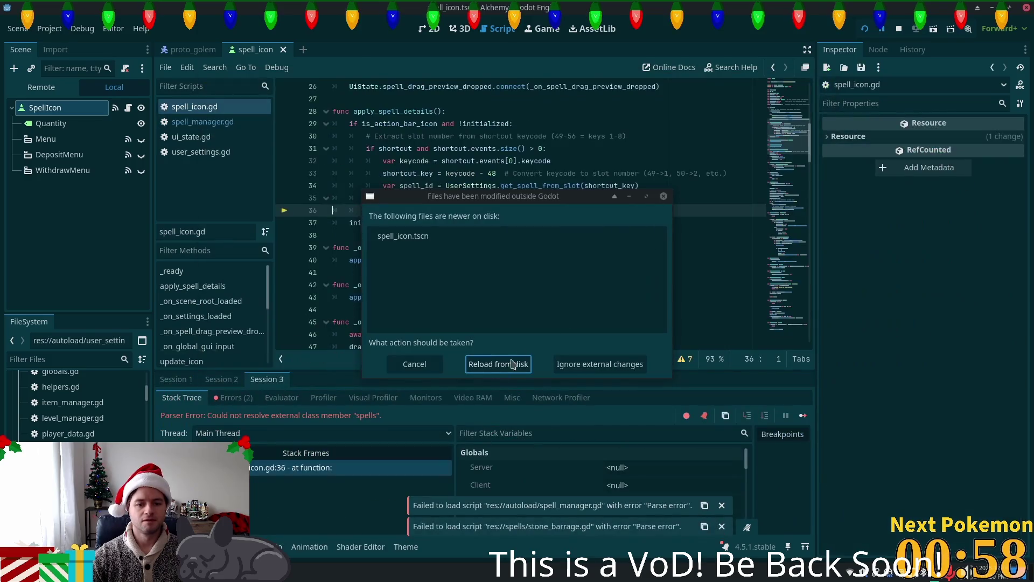
Reload spell_icon.tscn from disk and jump from the unresolved 'spells' to SpellManager's definition
left_click(506, 369)
key("F5")
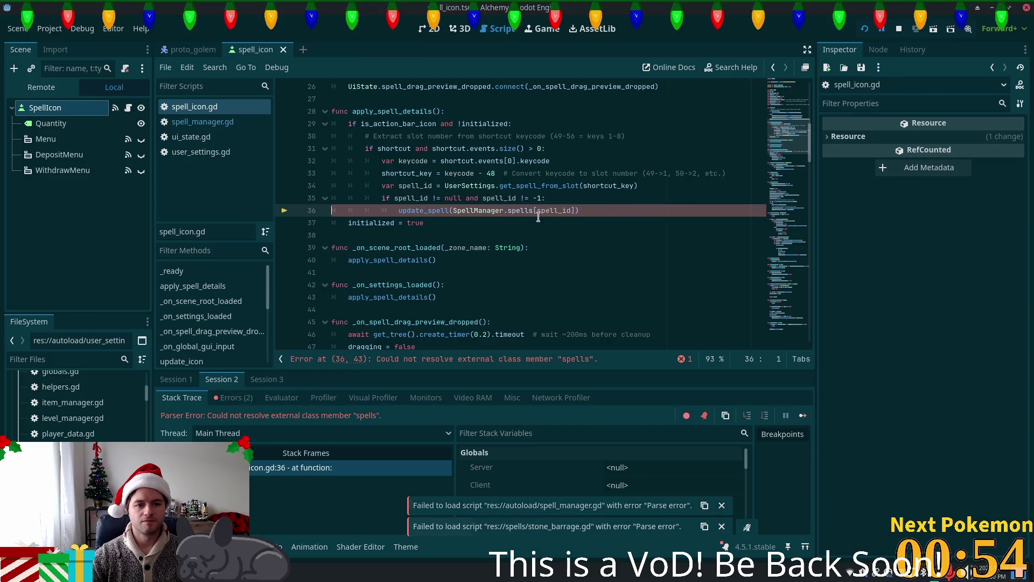
double_click(526, 210)
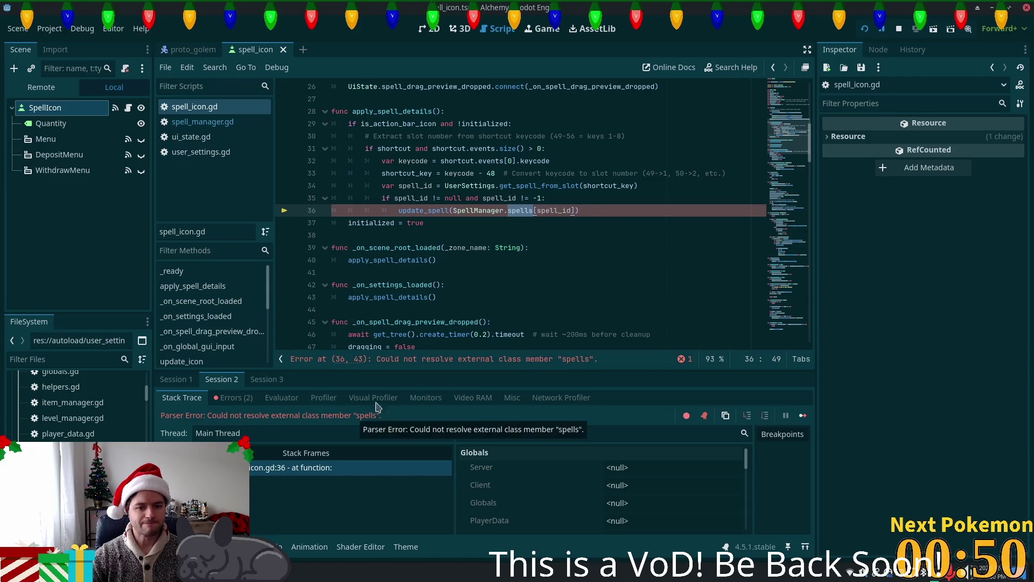
left_click(493, 213, "ctrl")
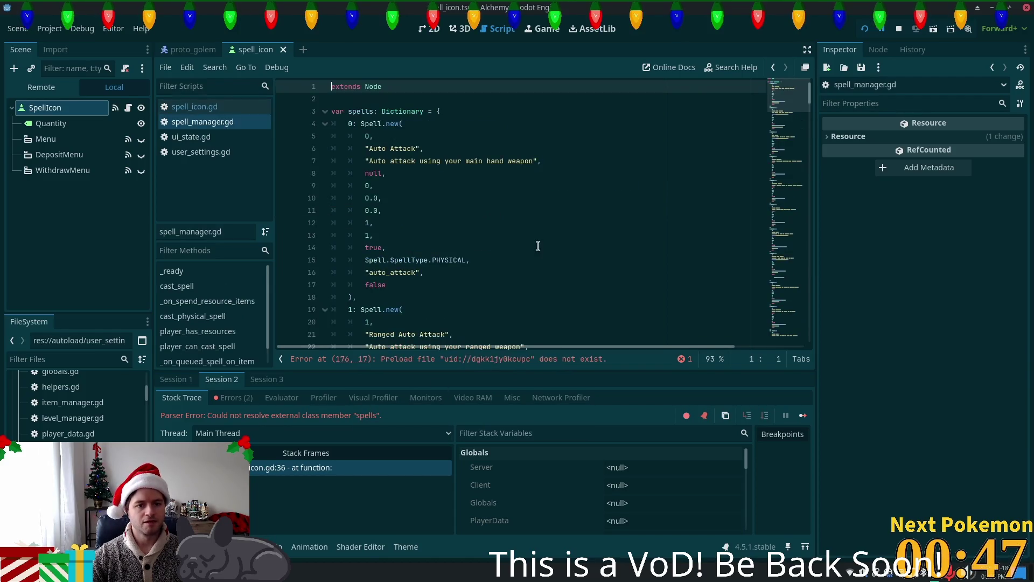
double_click(356, 110)
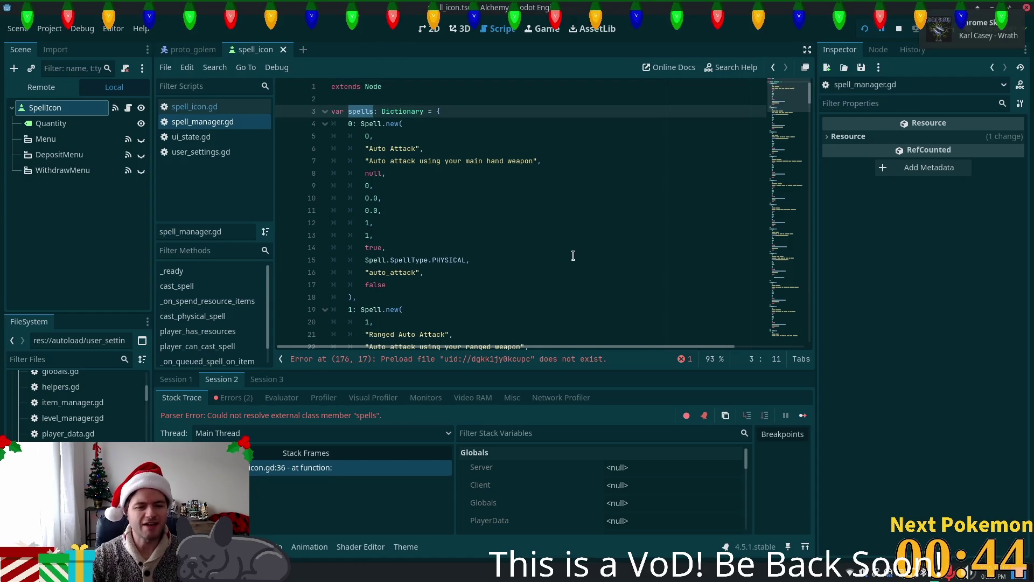
Go to the failing Stone Barrage preload on line 176 and select its missing UID dgkk1jy0kcupc
left_click(496, 367)
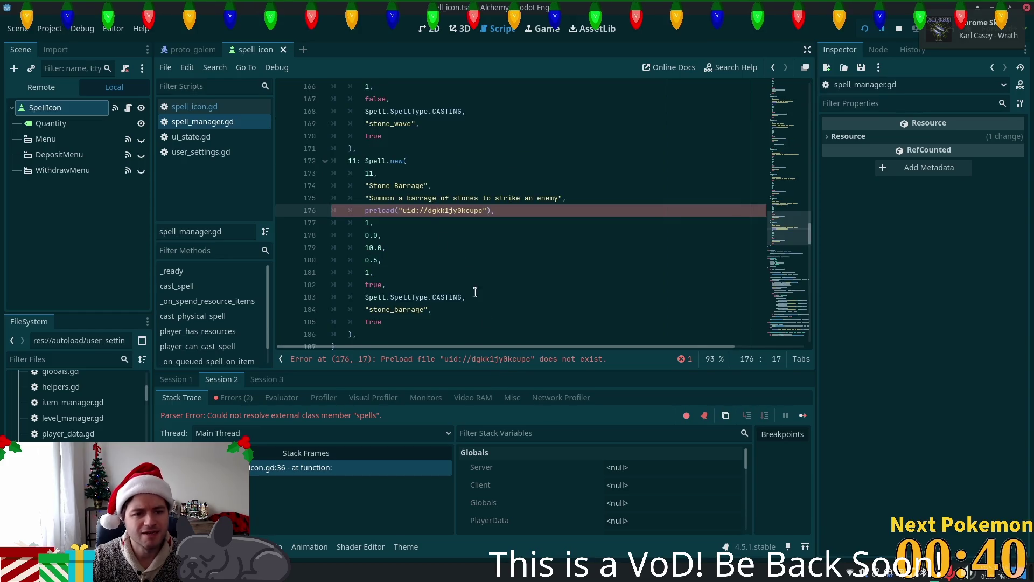
left_click(370, 162)
left_click(447, 217)
double_click(447, 215)
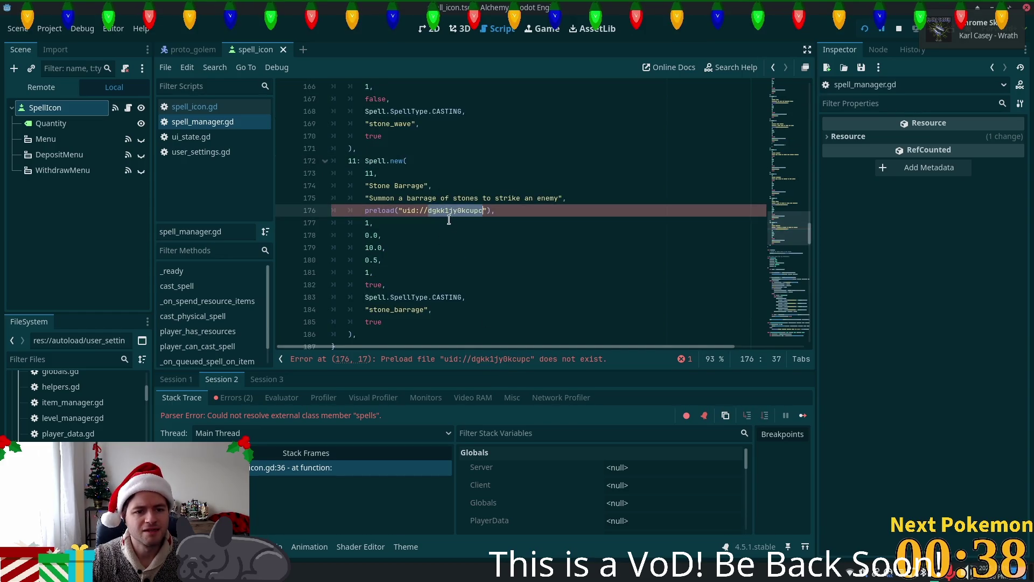
left_click(493, 213)
key("Left")
key("Left")
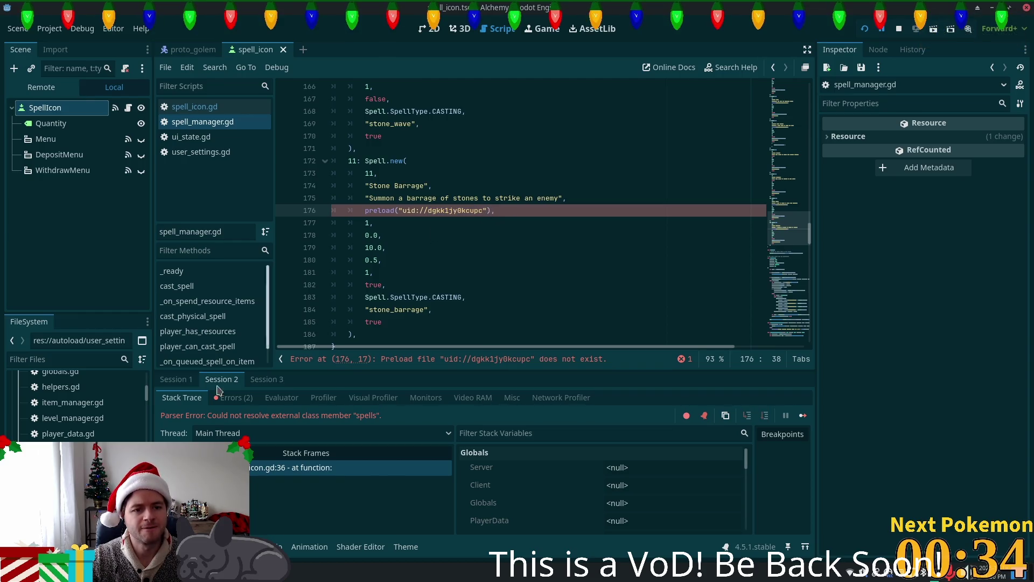
Replace line 176's preload argument with the stone_barrage.tscn reference and save spell_manager.gd
type("stone")
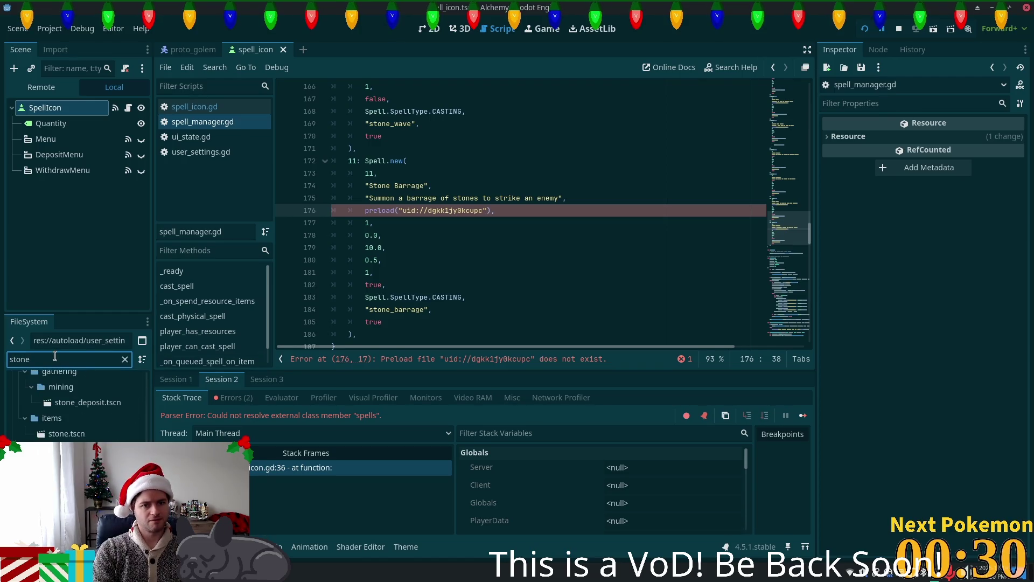
type("_barra")
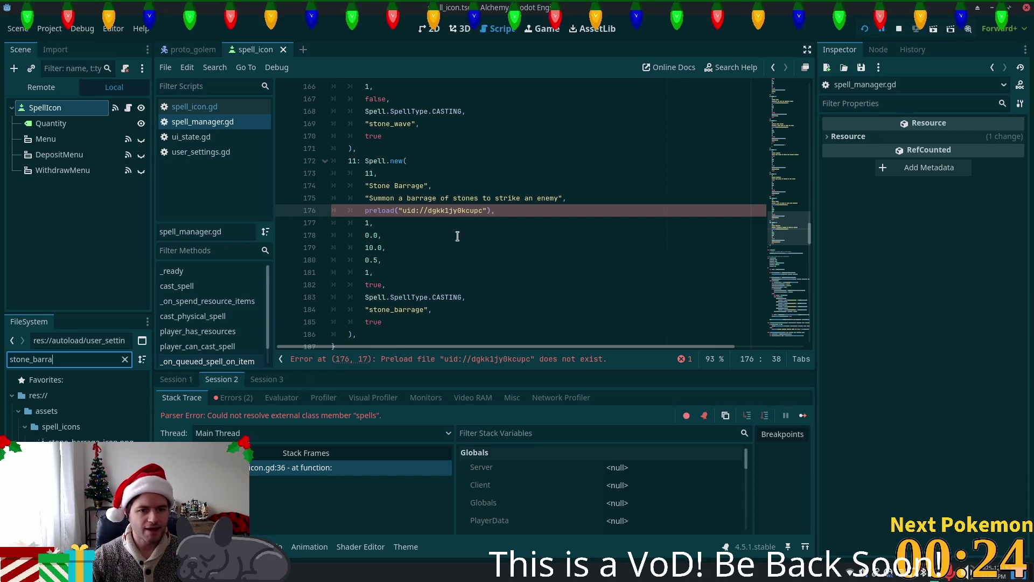
left_click_drag(492, 210, 354, 209)
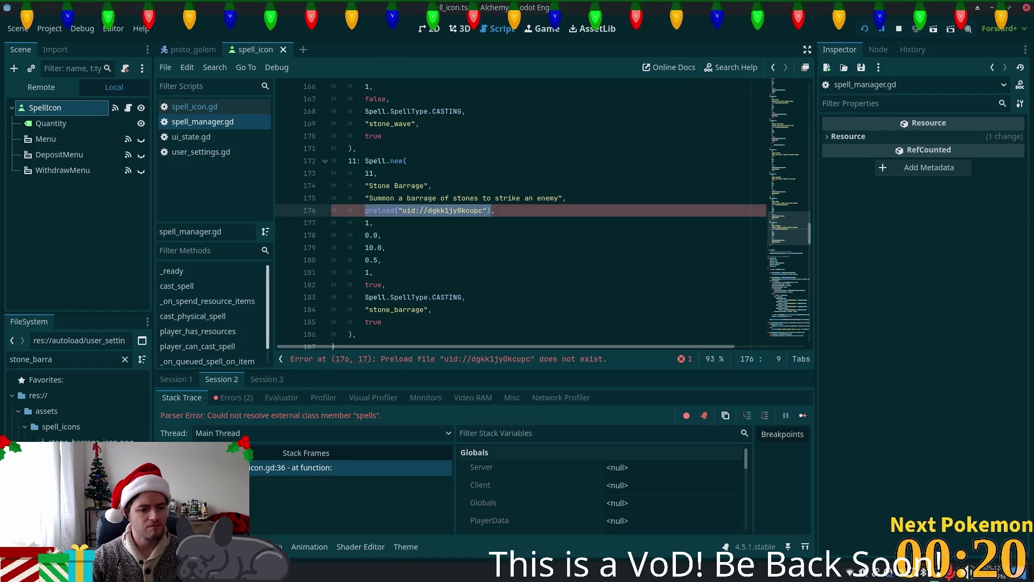
mouse_move(70, 474)
left_mouse_down()
mouse_move(215, 409)
mouse_move(388, 200)
mouse_move(371, 209)
left_mouse_up()
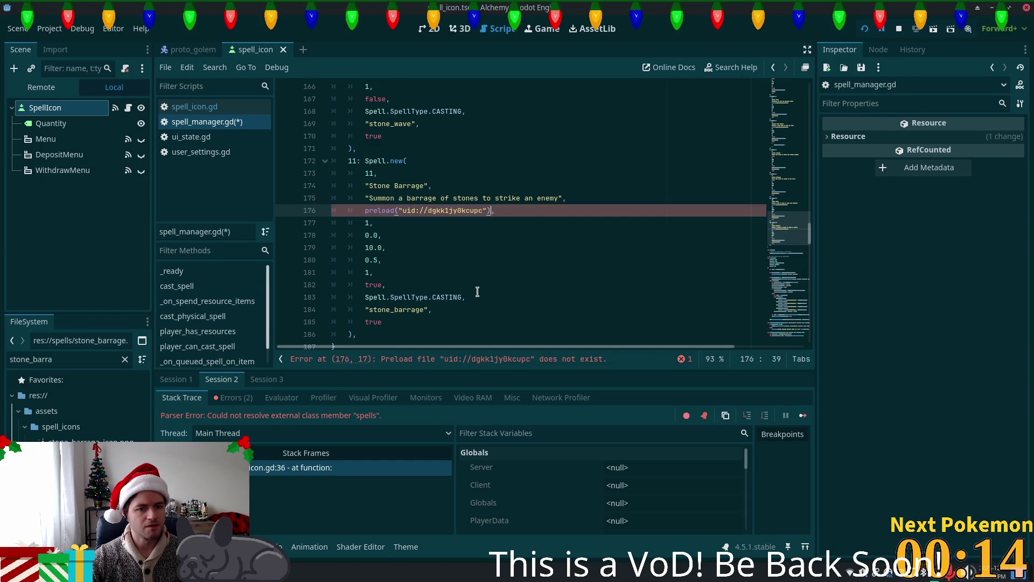
key("ctrl+s")
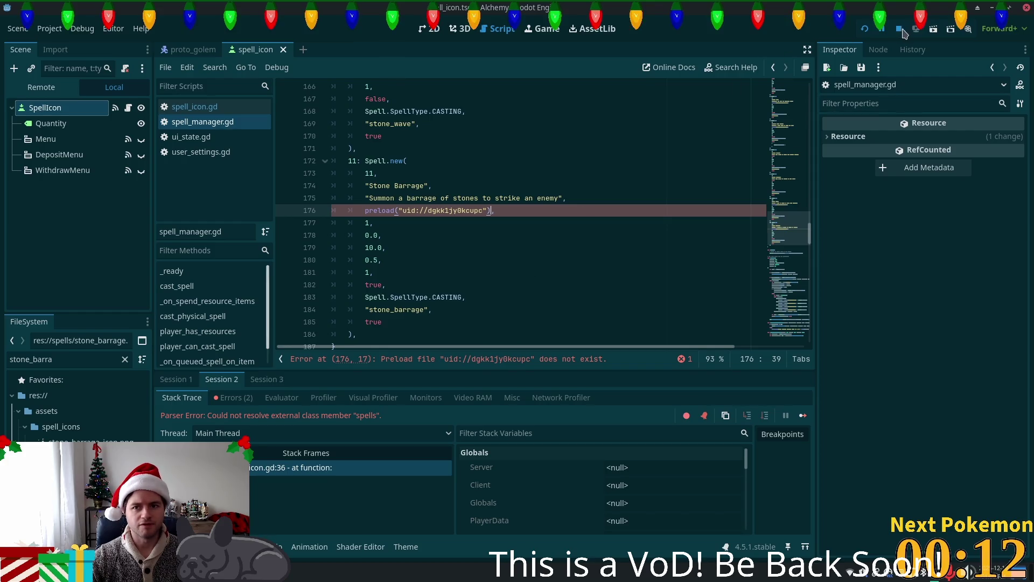
Restart the game and view Session 2's parser error on 'spells' at line 36
left_click(864, 28)
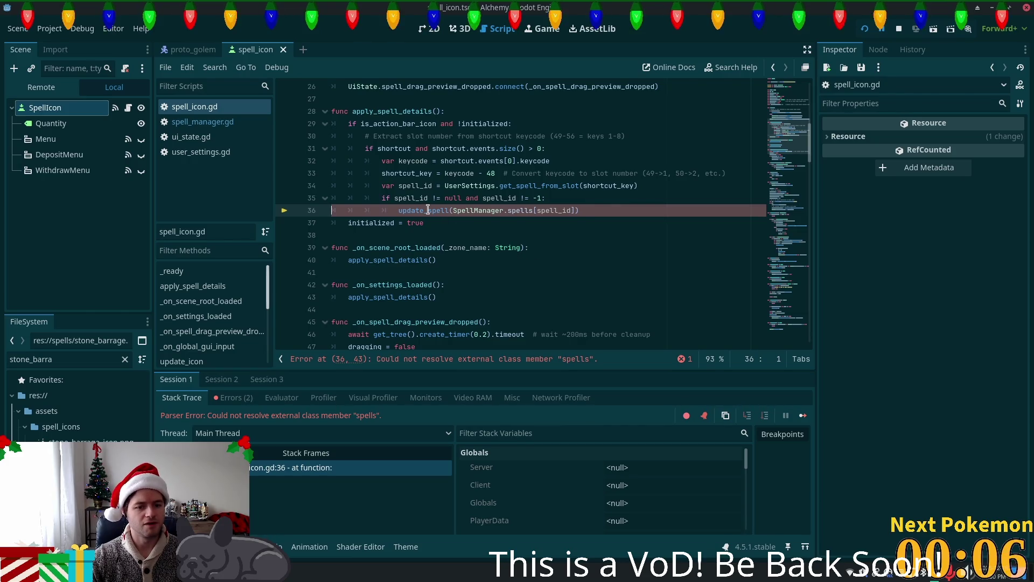
mouse_move(426, 211)
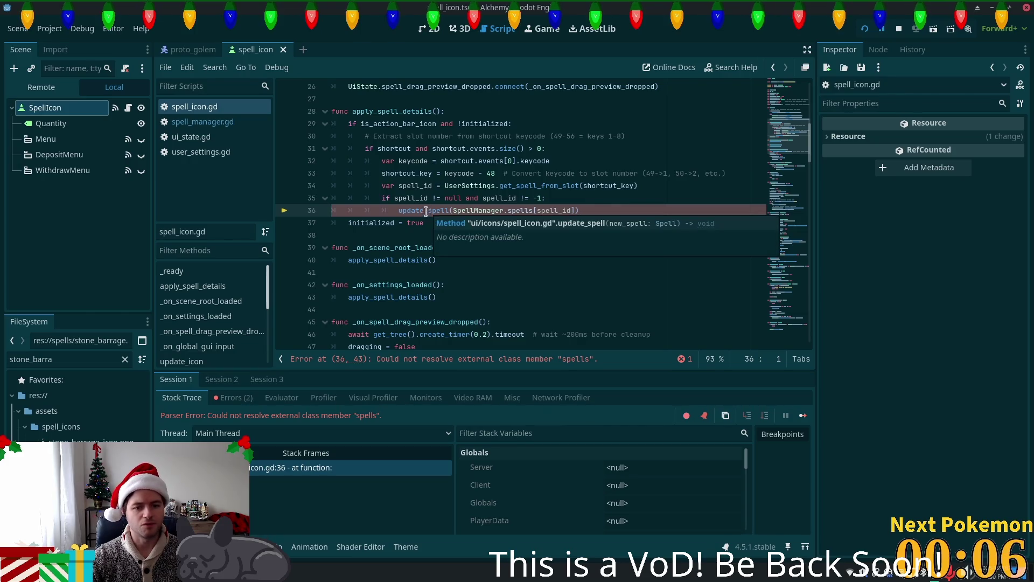
left_click(225, 383)
Rerun the project, then copy a project file's UID from its context menu
key("F5")
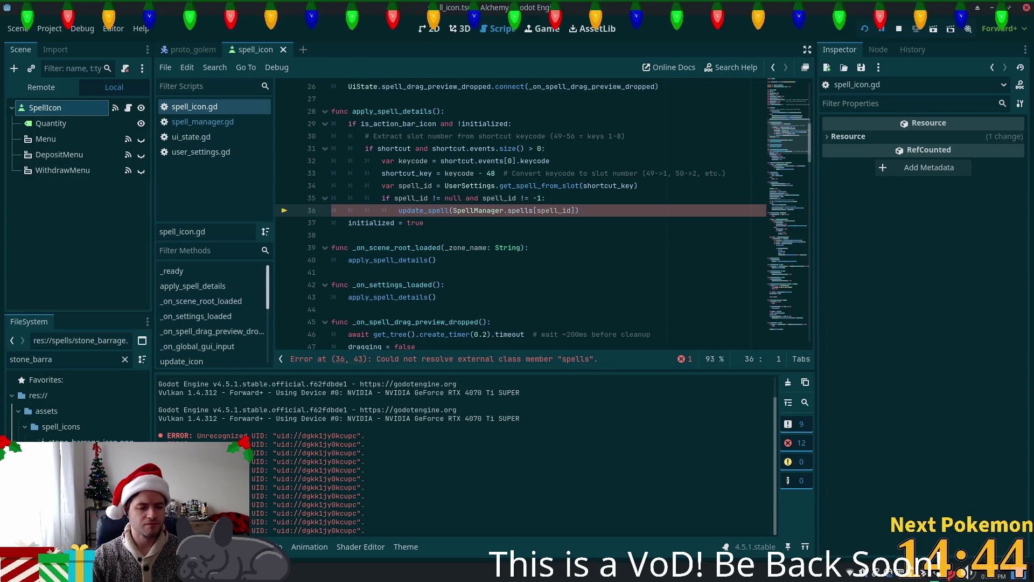
right_click(53, 442)
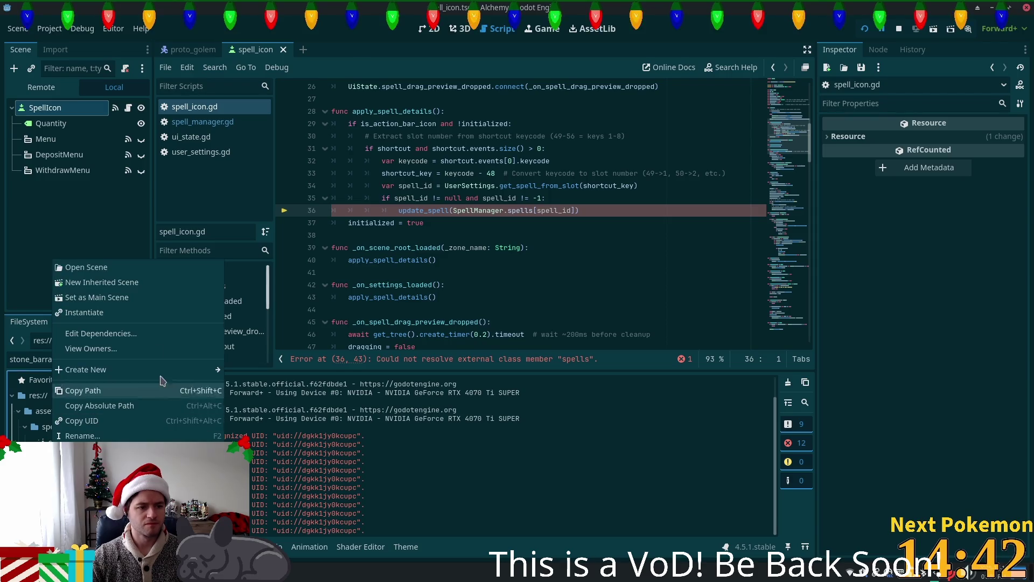
left_click(95, 421)
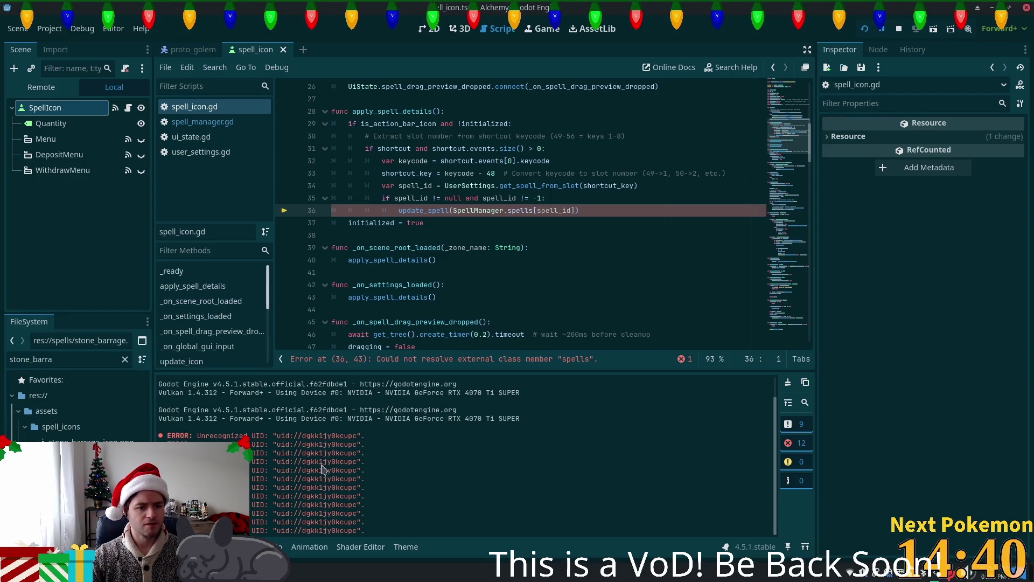
Undo the UID paste on line 37, save spell_icon.gd, and select uid_cache (copy 1).bin in .godot
left_click(508, 223)
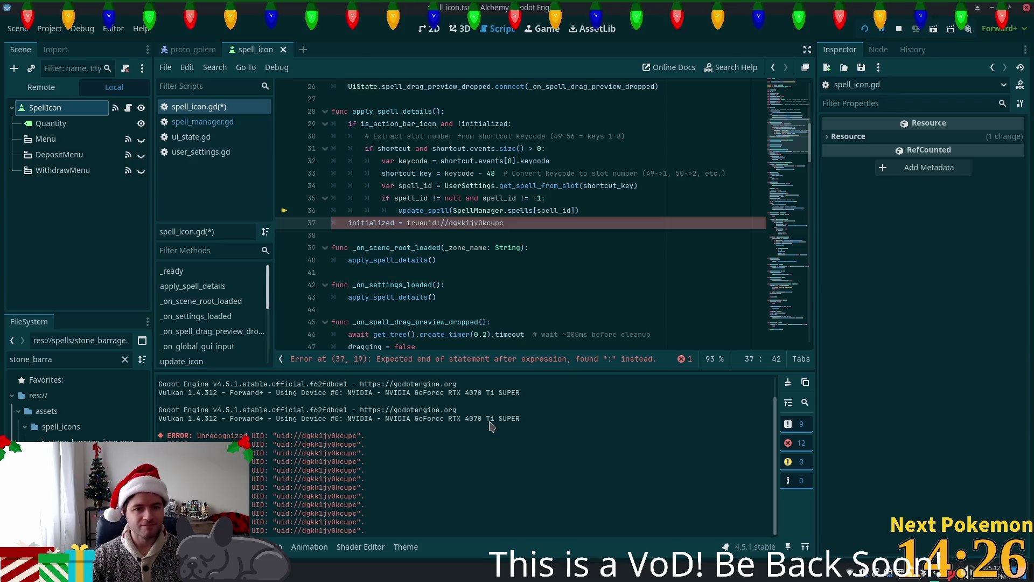
key("ctrl+z")
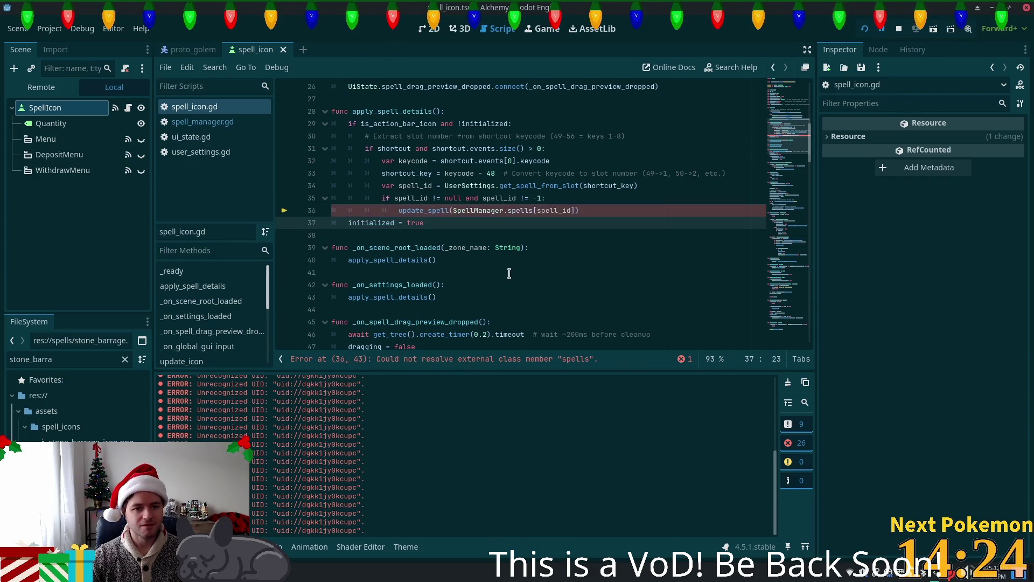
key("ctrl+s")
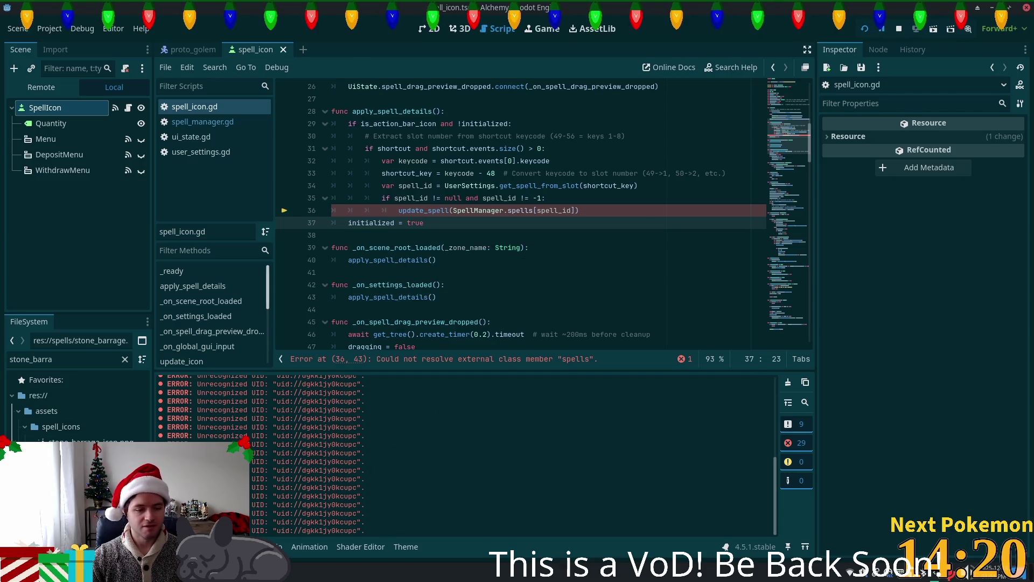
key("alt+Tab")
left_click(423, 253)
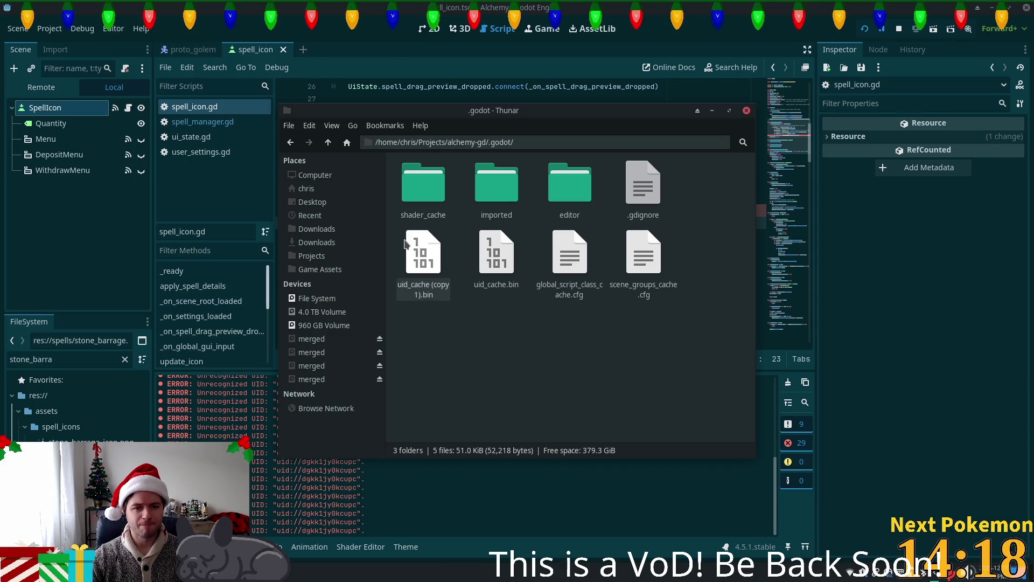
Quit the Godot editor and delete uid_cache.bin from the .godot folder
left_click(898, 29)
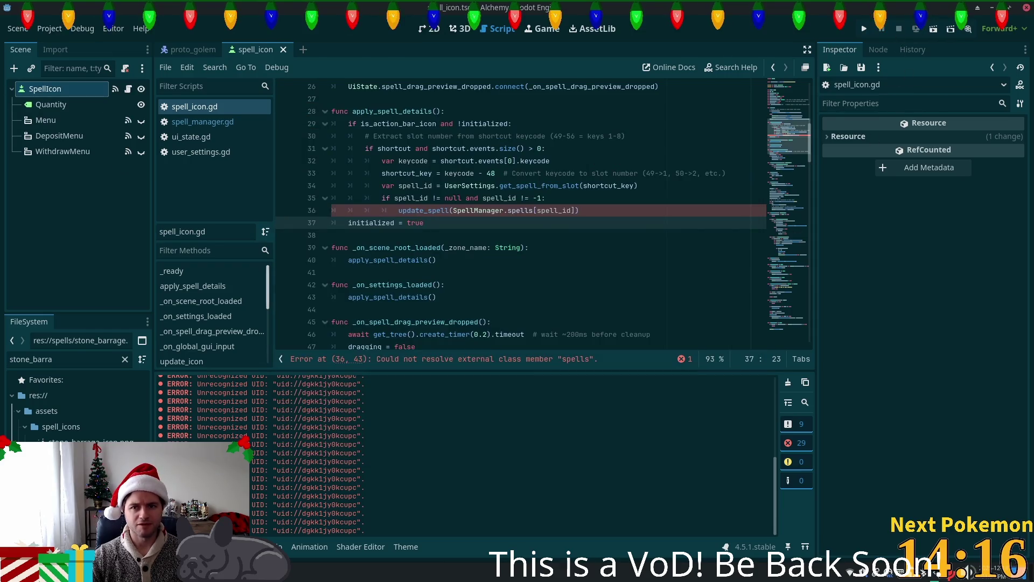
key("ctrl+q")
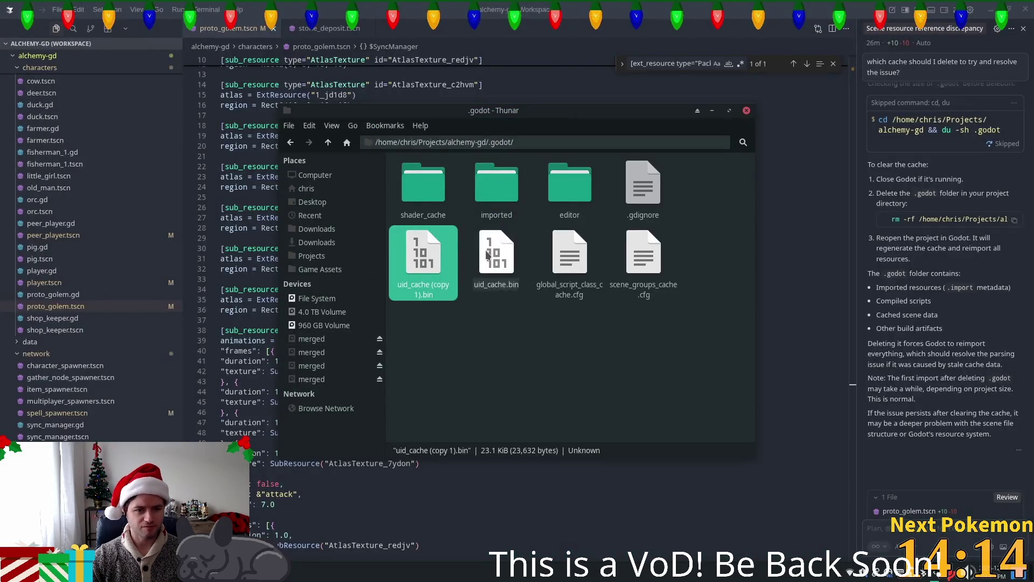
left_click(479, 284)
key("Left")
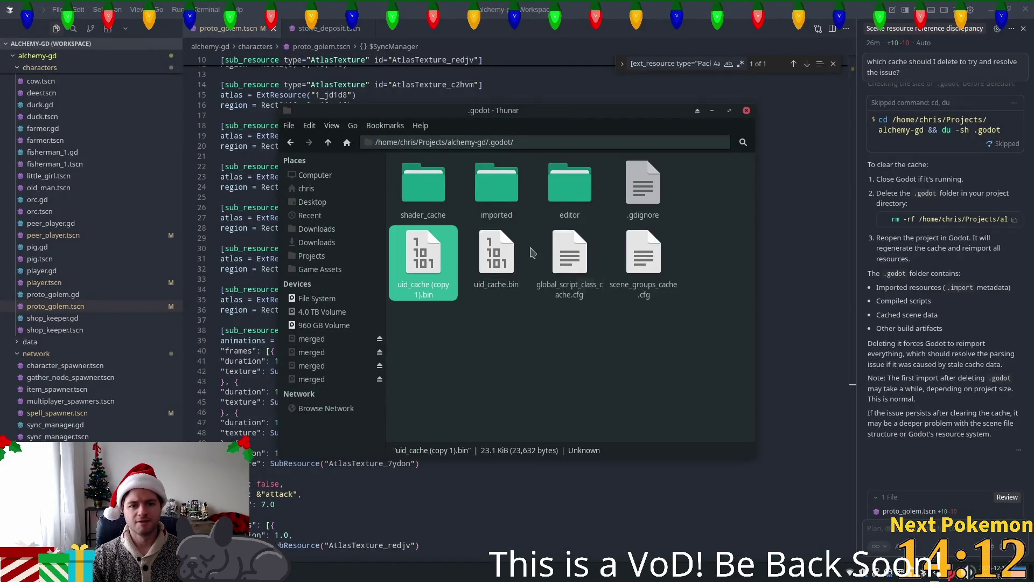
left_click(480, 282)
key("Delete")
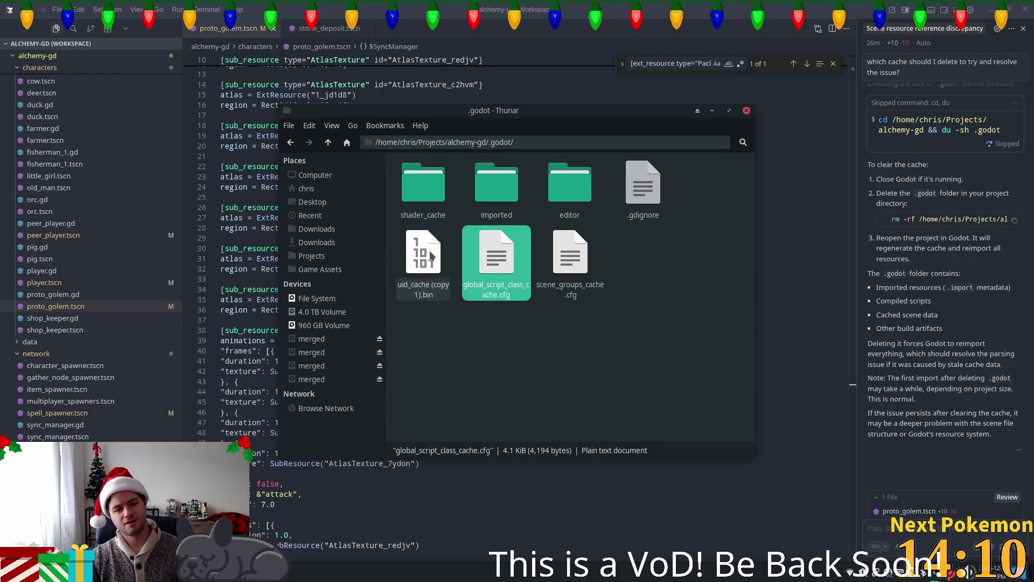
Rename uid_cache (copy 1).bin to uid_cache.bin
left_click(429, 258)
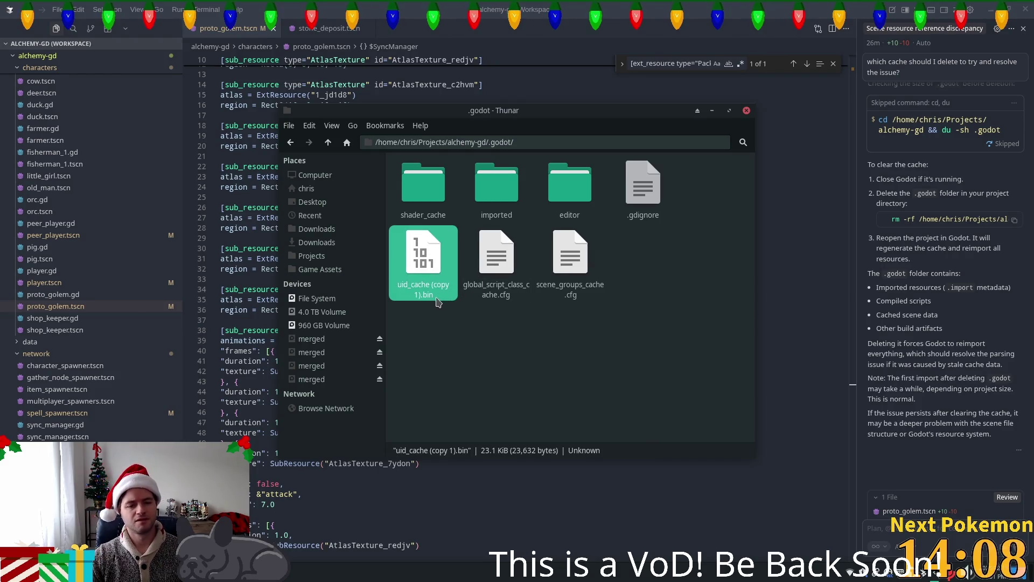
key("F2")
left_click(519, 284)
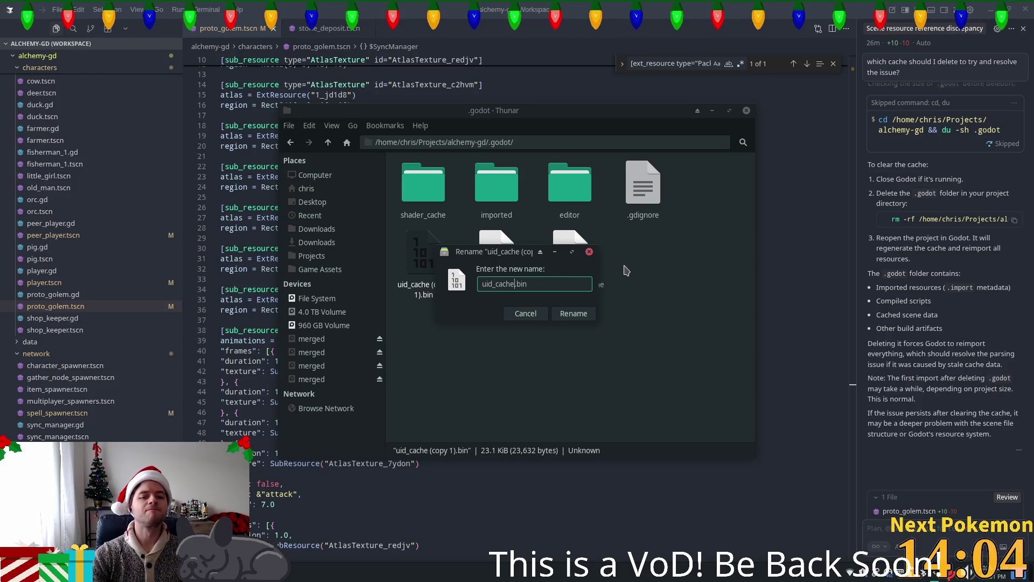
key("Return")
Clear the selection, dismiss the select-by-pattern prompt, and close Thunar
left_click(631, 246)
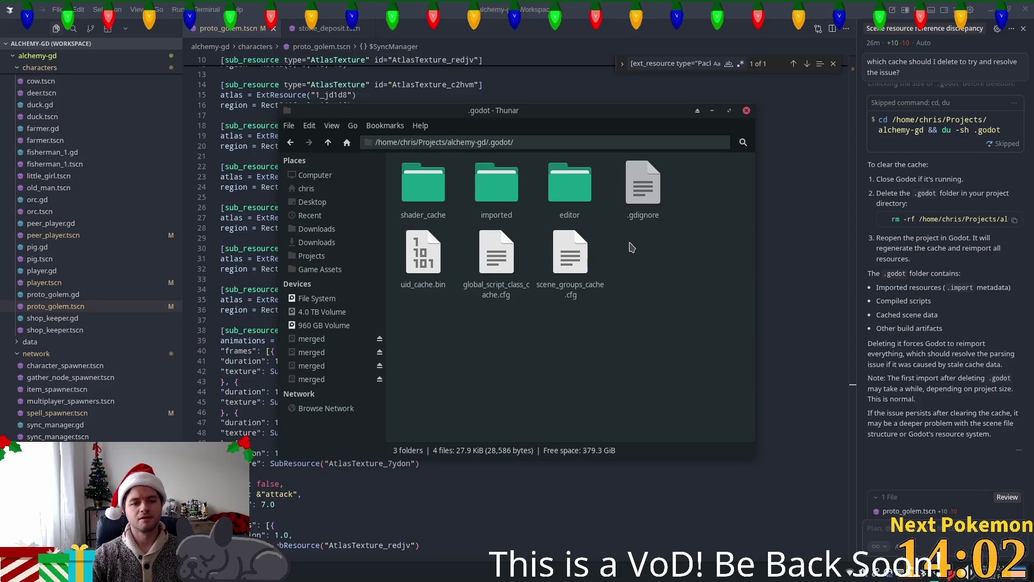
key("ctrl+s")
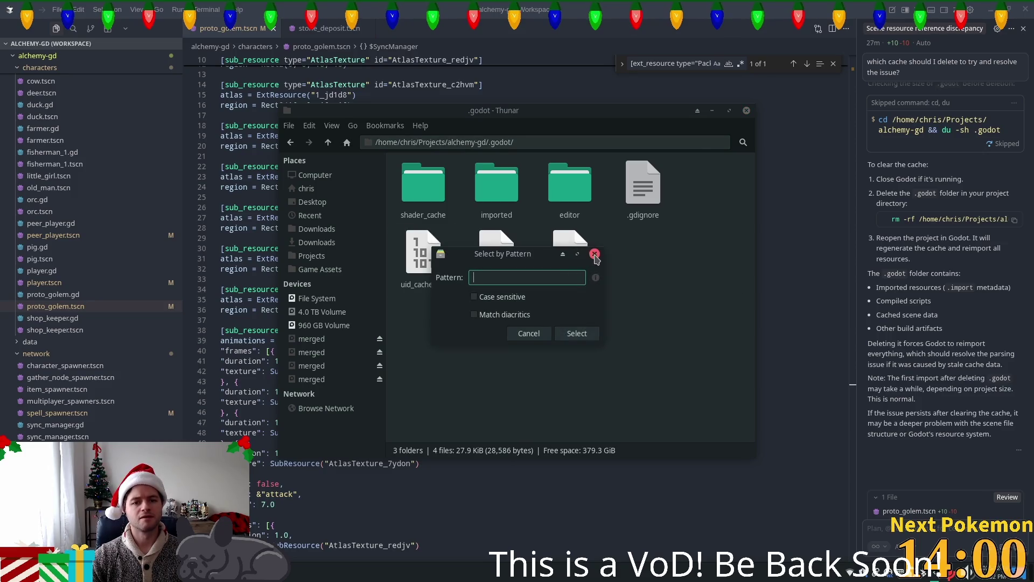
left_click(595, 253)
left_click(747, 110)
key("super")
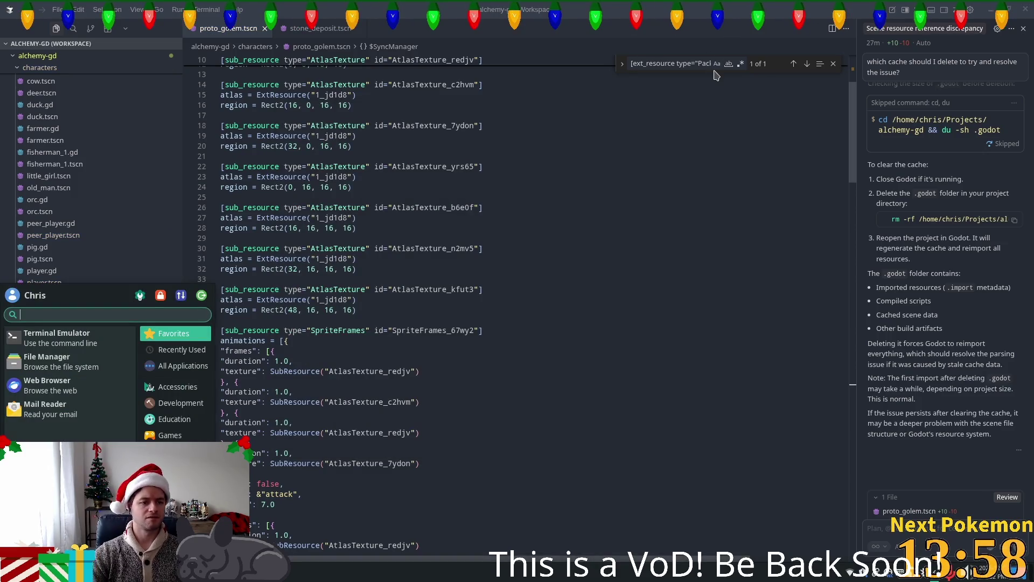
Close the proto_golem and stone_deposit scene tabs and hide the chat panel
type("godot")
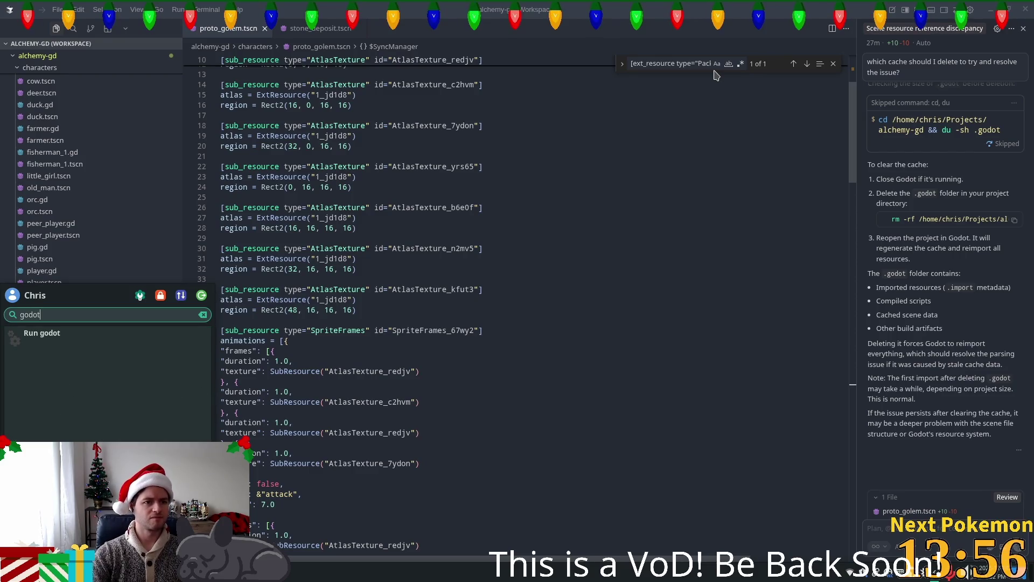
left_click(265, 29)
left_click(264, 30)
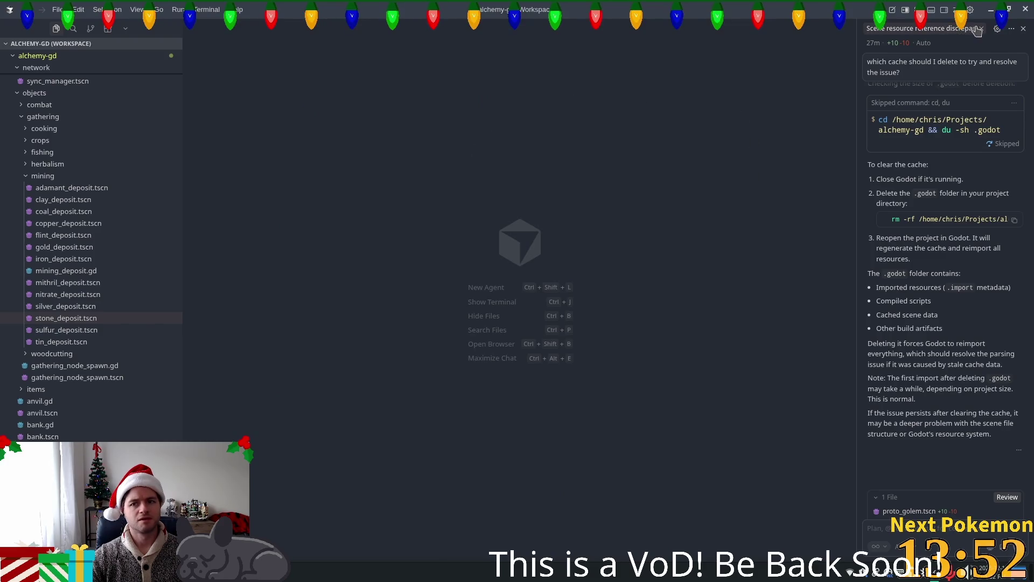
left_click(1023, 28)
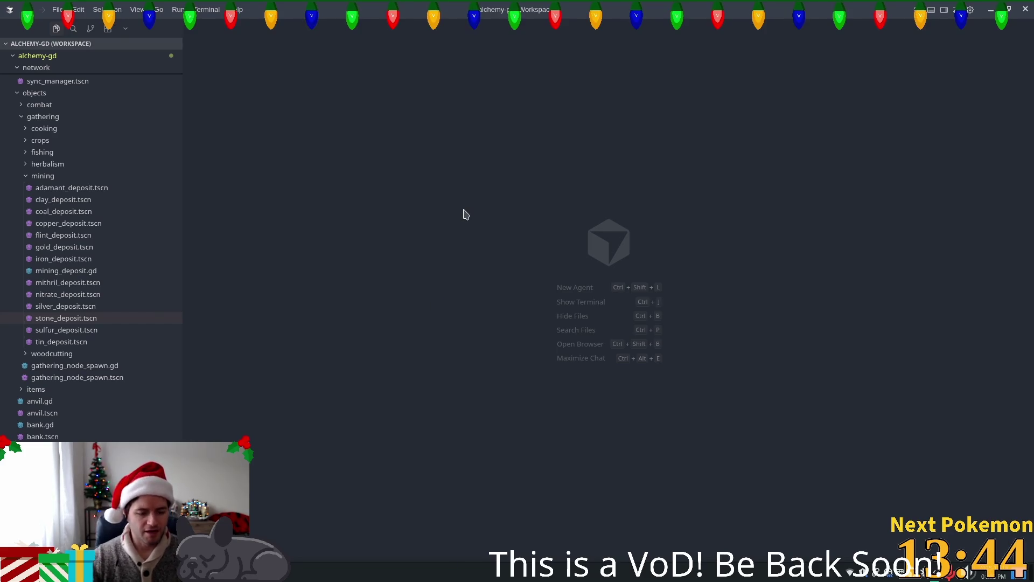
Launch Godot by searching 'godot' in the application launcher
key("super")
type("go")
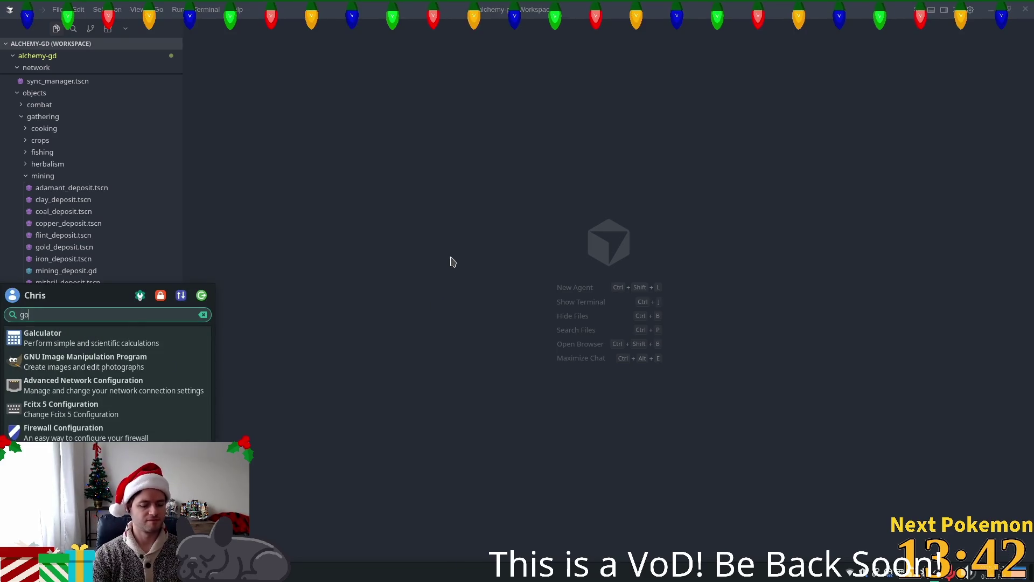
type("dot")
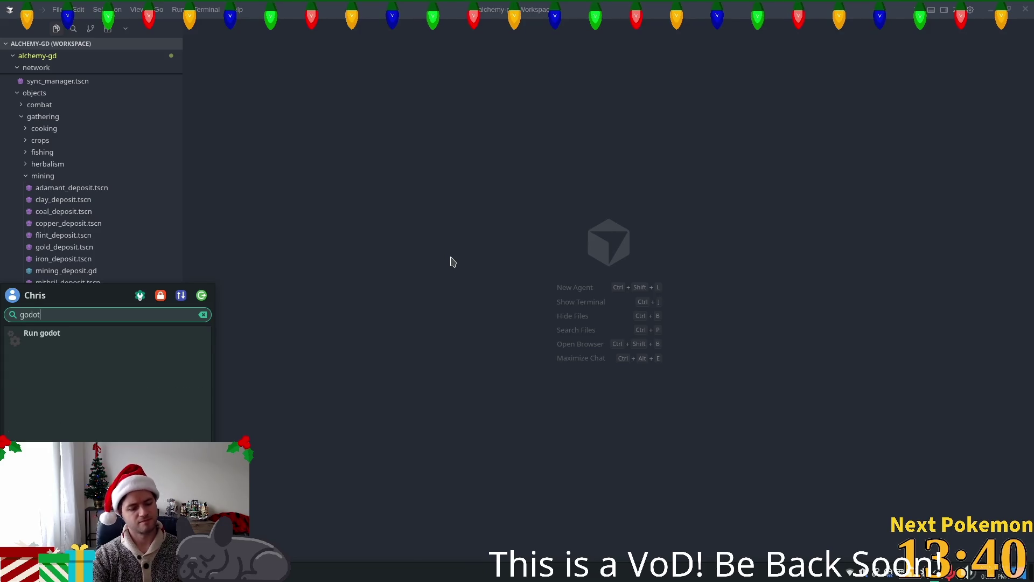
key("Return")
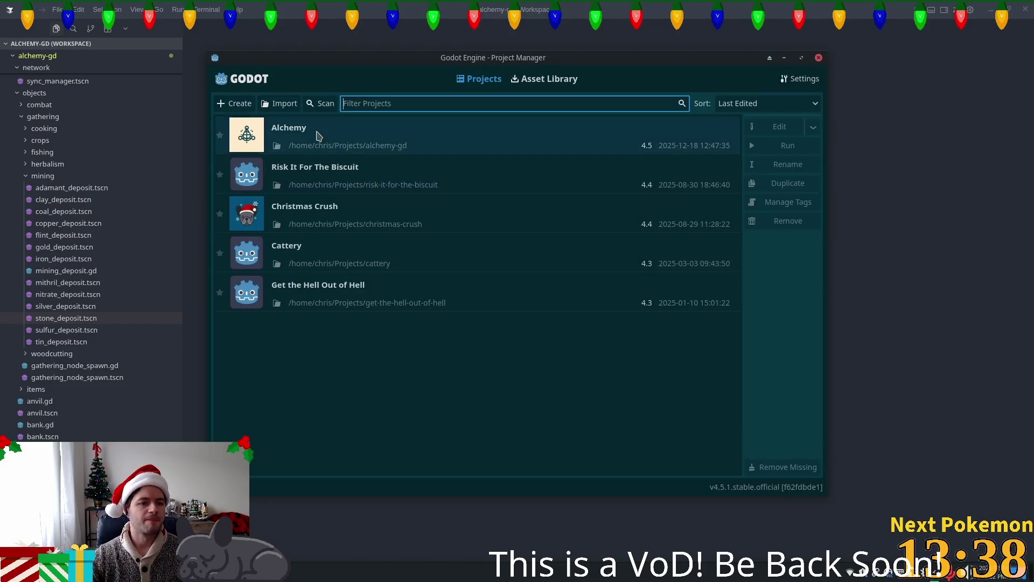
Open Alchemy, run it, arrange both game windows side by side, then stop the run
double_click(318, 134)
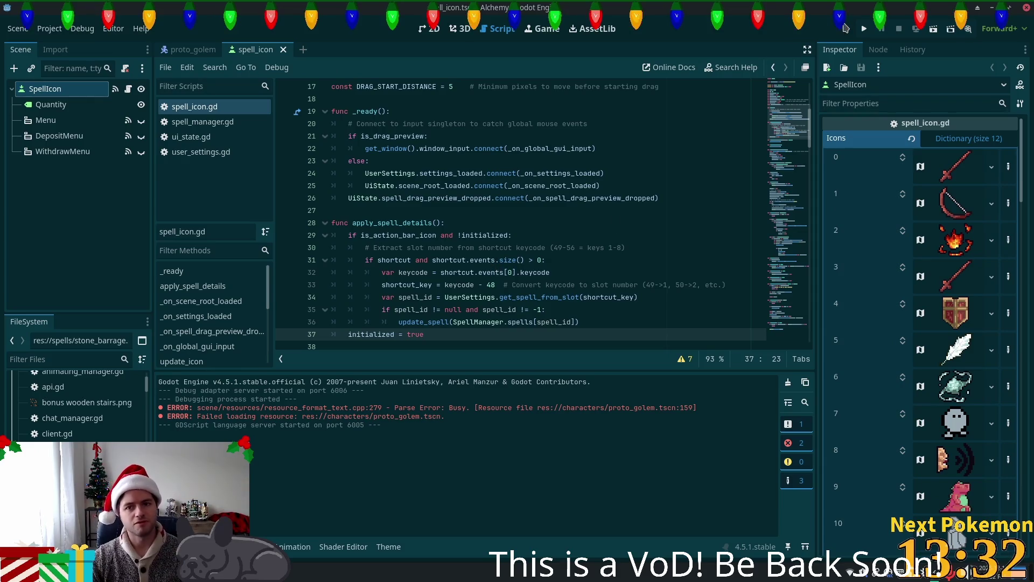
left_click(864, 29)
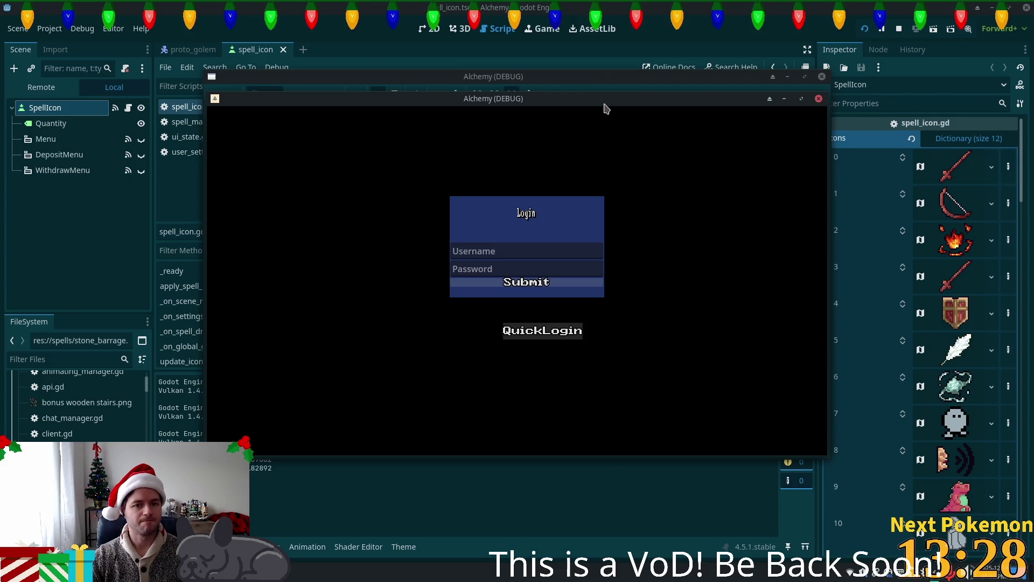
left_click_drag(604, 108, 425, 147)
left_click_drag(512, 102, 694, 161)
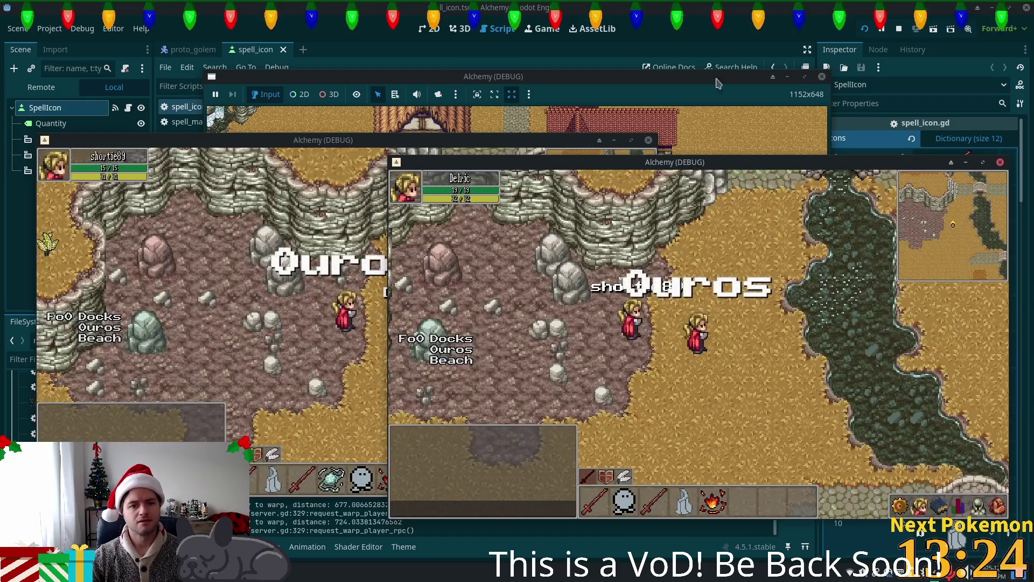
key("F8")
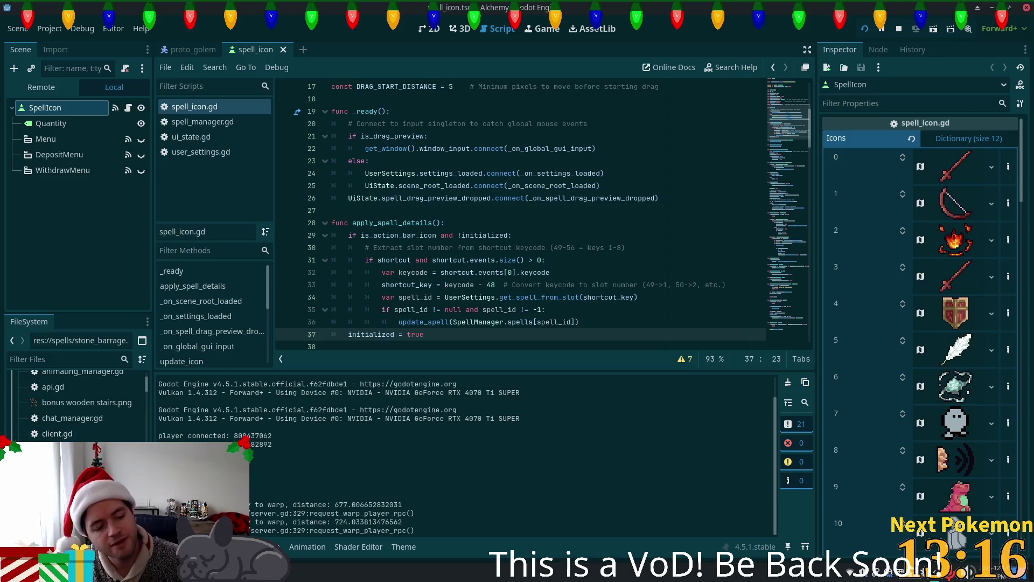
Scroll through the output log, then run the Alchemy project again
scroll(123, 426, "down", 5)
scroll(122, 426, "down", 10)
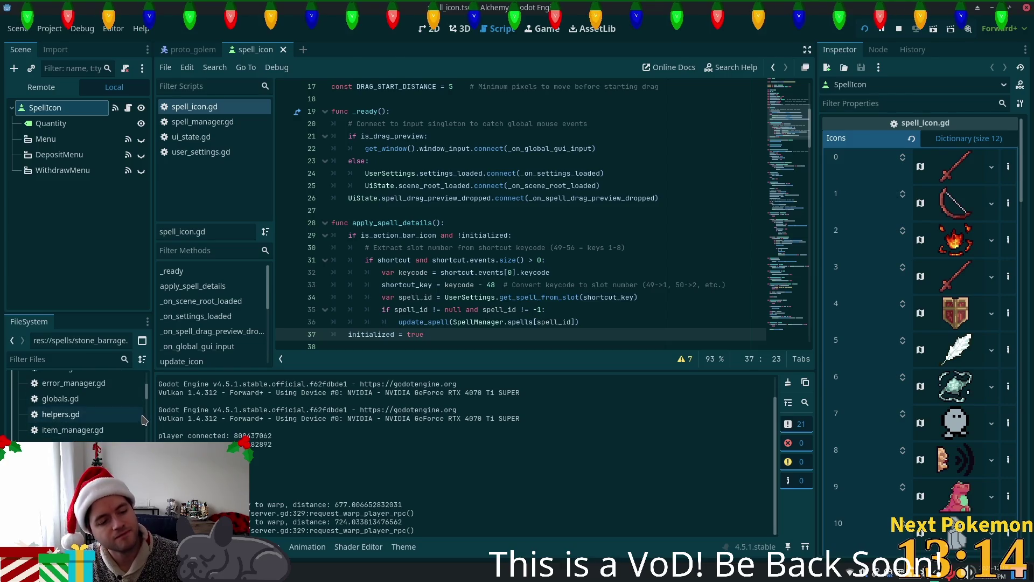
scroll(138, 435, "up", 10)
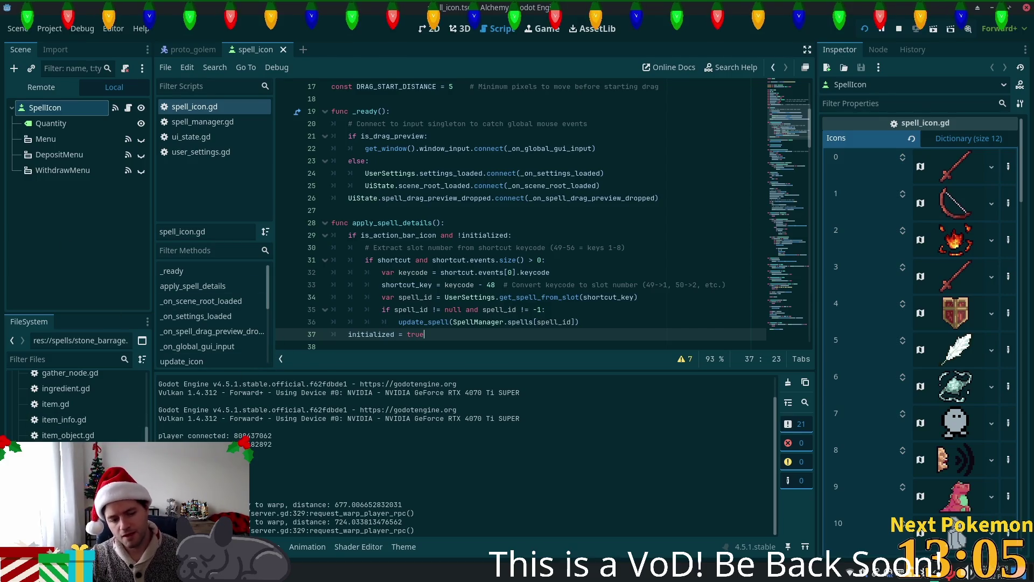
key("F5")
Show Session 2's Errors (5) list and inspect the first missing sync_manager.tscn error
left_click(250, 397)
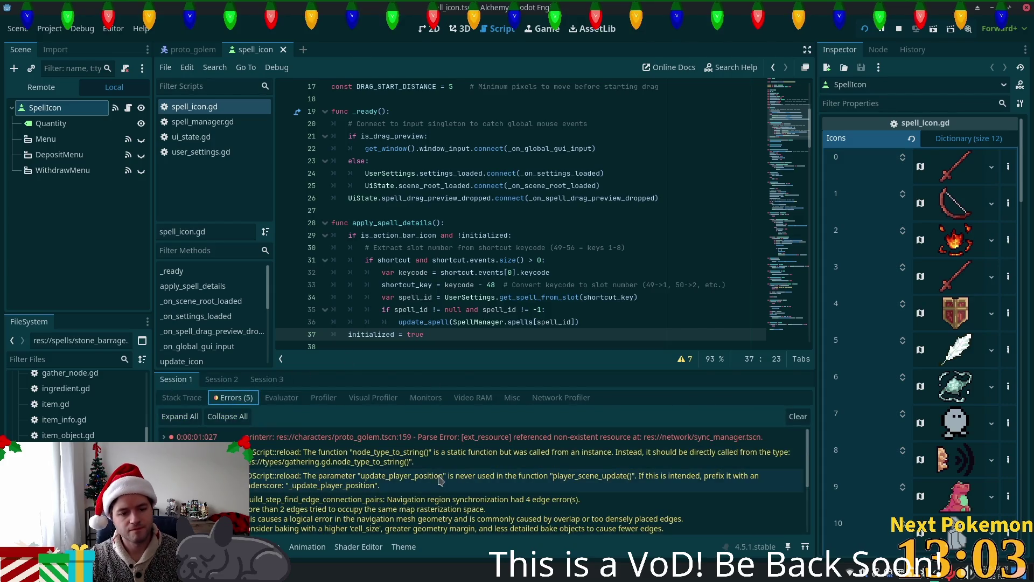
left_click(221, 380)
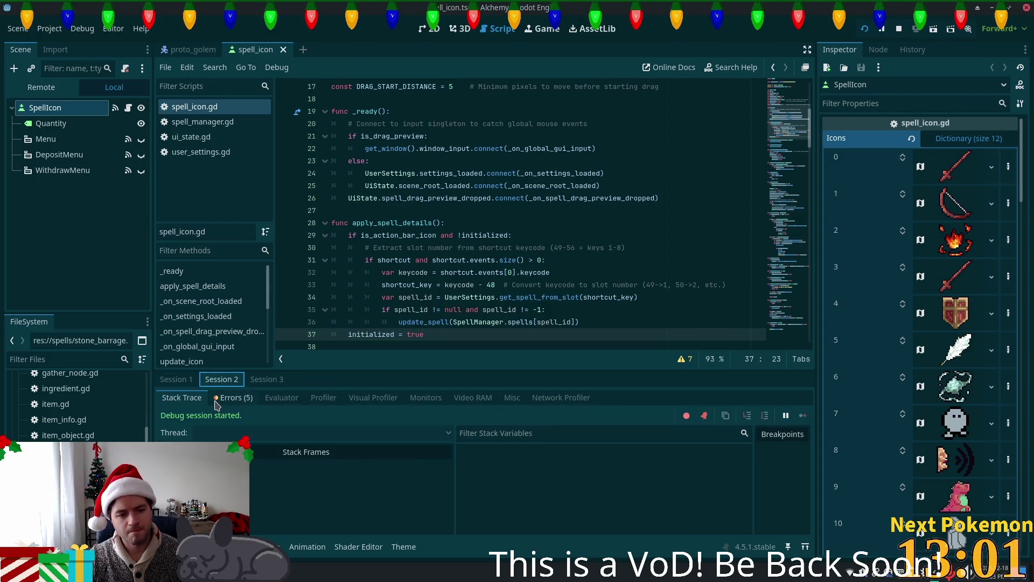
left_click(215, 402)
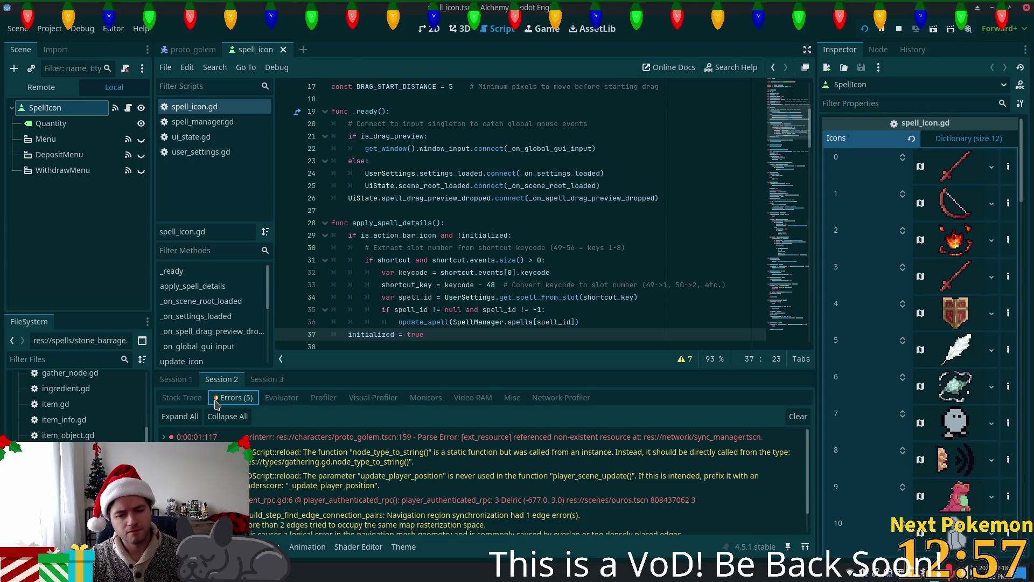
left_click(724, 437)
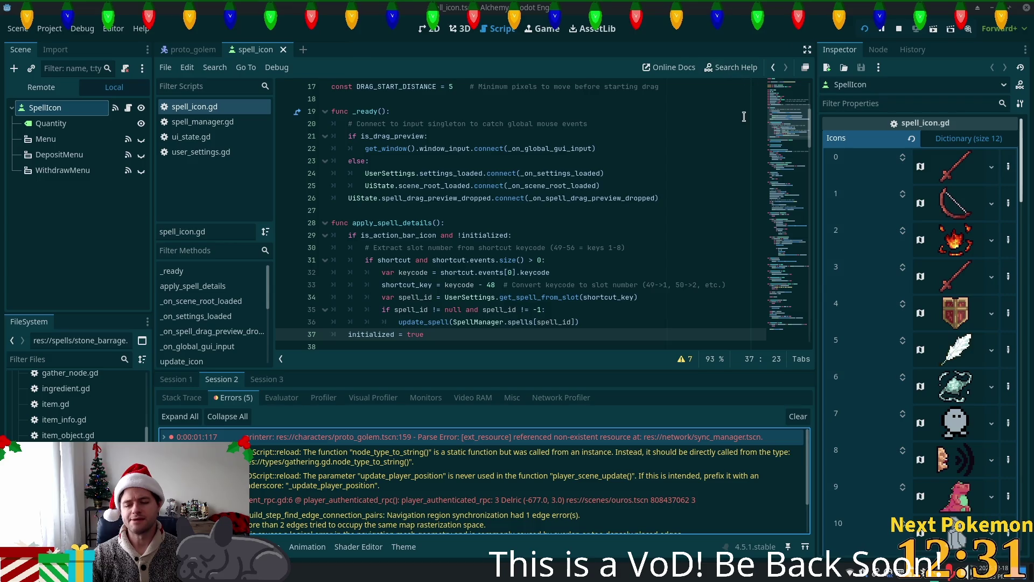
scroll(485, 110, "down", 2)
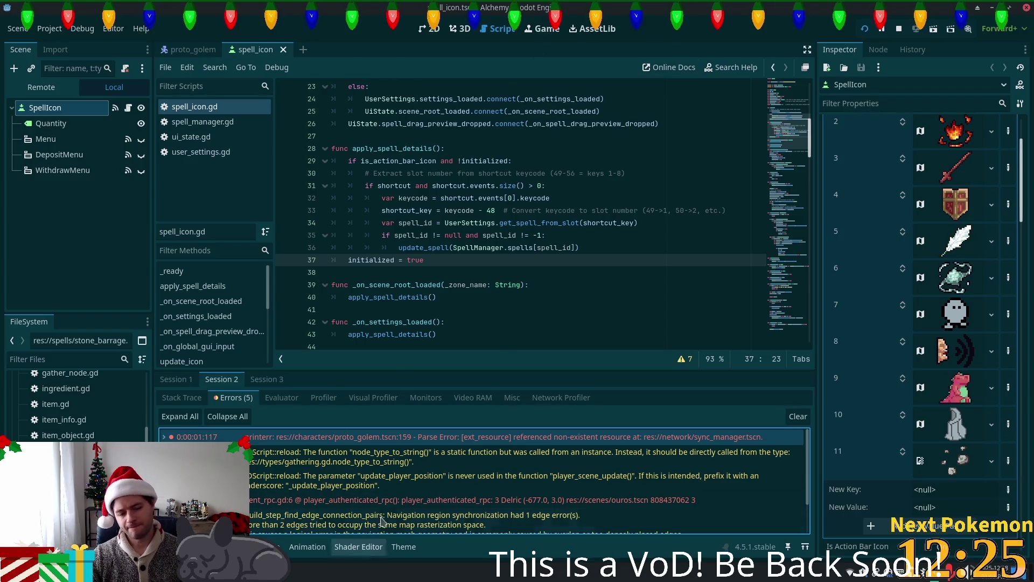
key("super")
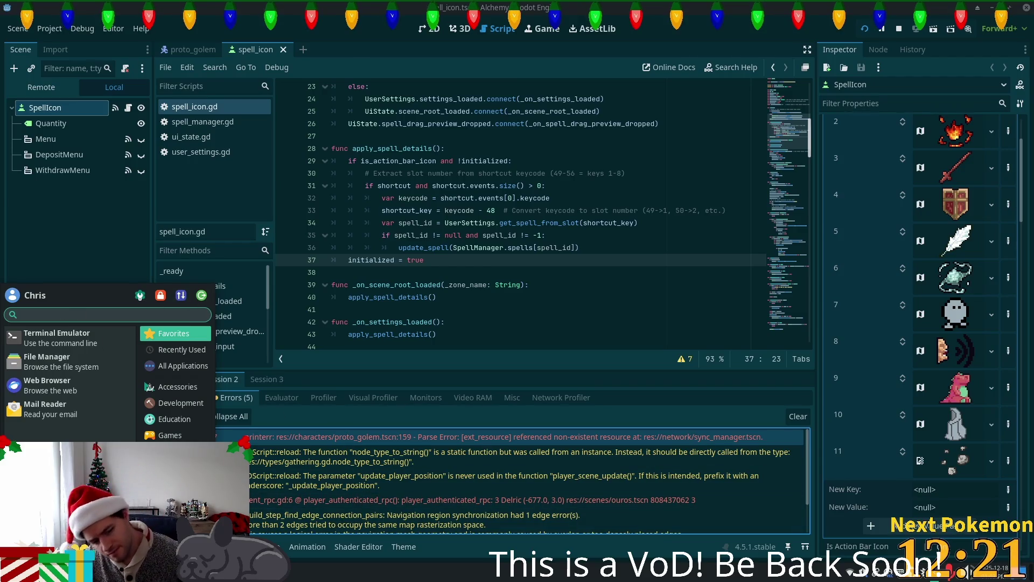
Switch to the terminal and run git diff, which shows no changes
key("Escape")
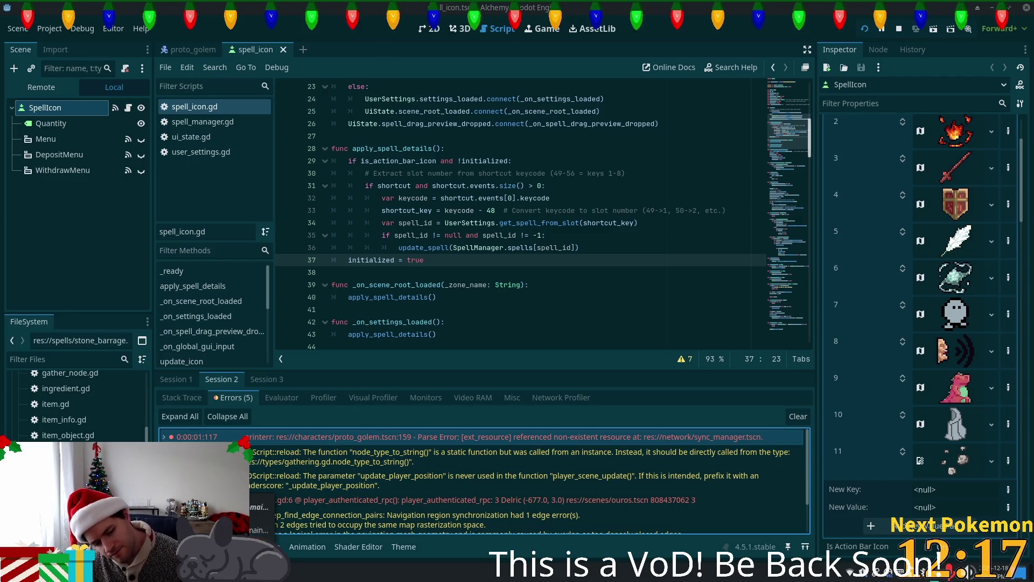
key("alt+Tab")
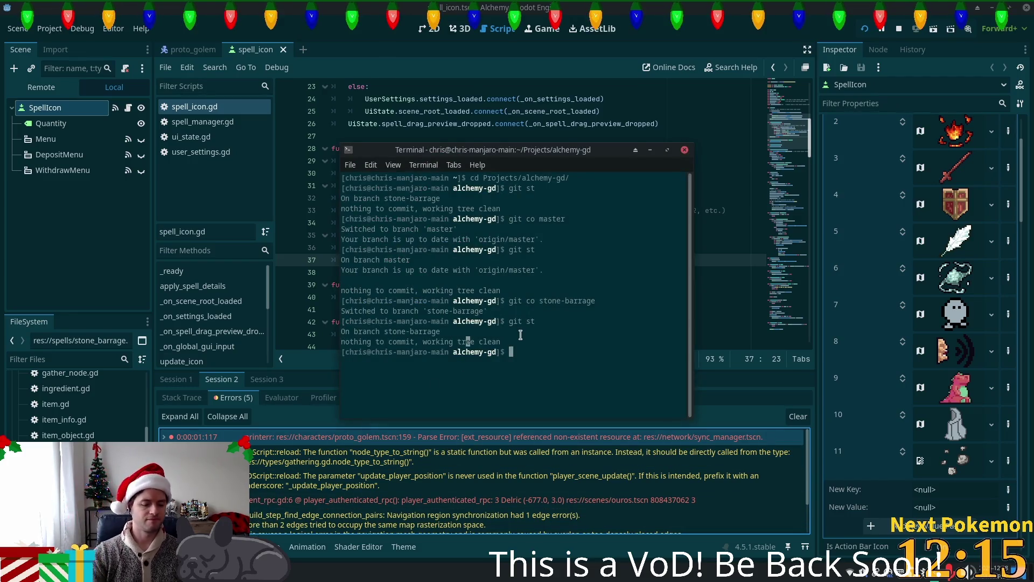
type("i")
key("BackSpace")
type("git diff")
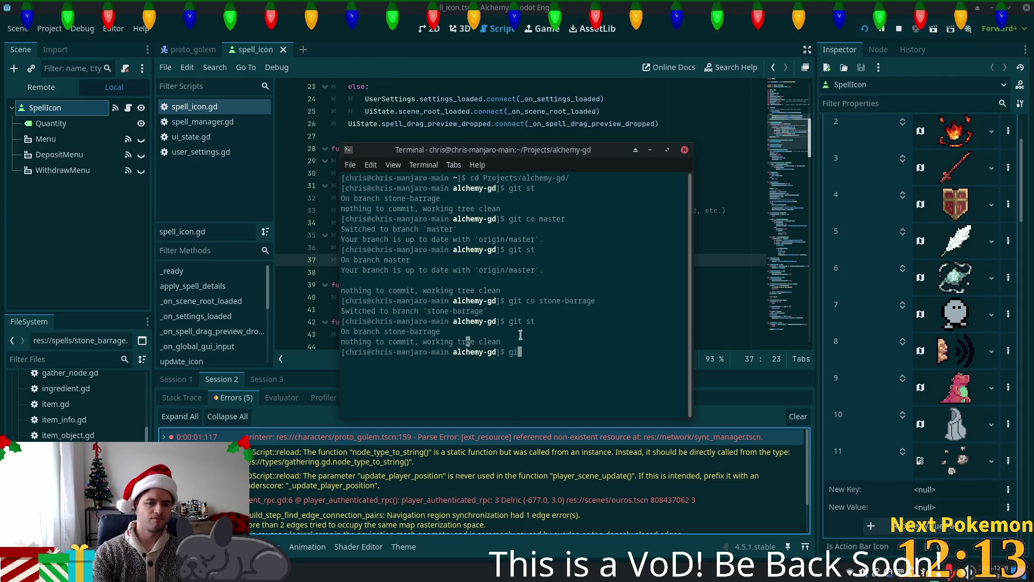
key("Return")
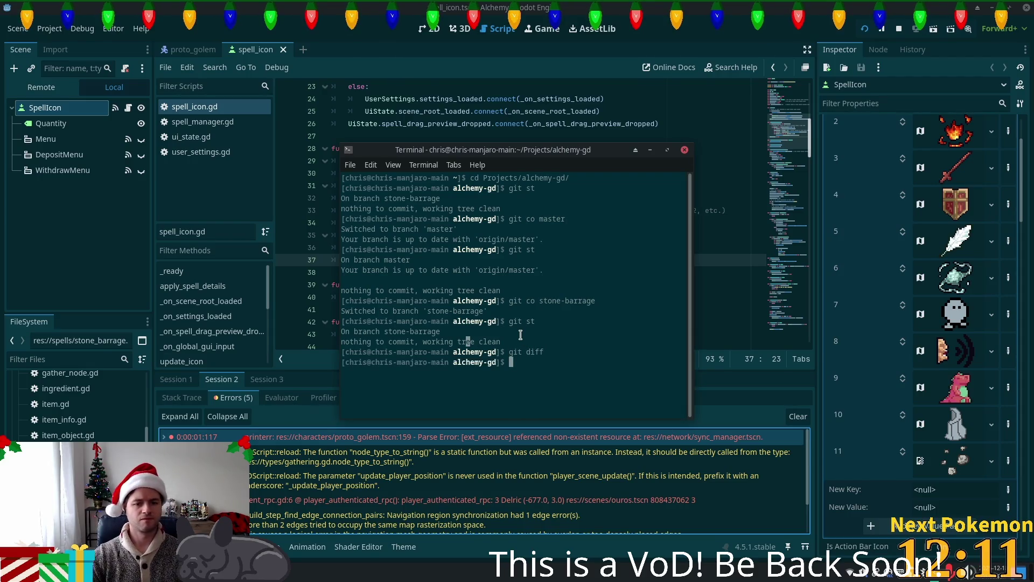
double_click(526, 360)
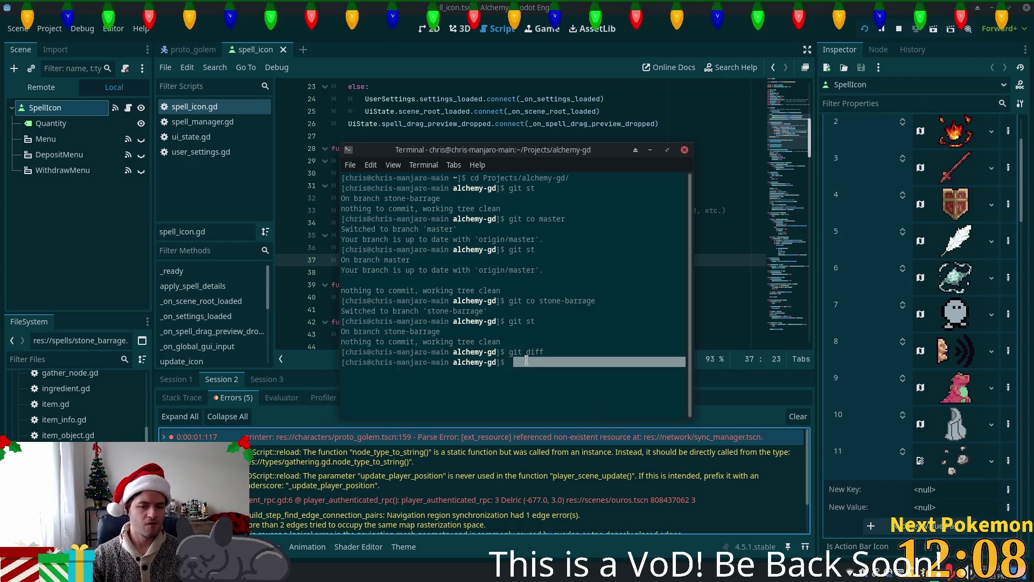
left_click(545, 336)
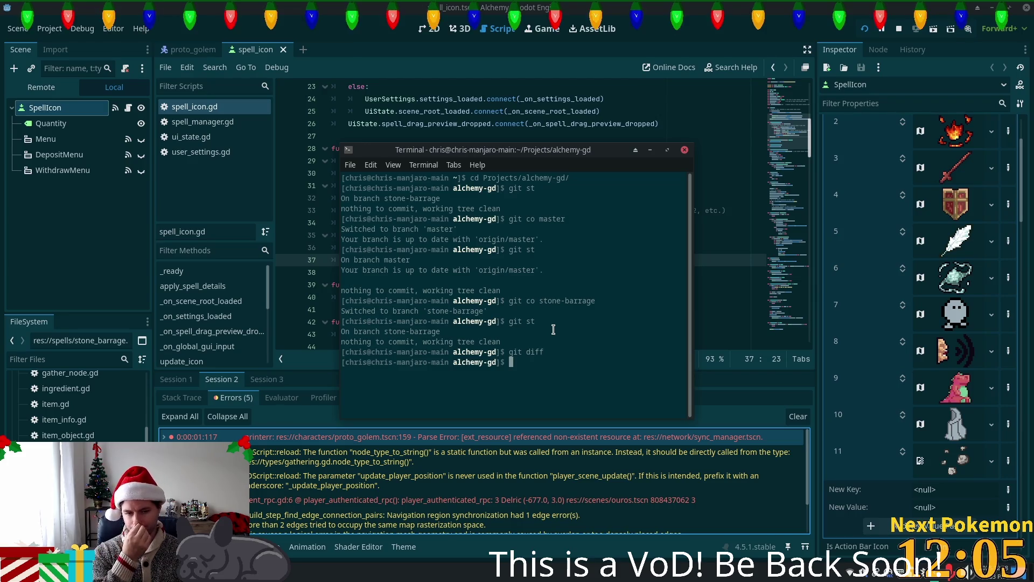
Run git log to see the 'Add stone barage' commit, then quit the pager and run git show
type("git log")
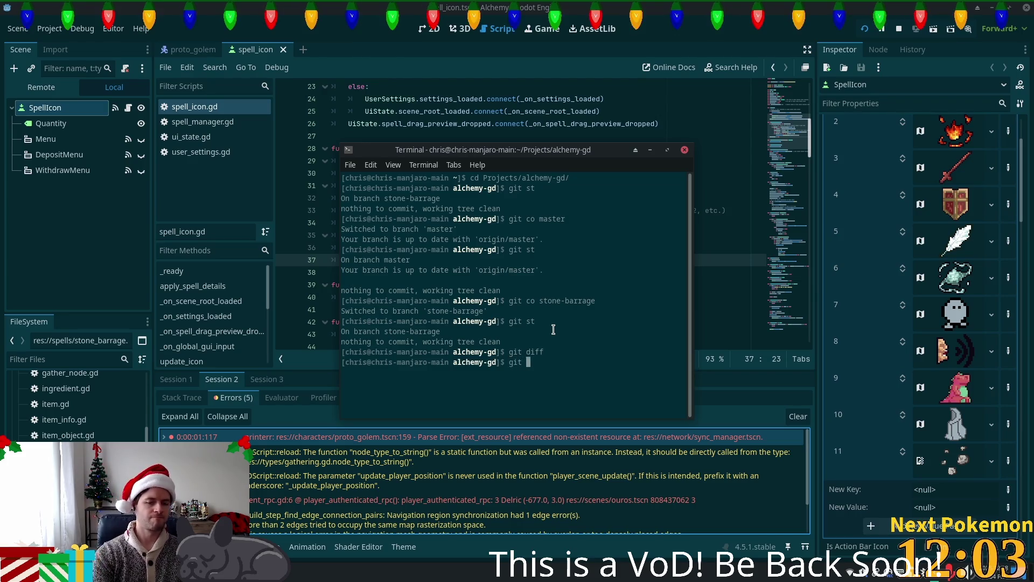
key("Return")
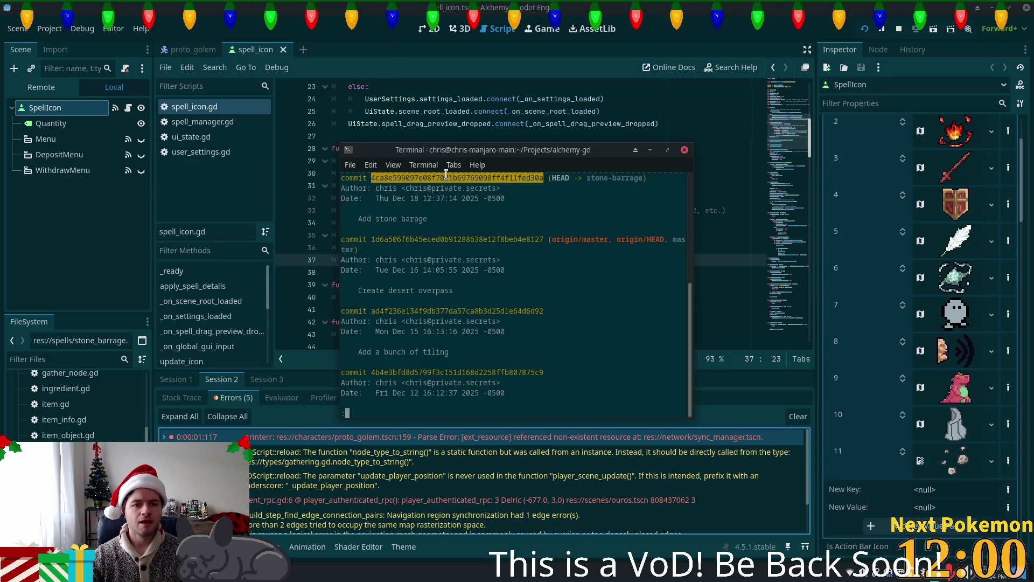
type("q")
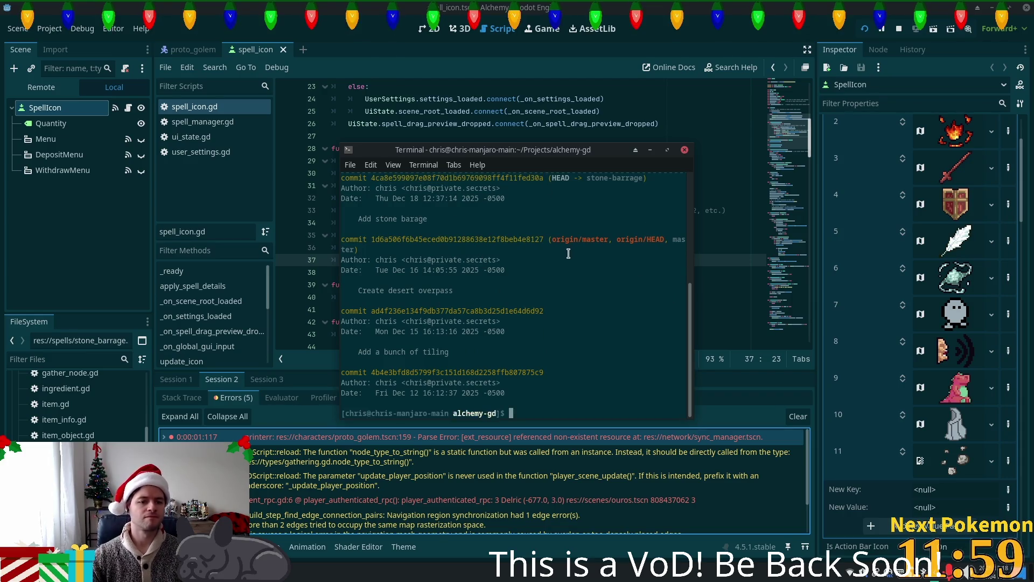
type("t show")
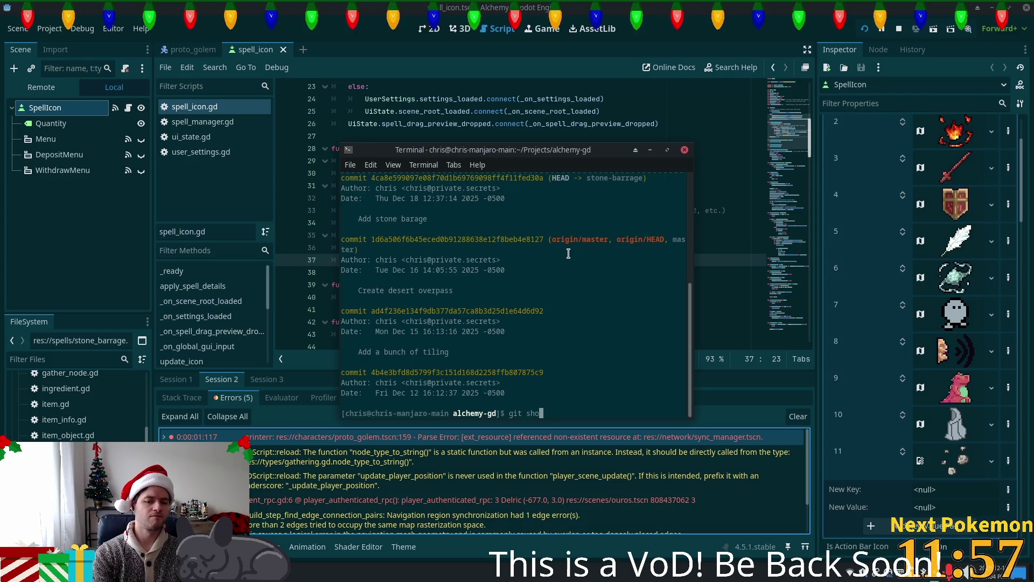
key("Return")
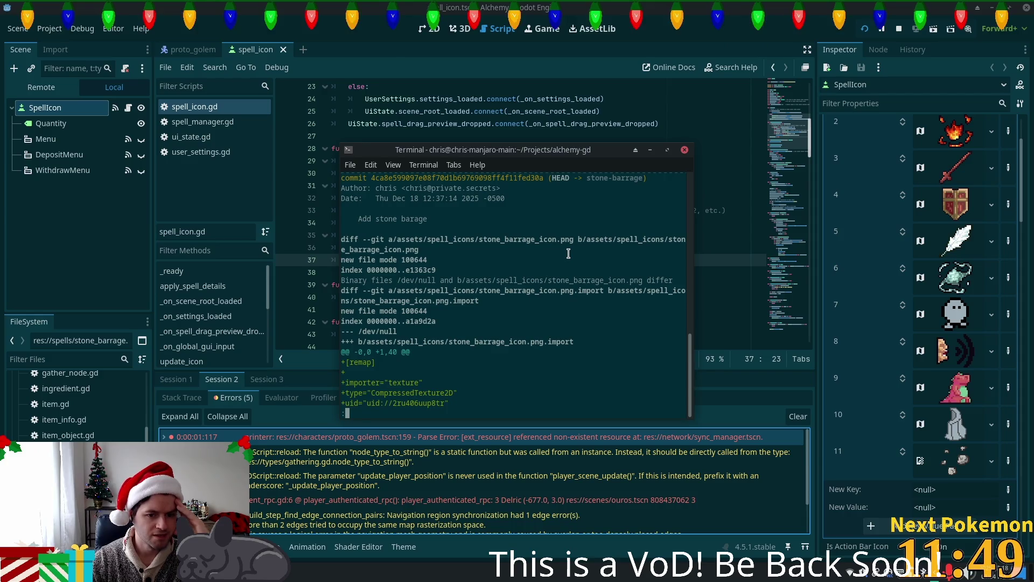
Scroll past the icon, projectile and tileset diffs to spell_manager.gd's Stone Barrage entry
scroll(568, 253, "down", 3)
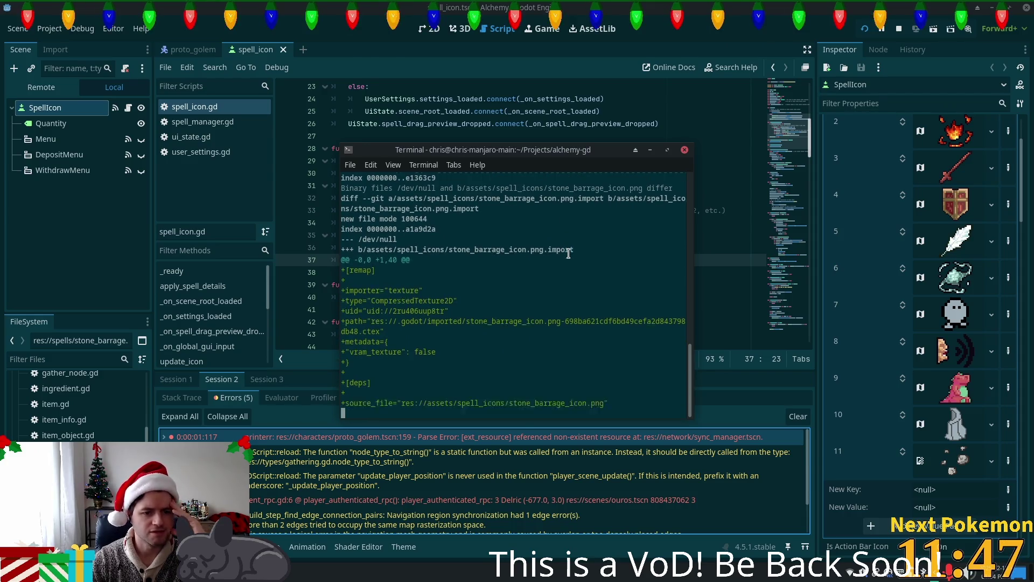
scroll(568, 253, "down", 12)
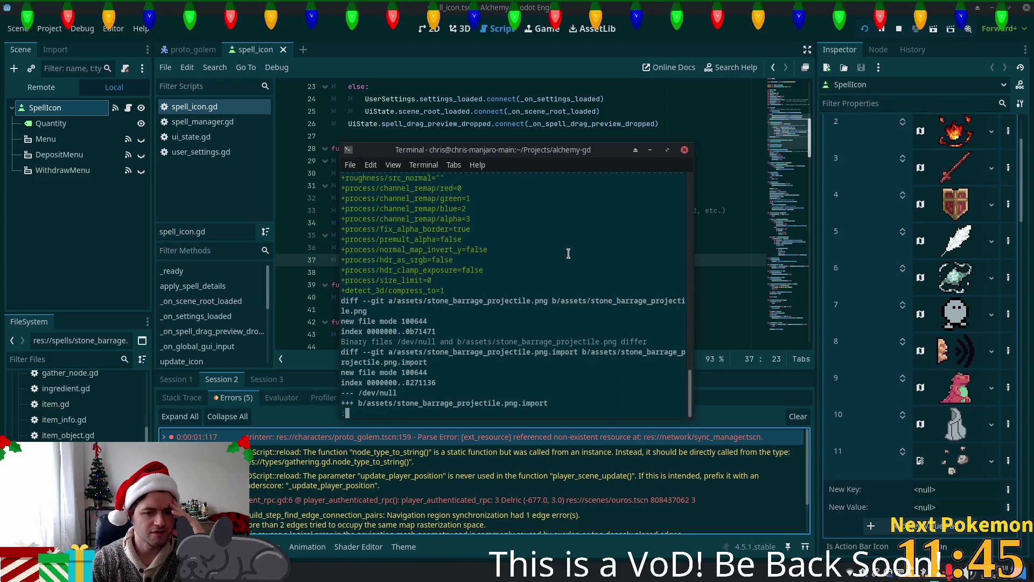
scroll(568, 253, "down", 3)
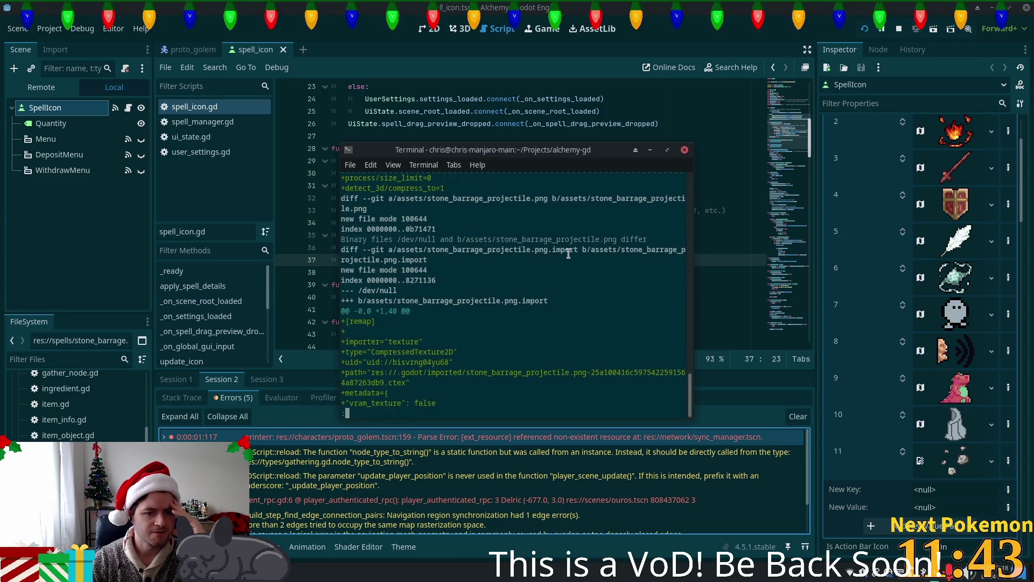
scroll(568, 253, "down", 1)
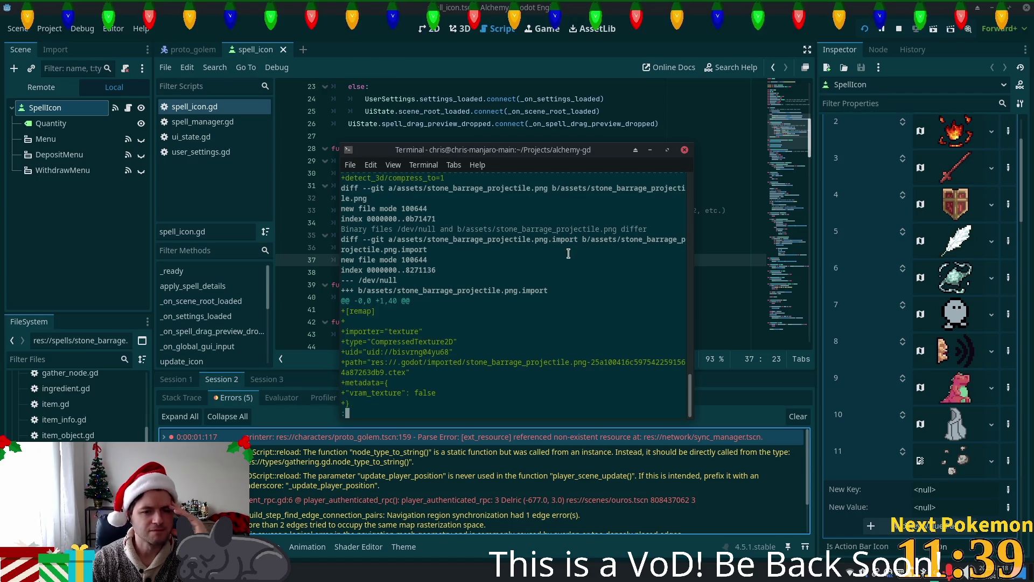
scroll(569, 253, "down", 8)
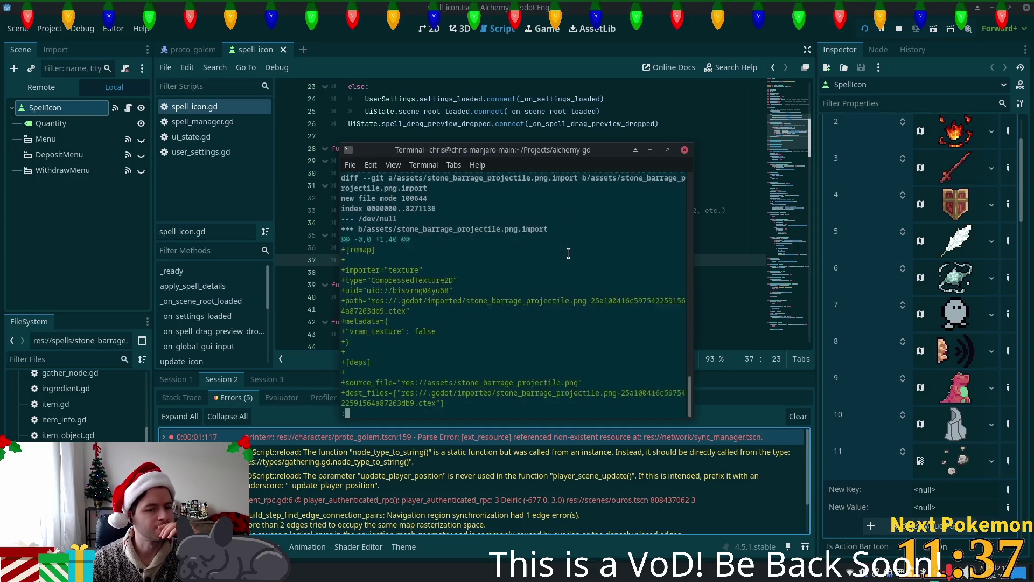
scroll(568, 253, "down", 8)
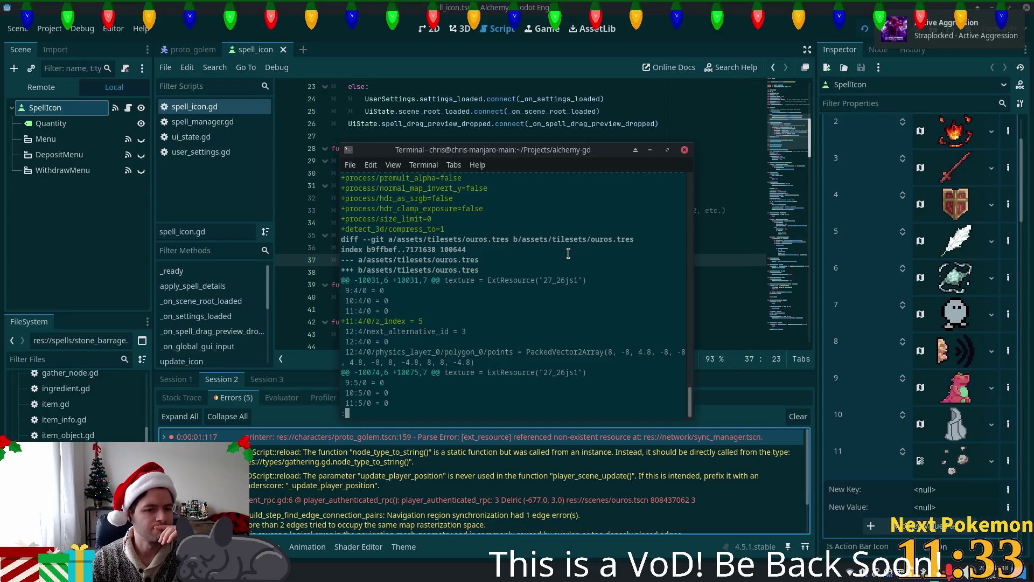
scroll(568, 253, "down", 4)
scroll(568, 253, "down", 15)
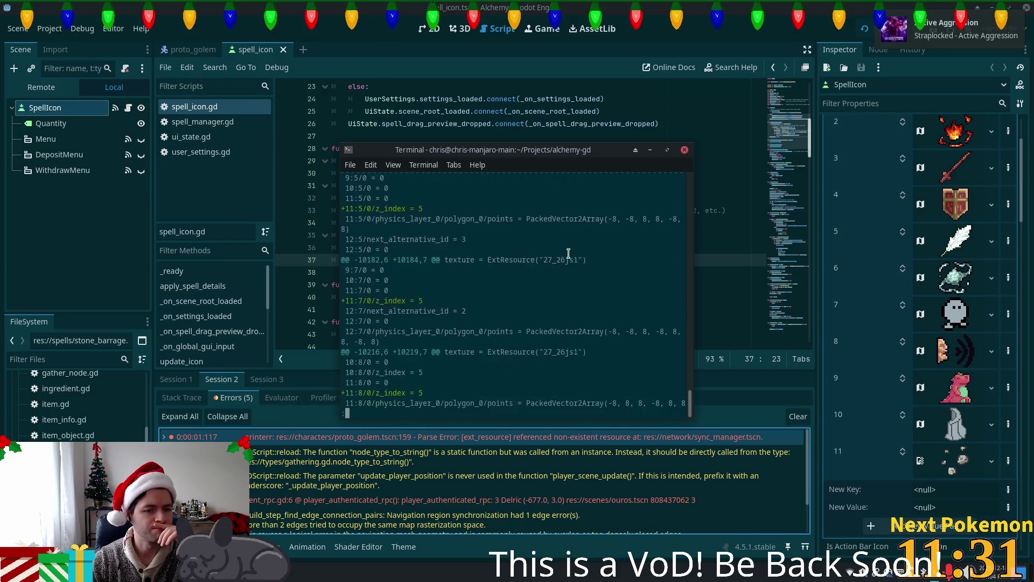
scroll(568, 253, "down", 10)
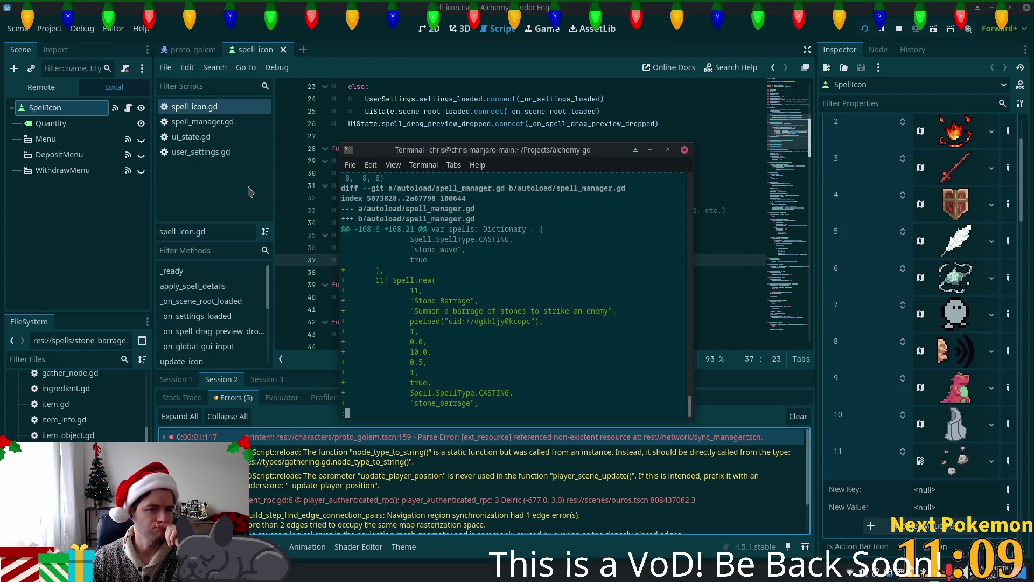
left_click(218, 122)
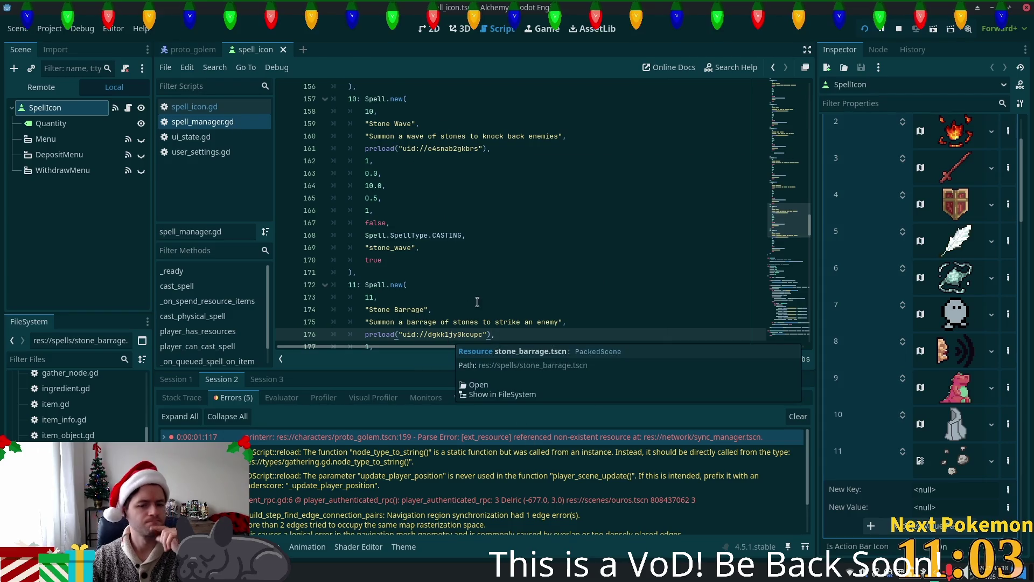
Bring the terminal diff back and move it aside to see the script behind
key("alt+Tab")
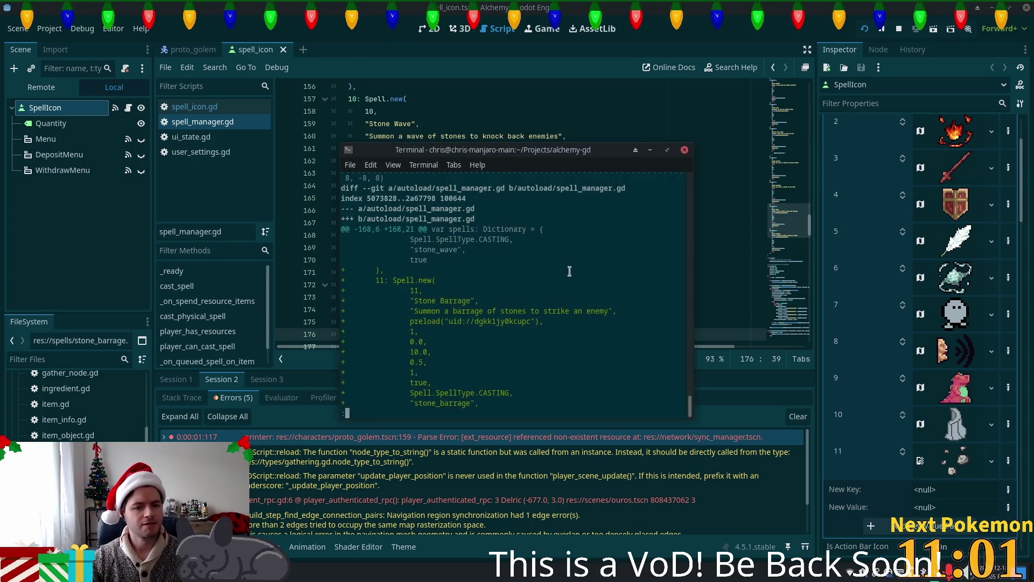
scroll(570, 271, "down", 2)
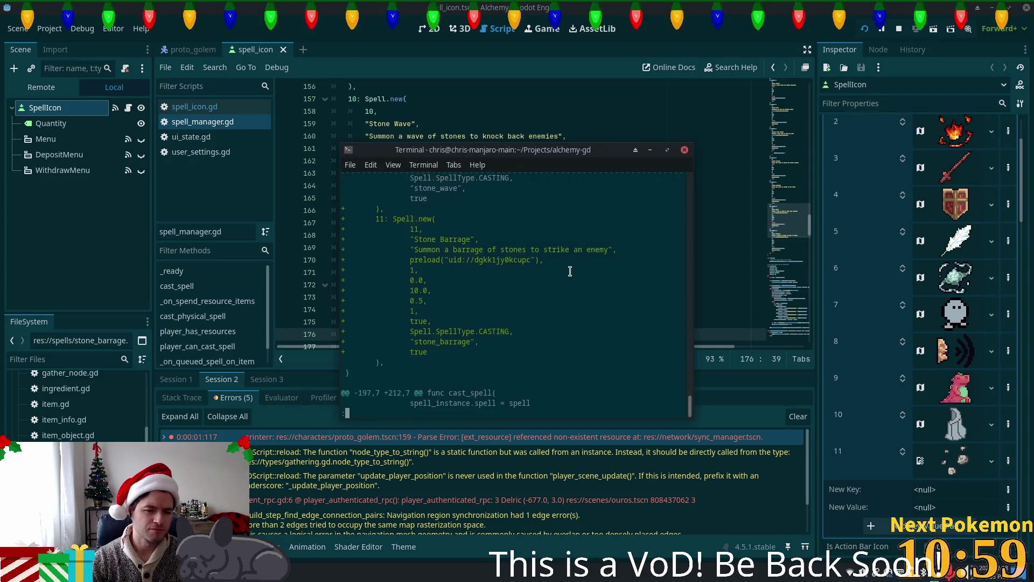
scroll(569, 271, "down", 2)
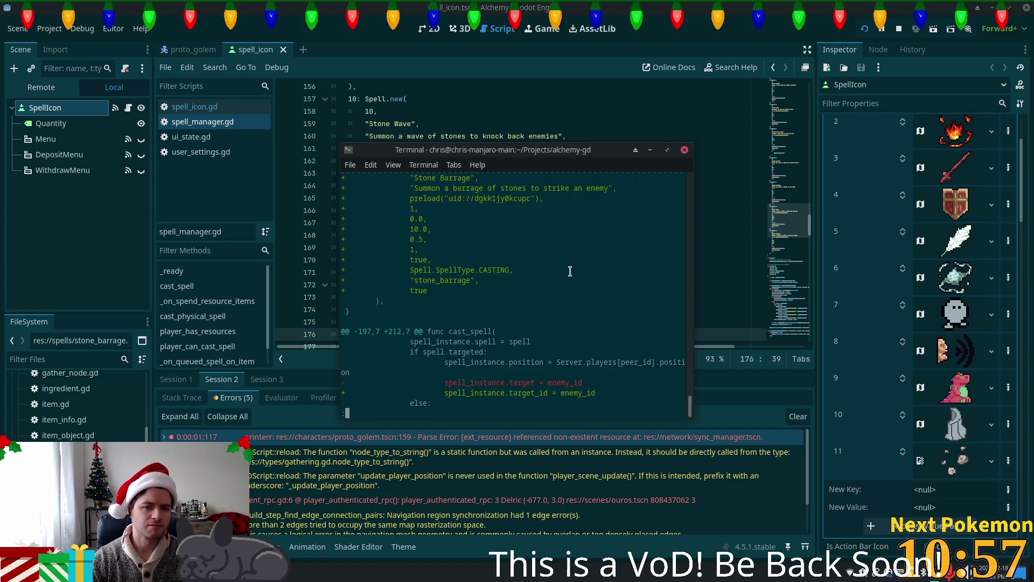
mouse_move(609, 155)
left_mouse_down()
mouse_move(835, 278)
mouse_move(794, 240)
mouse_move(814, 236)
mouse_move(562, 180)
left_mouse_up()
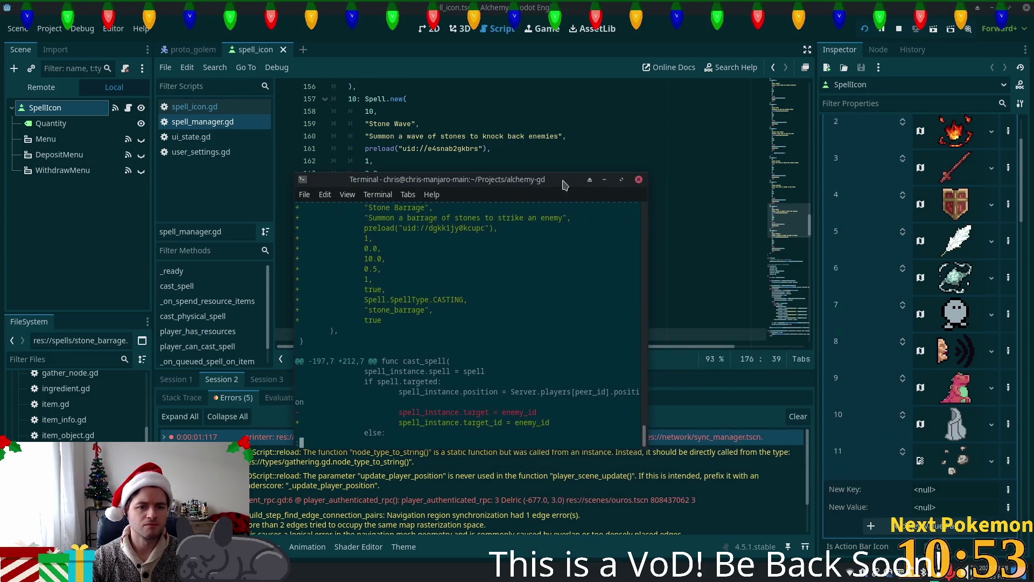
Read through peer_player.tscn's stone_barrage, stone_barrage_down and stone_barrage_up animation frames
key("Down")
key("Down")
key("Down")
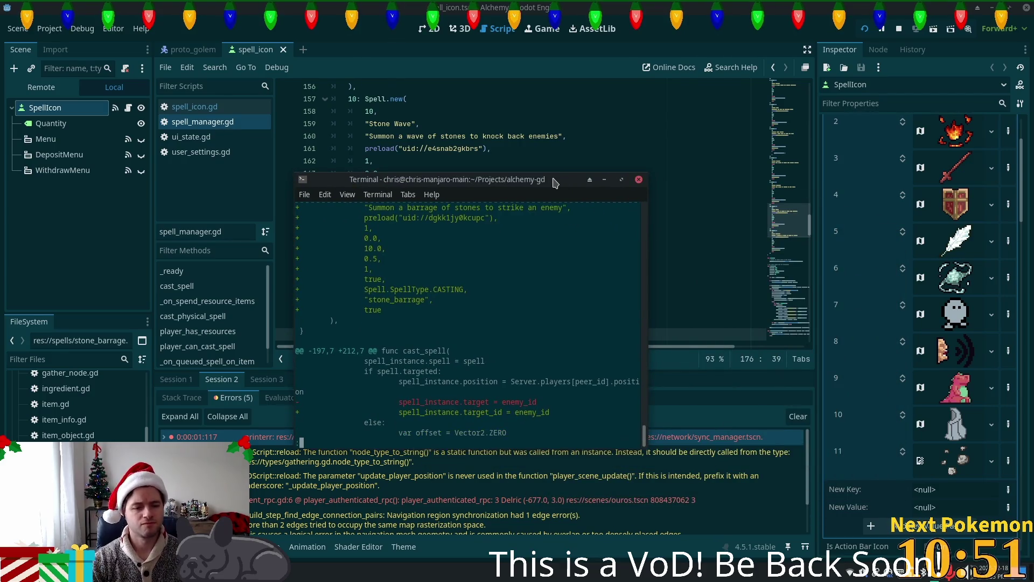
key("Down")
key("Down")
key("Down")
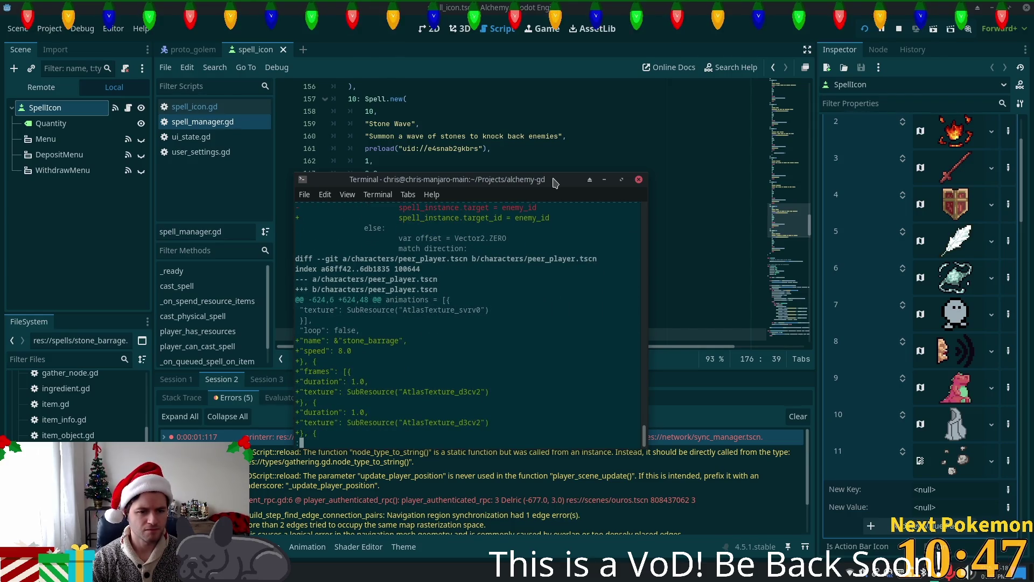
key("Down")
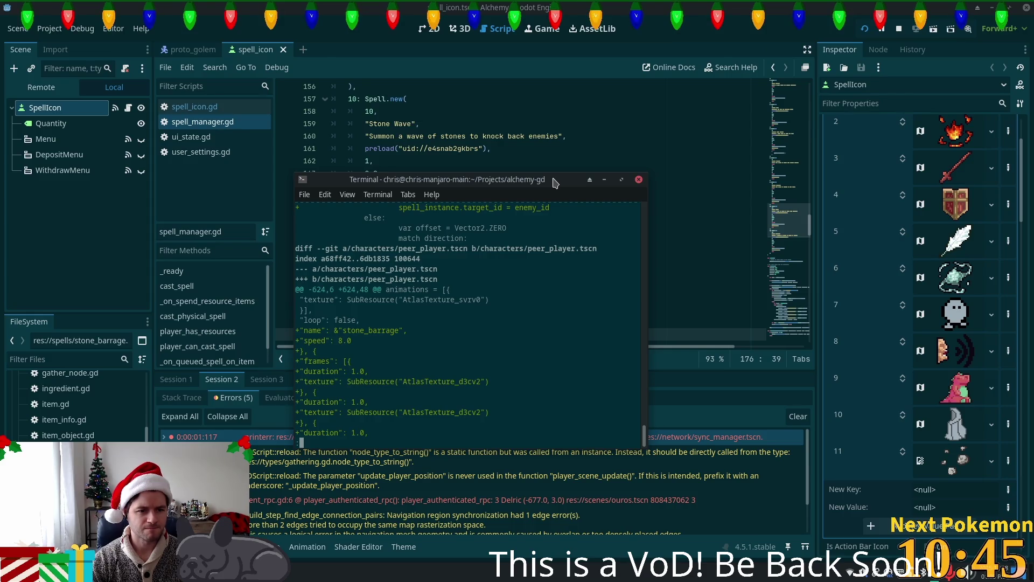
key("Down")
key("Down")
key("Down")
key("Down")
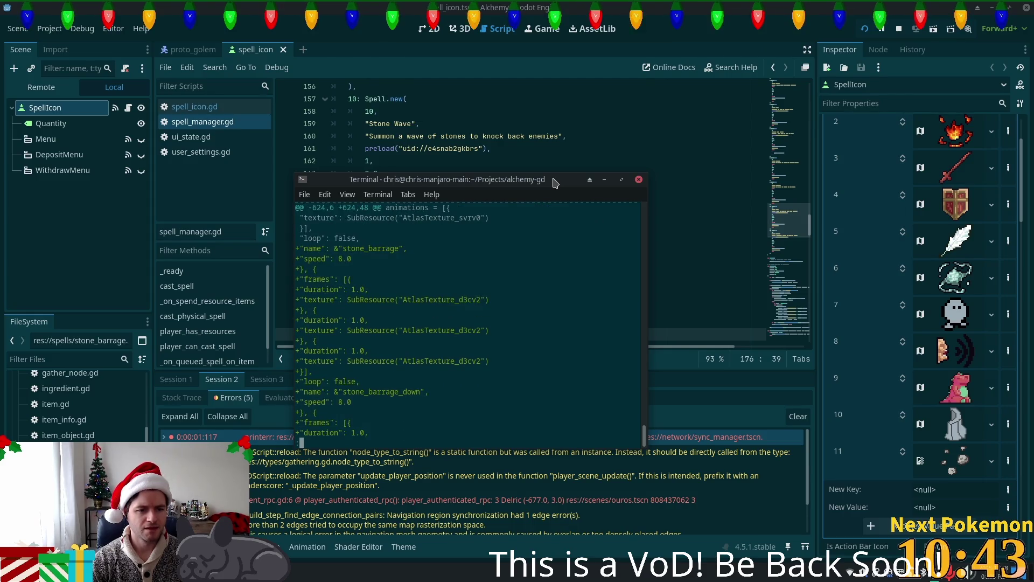
key("Down")
key("Down")
key("Down")
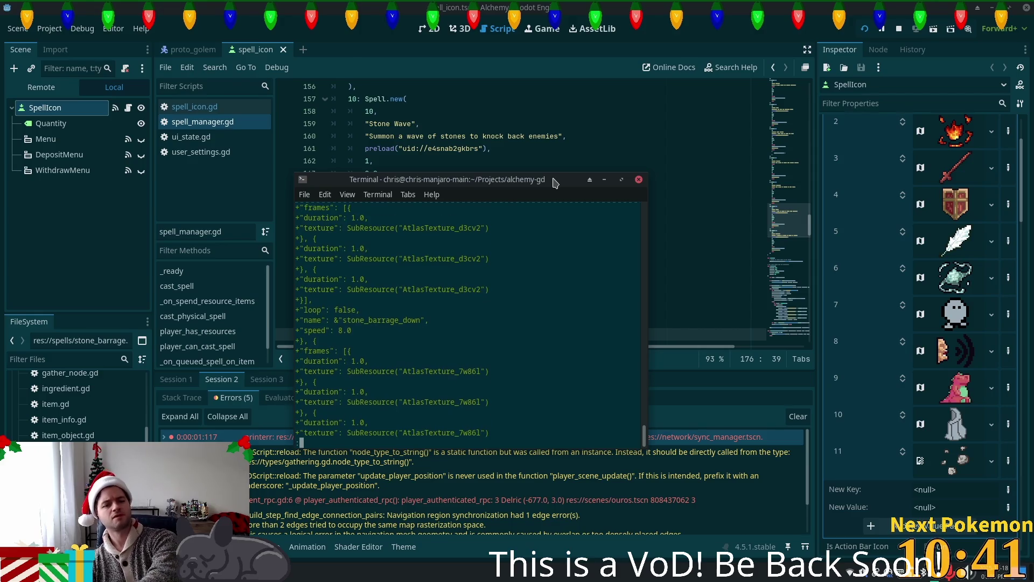
key("Down")
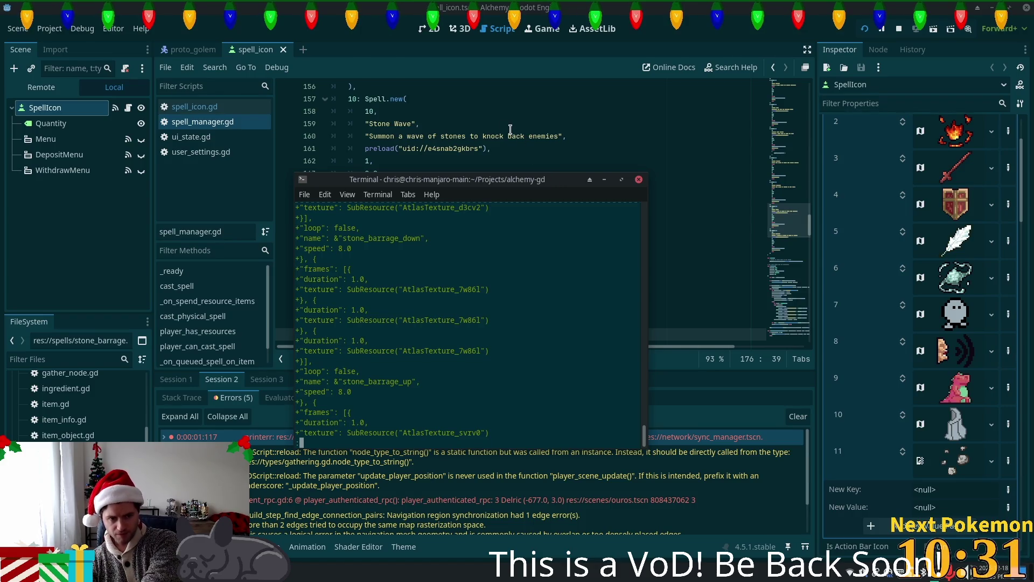
key("Down")
key("Down")
key("Down")
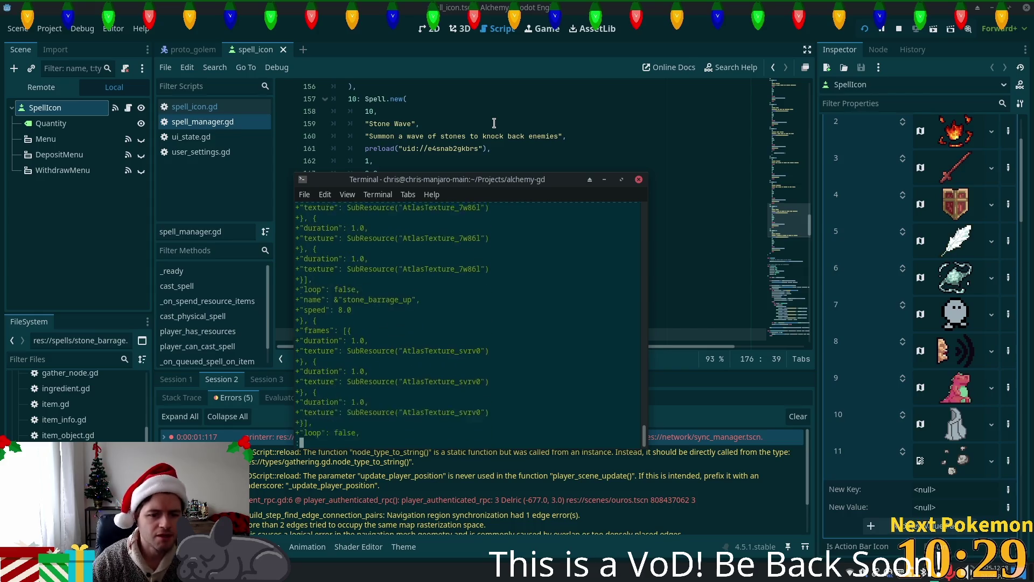
key("Down")
key("Down")
key("Down")
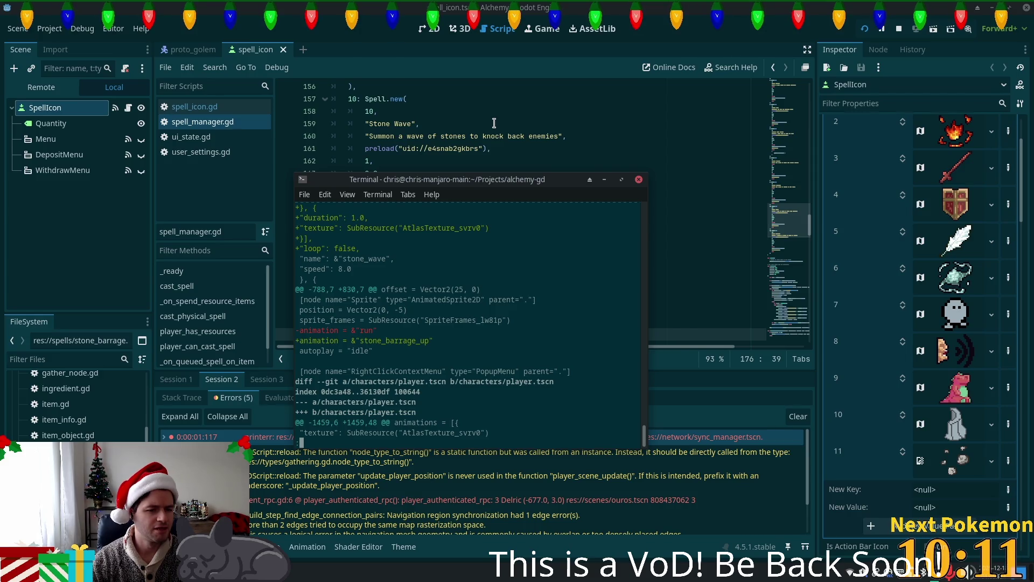
Open the peer_player.gd script via Quick Open with 'peer'
left_click(369, 20)
key("shift+alt+o")
type("p")
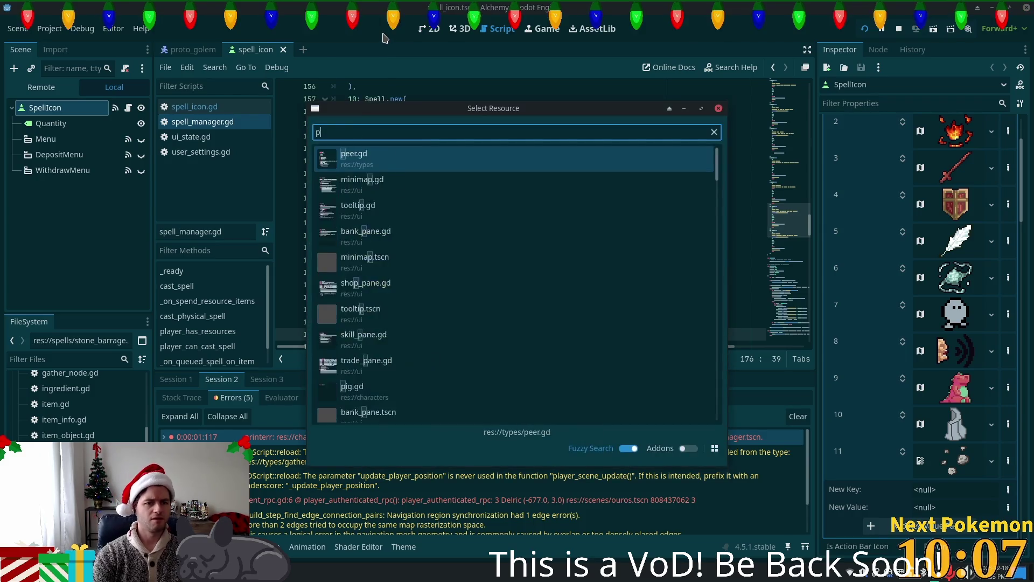
type("eer")
key("Down")
key("Return")
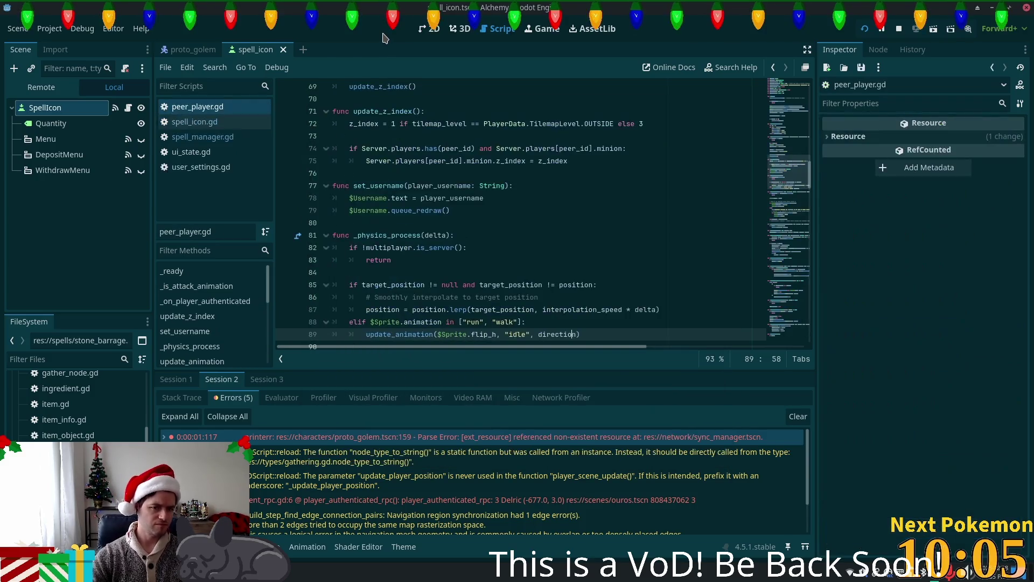
Open the peer_player.tscn scene via Quick Open with 'peer_pla'
key("shift+alt+o")
type("pe")
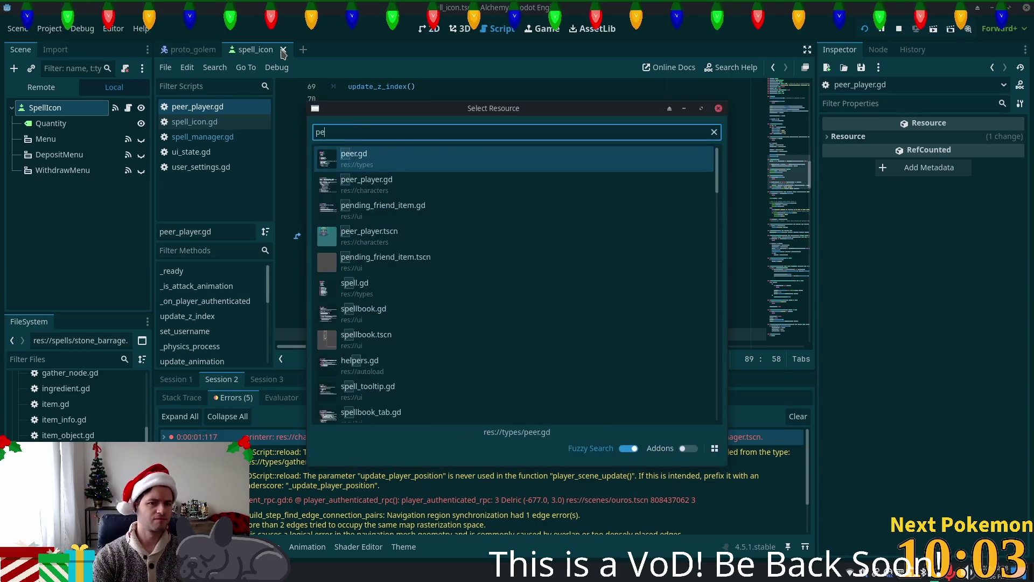
type("er_pla")
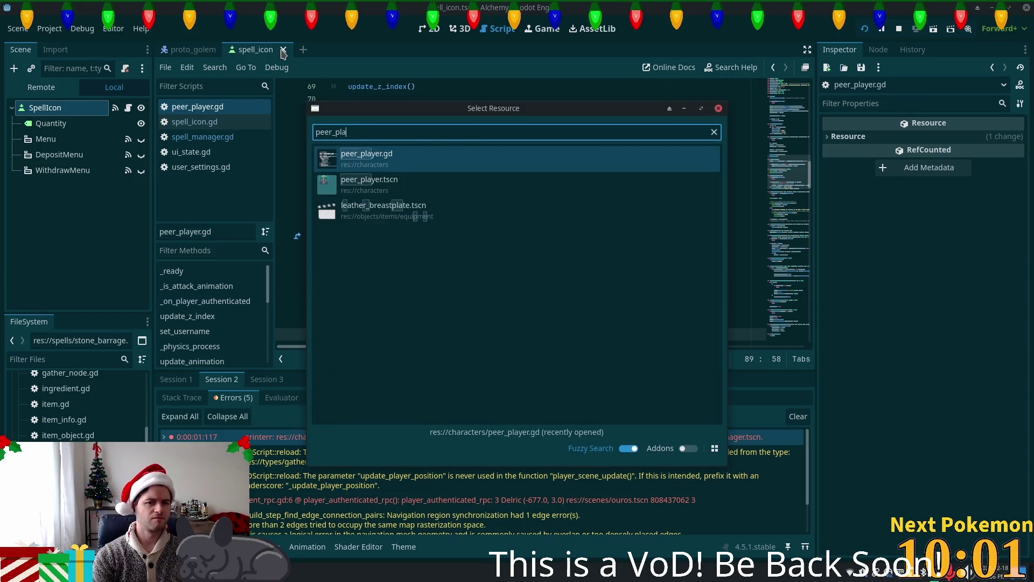
key("Down")
key("Return")
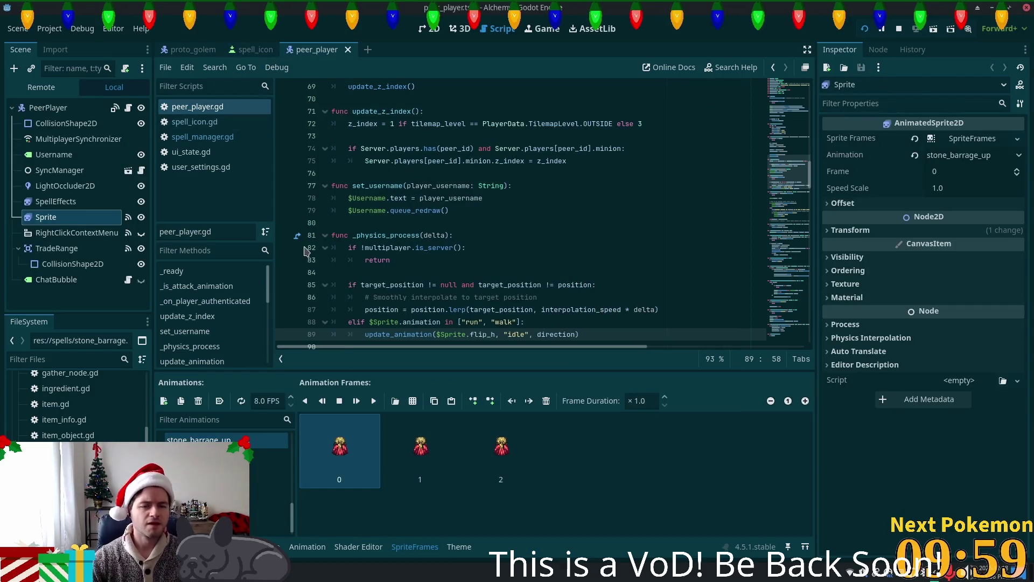
In the peer_player 2D view, preview the Sprite's run and stone_barrage_up animations, then return to the terminal
left_click(435, 42)
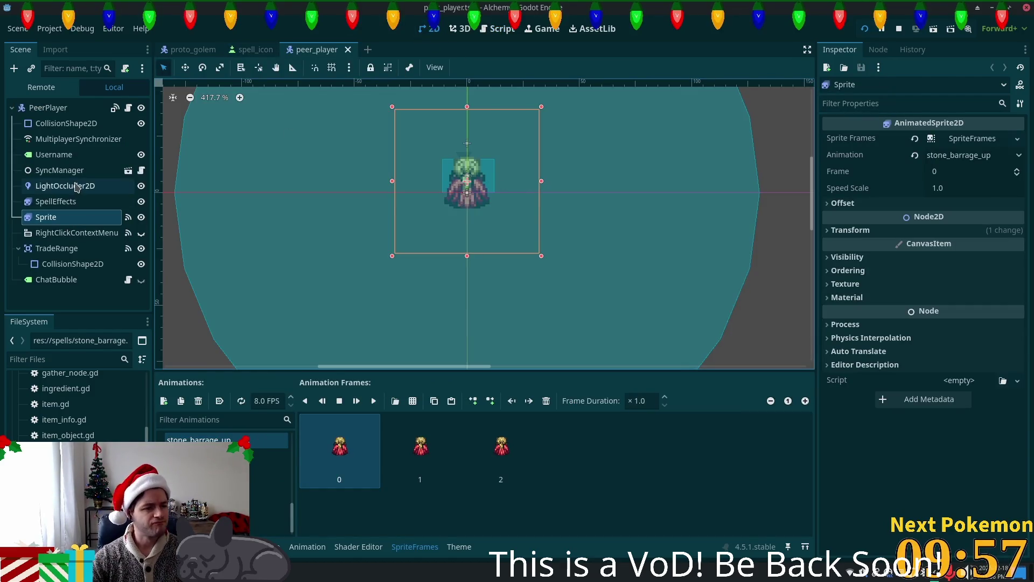
left_click(62, 202)
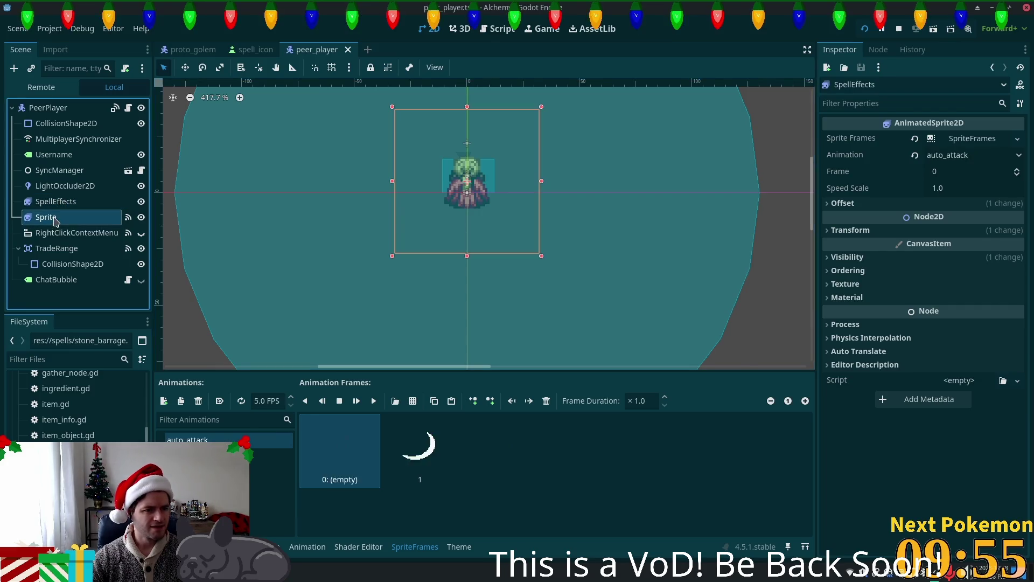
left_click(60, 217)
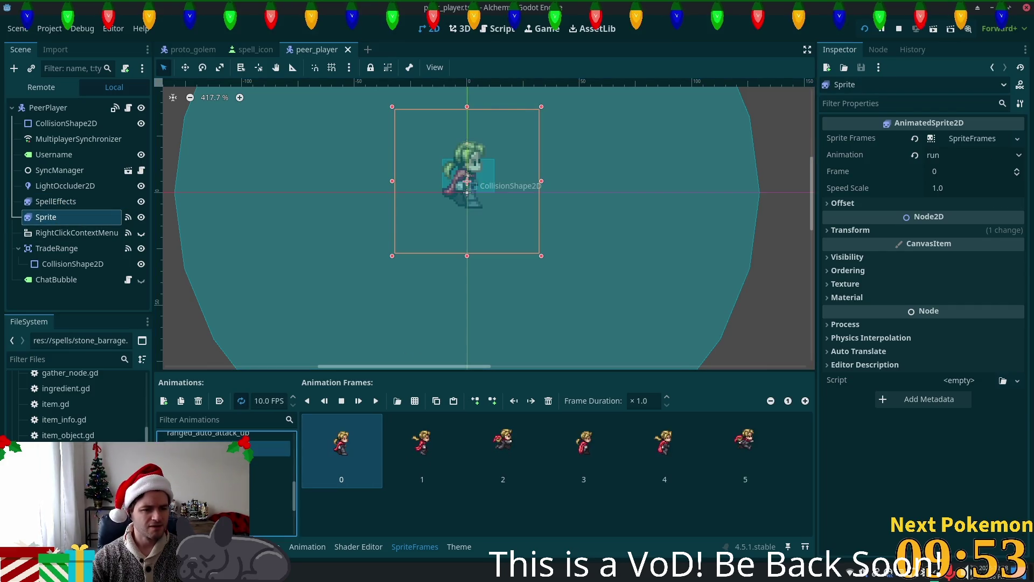
left_click(267, 448)
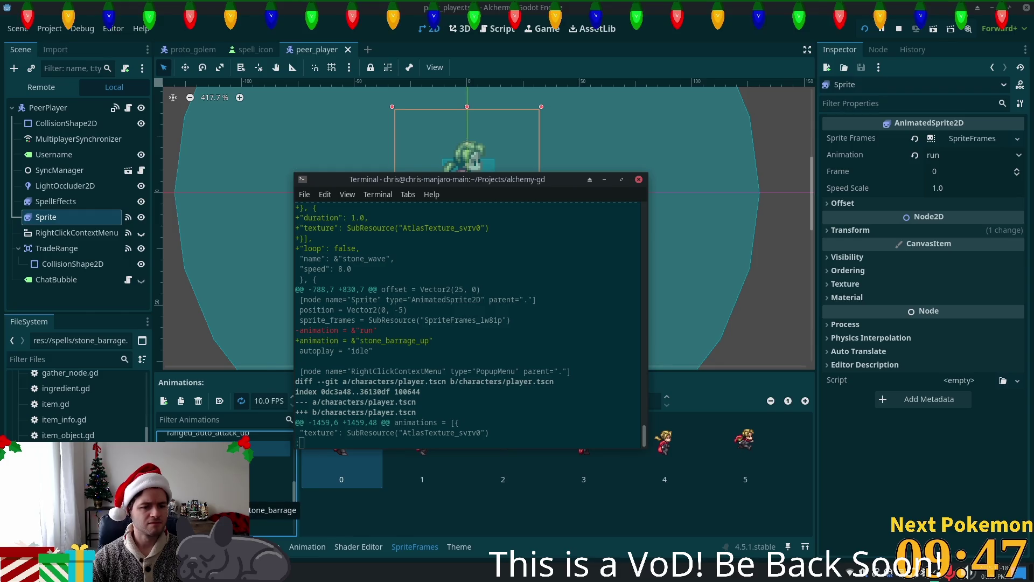
left_click(270, 526)
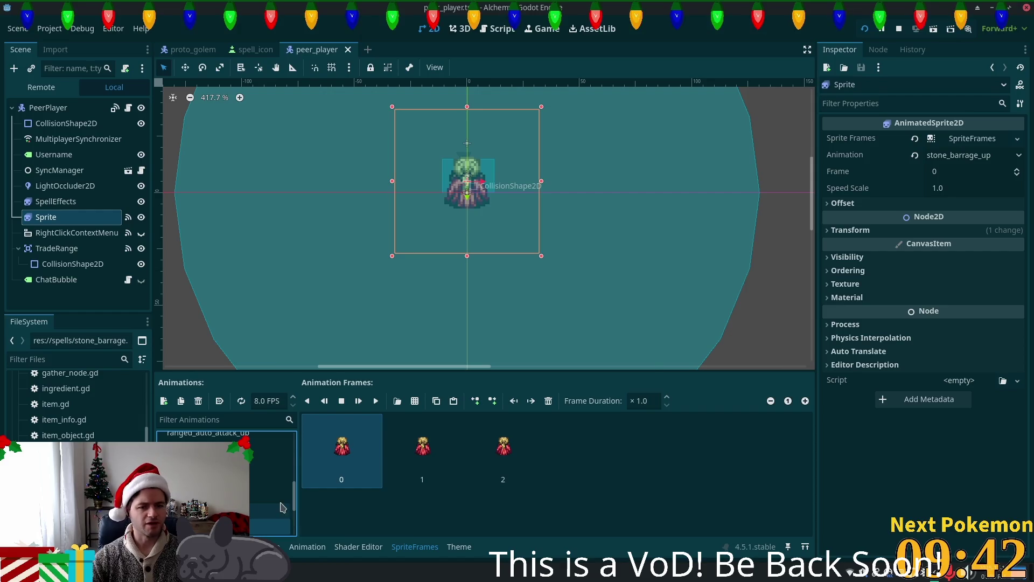
key("alt+Tab")
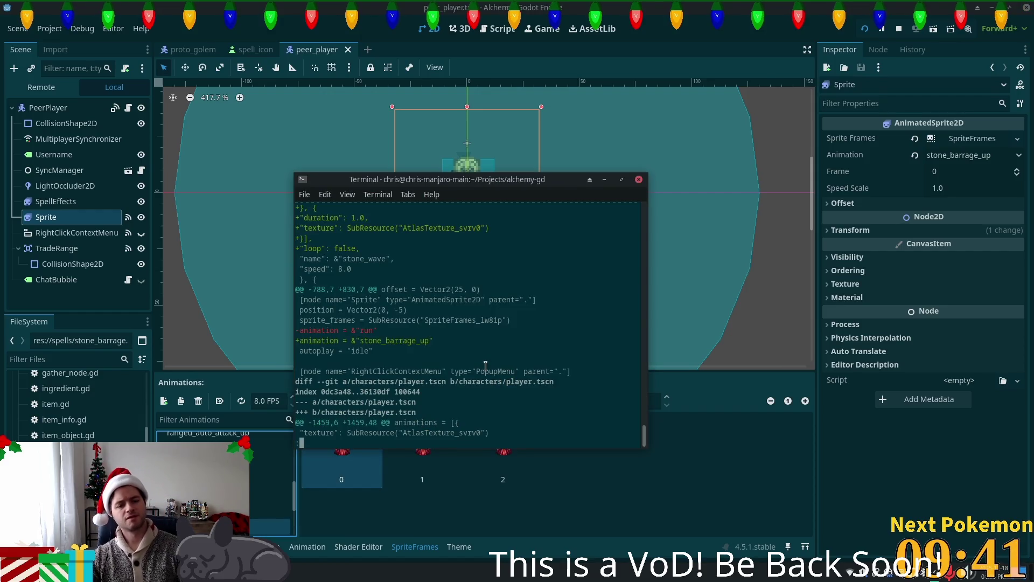
Read player.tscn's stone_barrage, stone_barrage_down and stone_barrage_up animations down to the spell_spawner.tscn diff
key("Down")
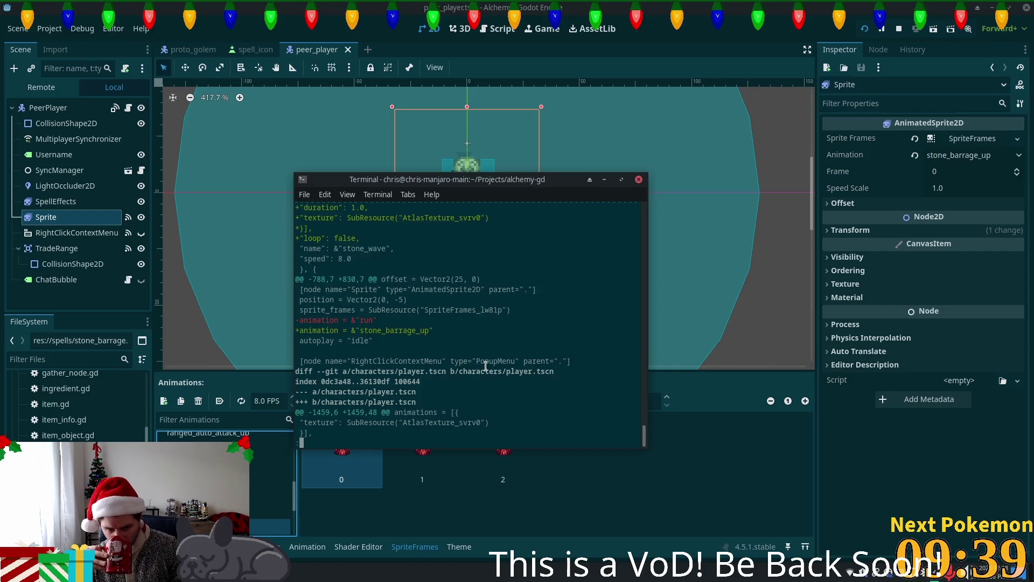
key("Down")
key("Down")
key("Down")
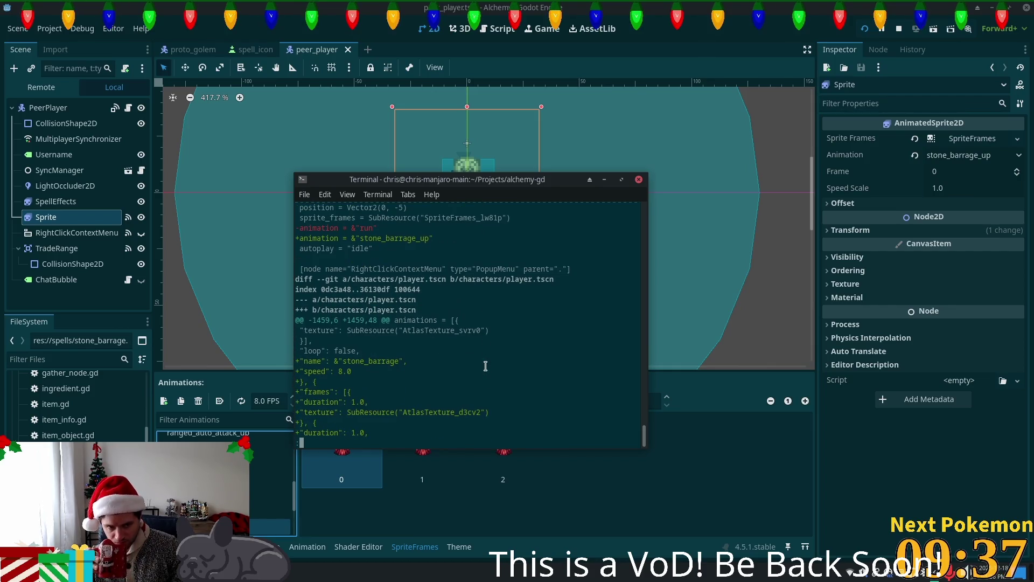
key("Down")
key("Down")
key("Down")
key("Down")
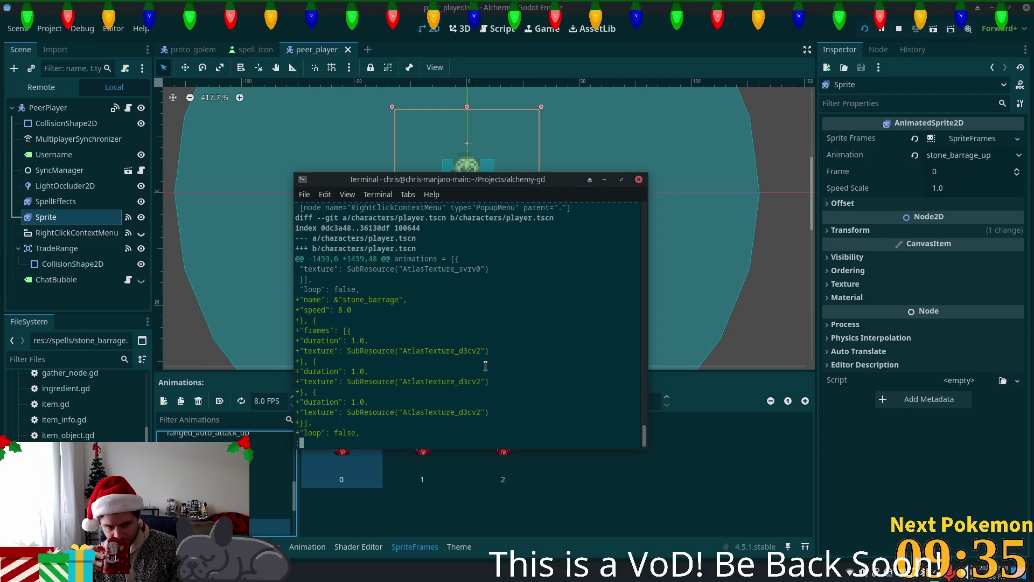
key("Down")
key("Down")
key("Down")
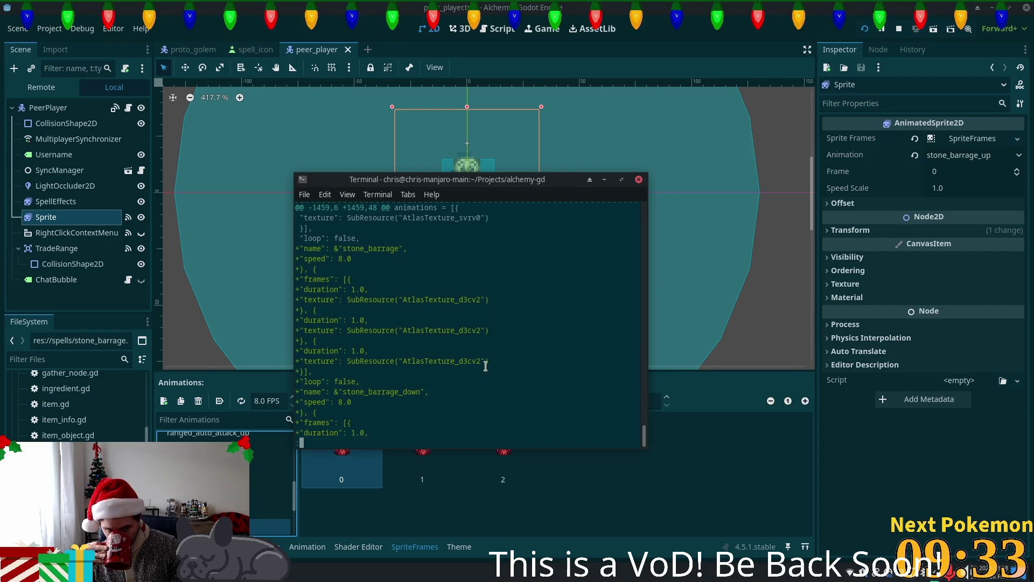
key("Down")
key("Down")
key("Down")
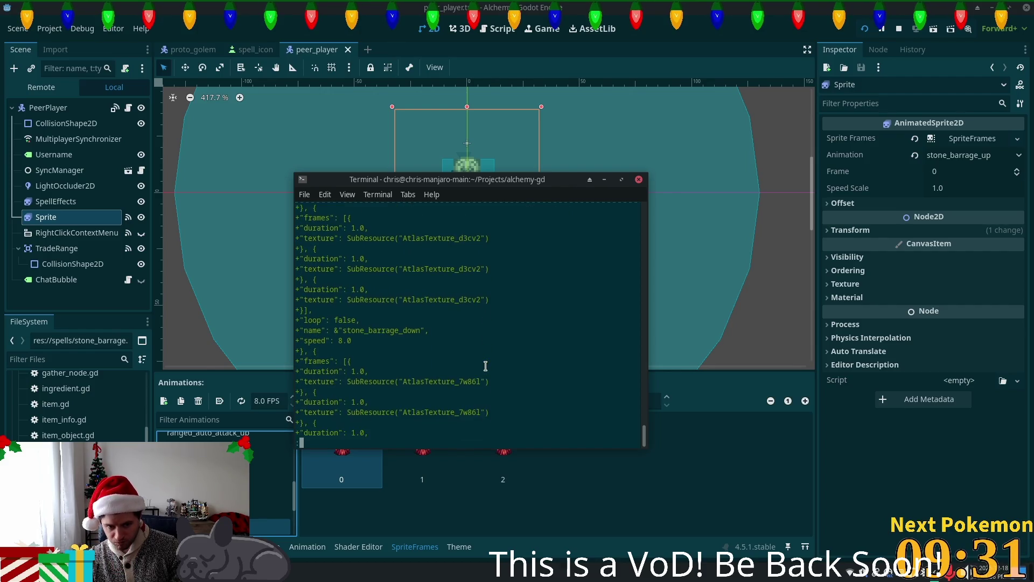
key("Down")
key("Down")
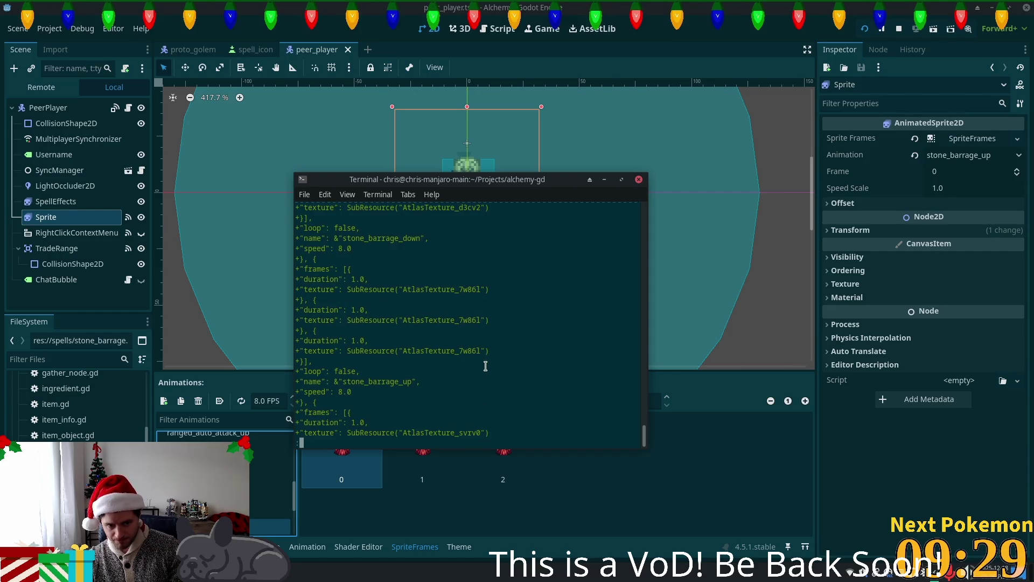
key("Down")
key("Down")
key("Down")
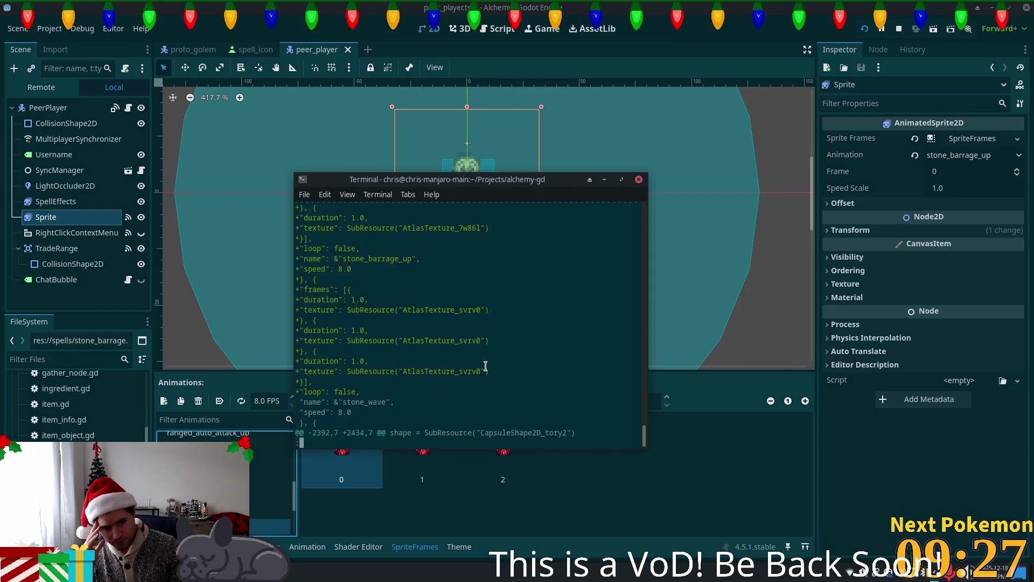
key("Down")
key("Down")
key("Down")
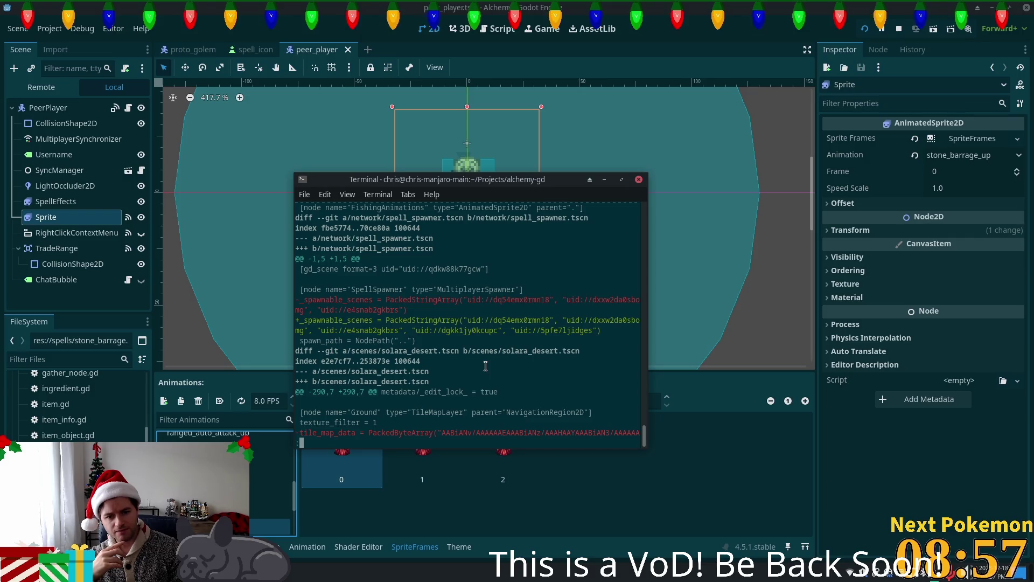
Page down through solara_desert.tscn's long blocks of removed encoded tile_map_data lines
scroll(485, 366, "down", 1)
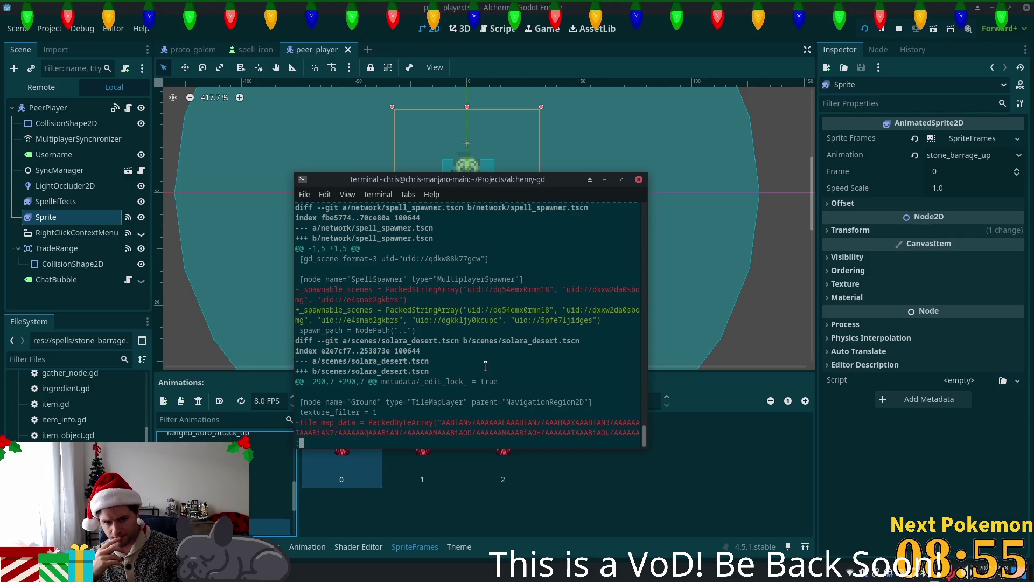
scroll(486, 366, "down", 10)
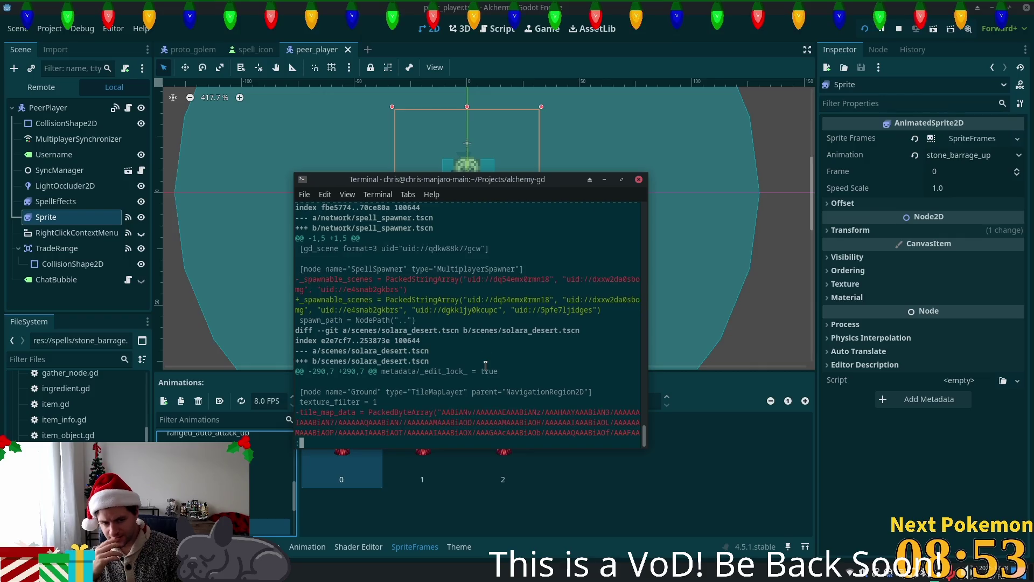
scroll(485, 366, "down", 5)
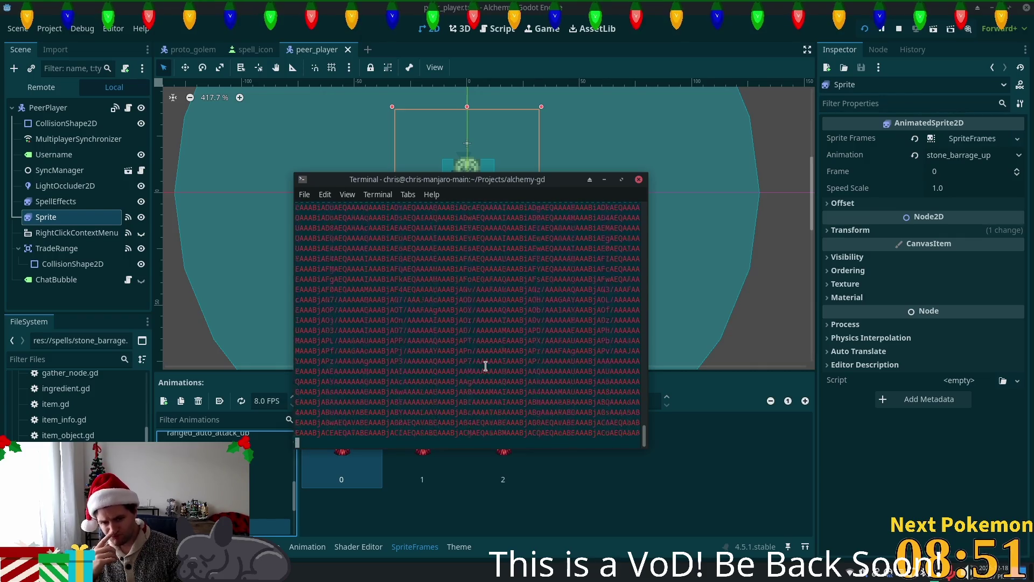
scroll(485, 366, "down", 20)
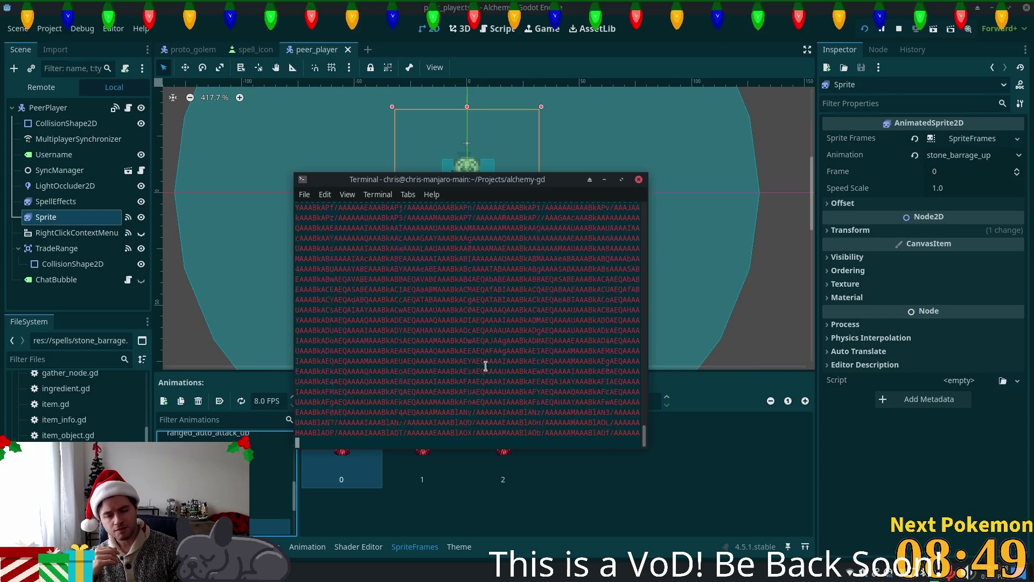
scroll(485, 366, "down", 10)
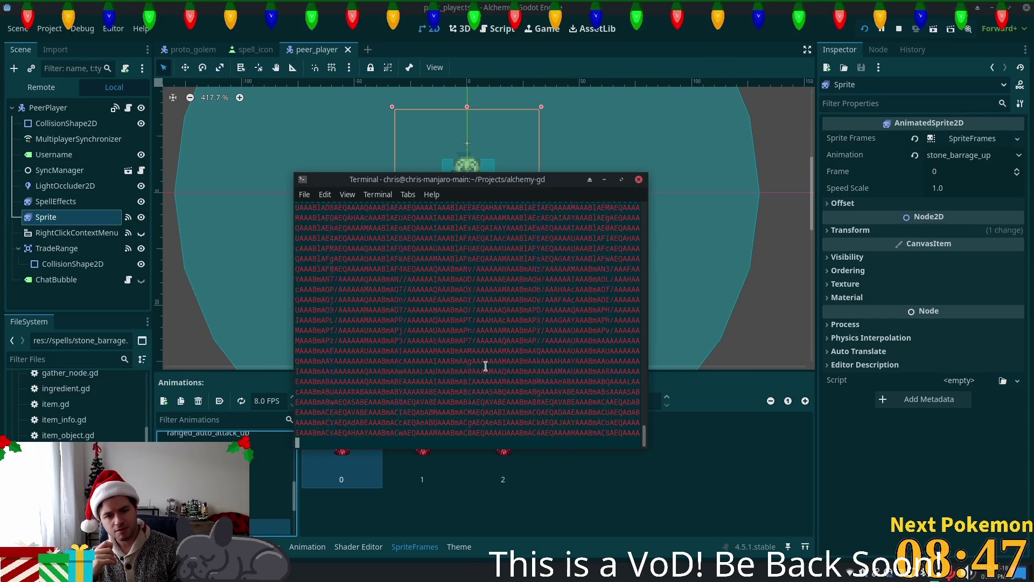
scroll(485, 365, "down", 10)
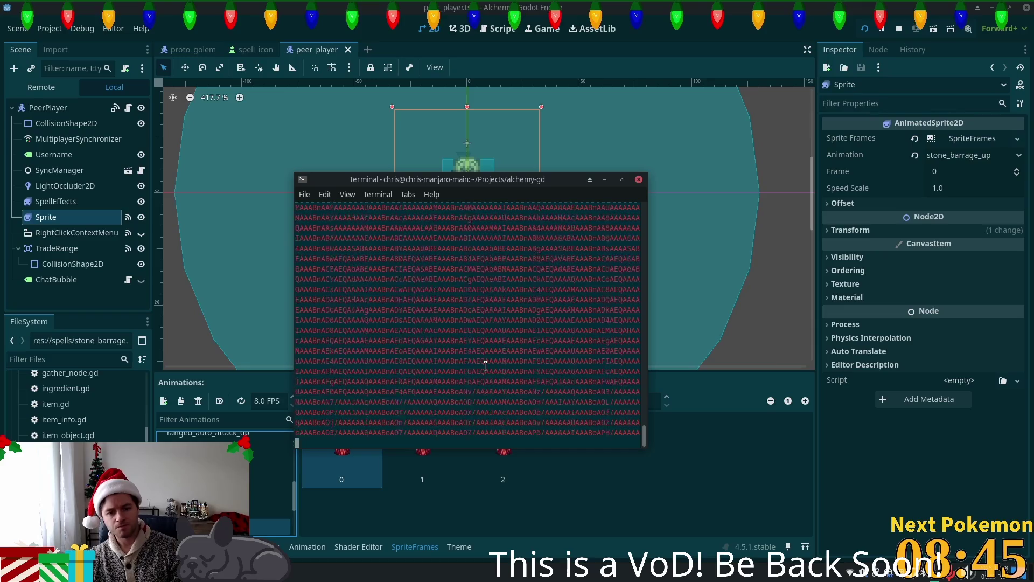
scroll(485, 365, "down", 10)
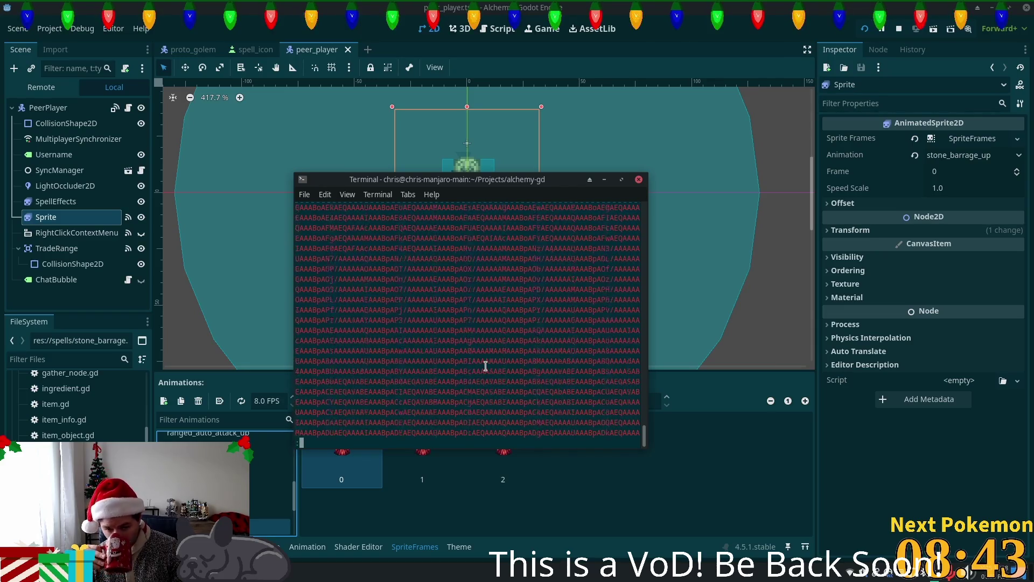
scroll(485, 366, "down", 3)
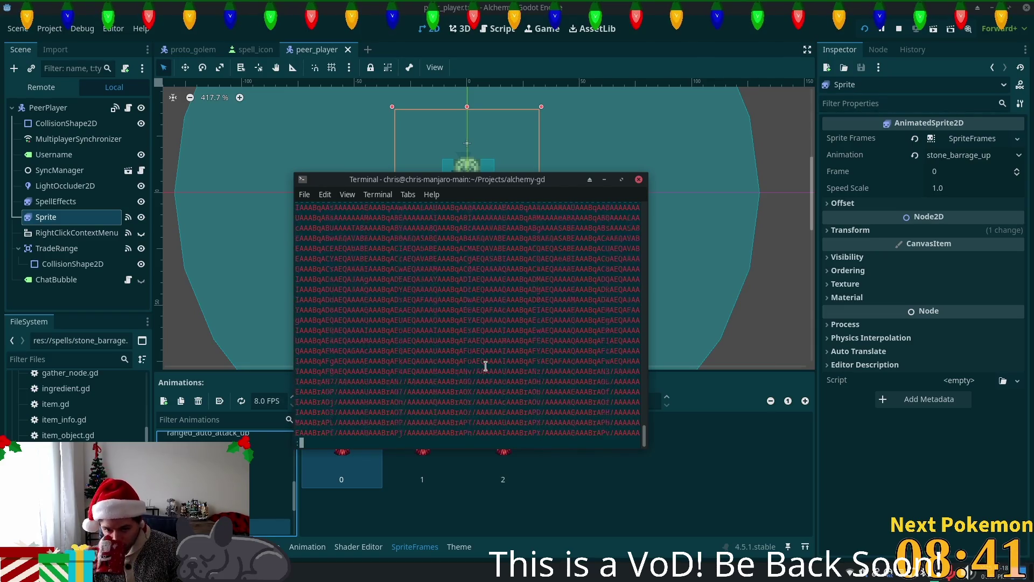
scroll(485, 366, "down", 12)
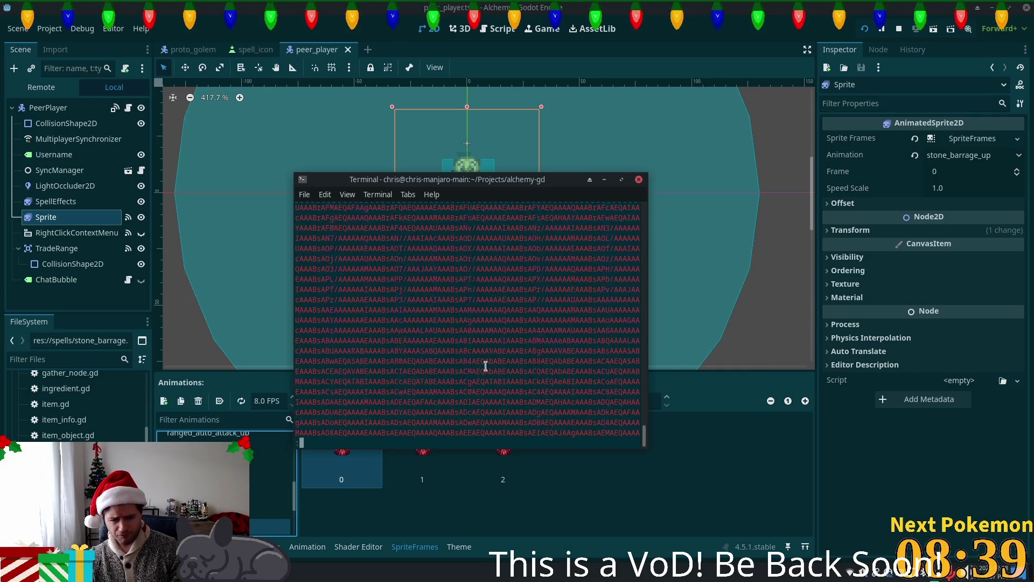
scroll(485, 366, "down", 12)
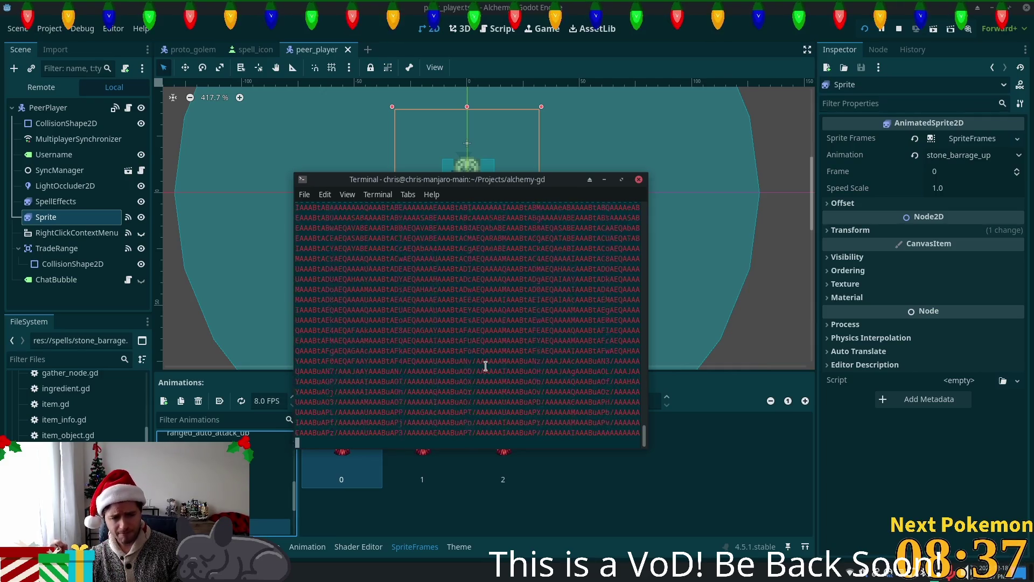
scroll(485, 366, "down", 5)
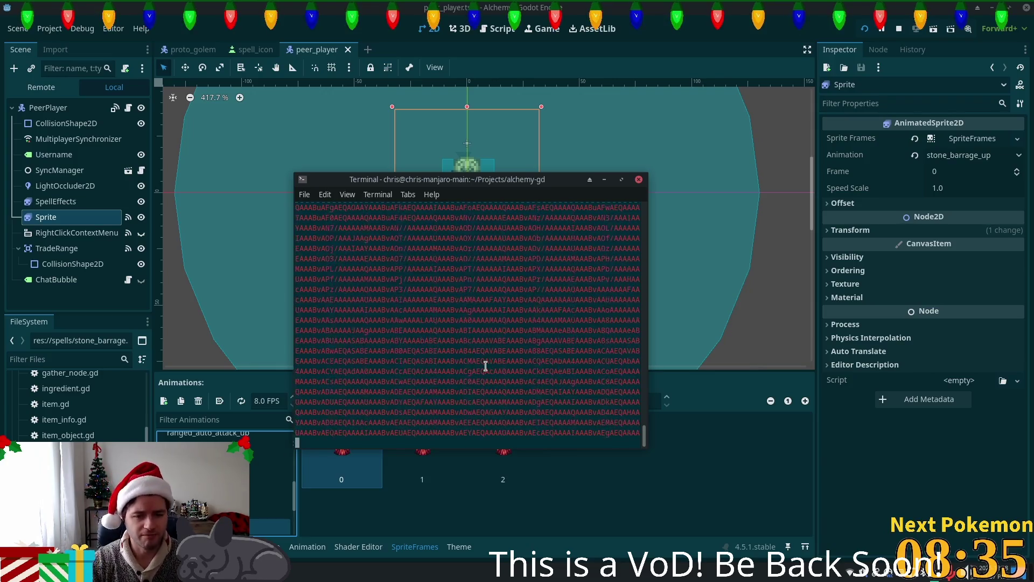
scroll(485, 365, "down", 12)
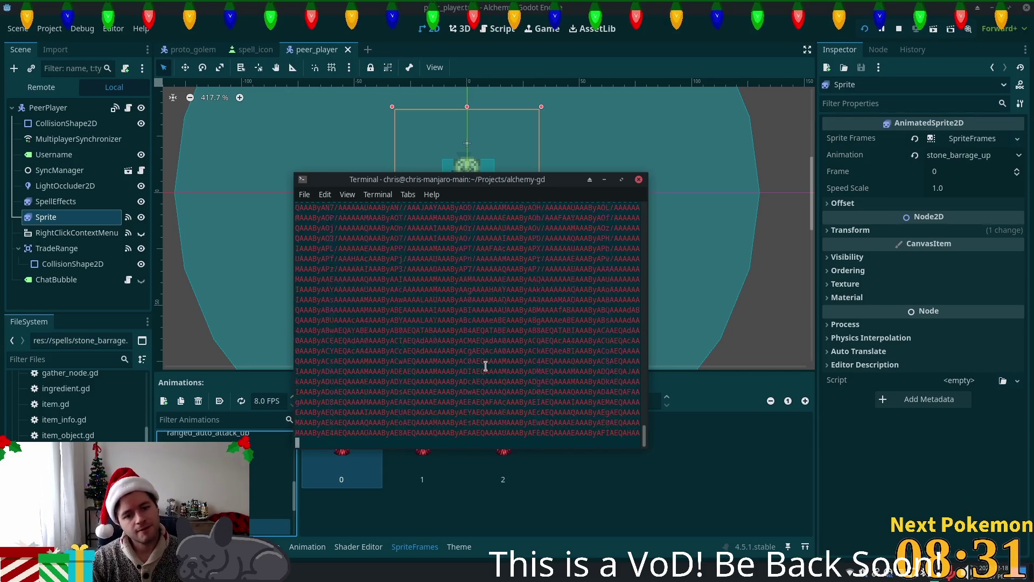
scroll(485, 366, "down", 13)
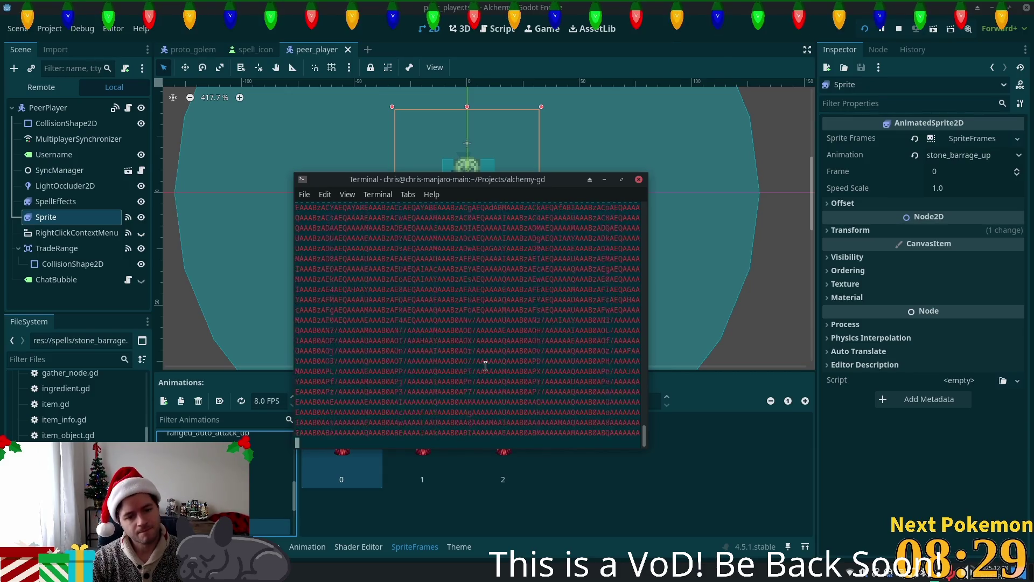
scroll(485, 366, "down", 12)
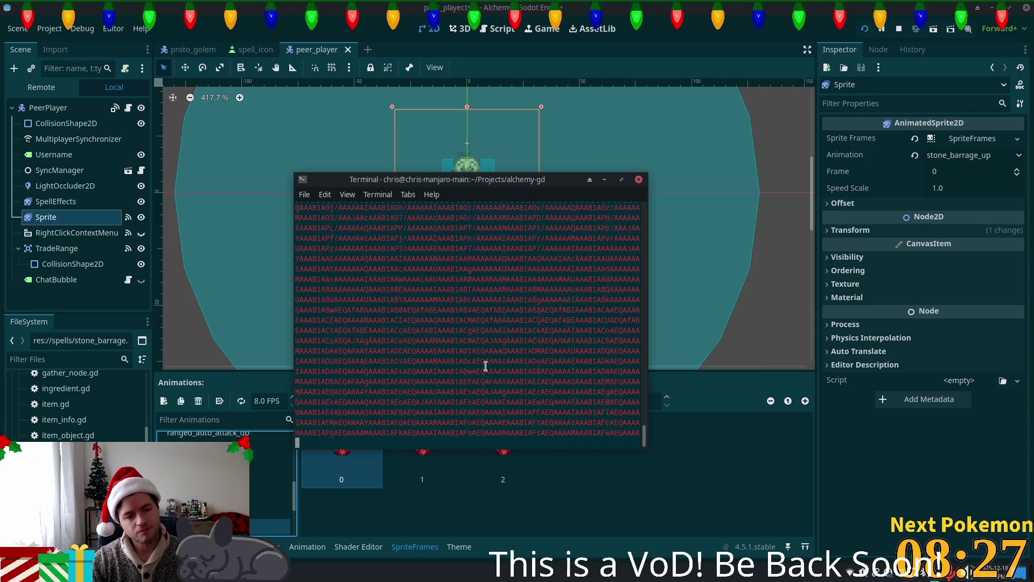
scroll(485, 365, "down", 12)
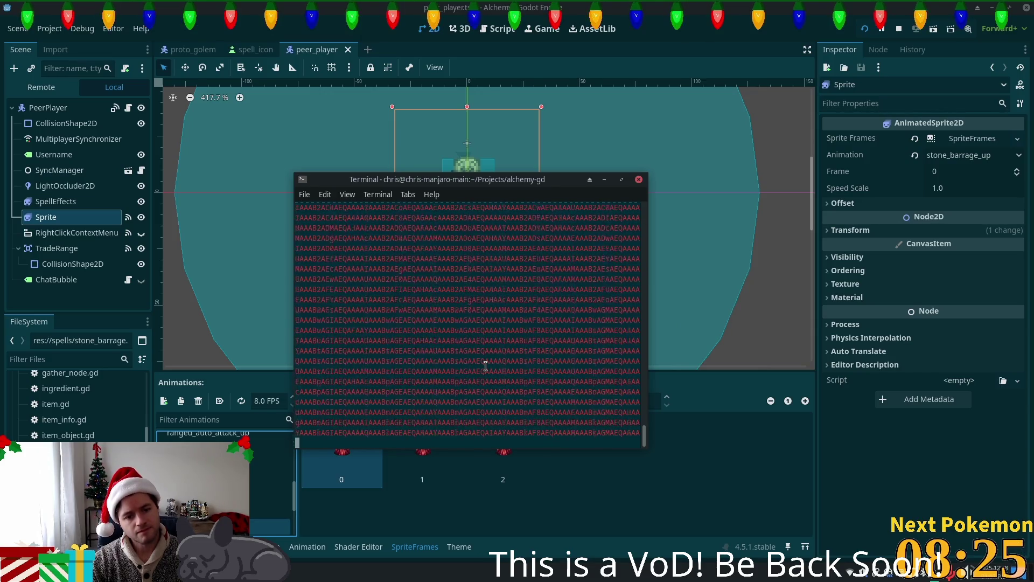
scroll(486, 365, "down", 12)
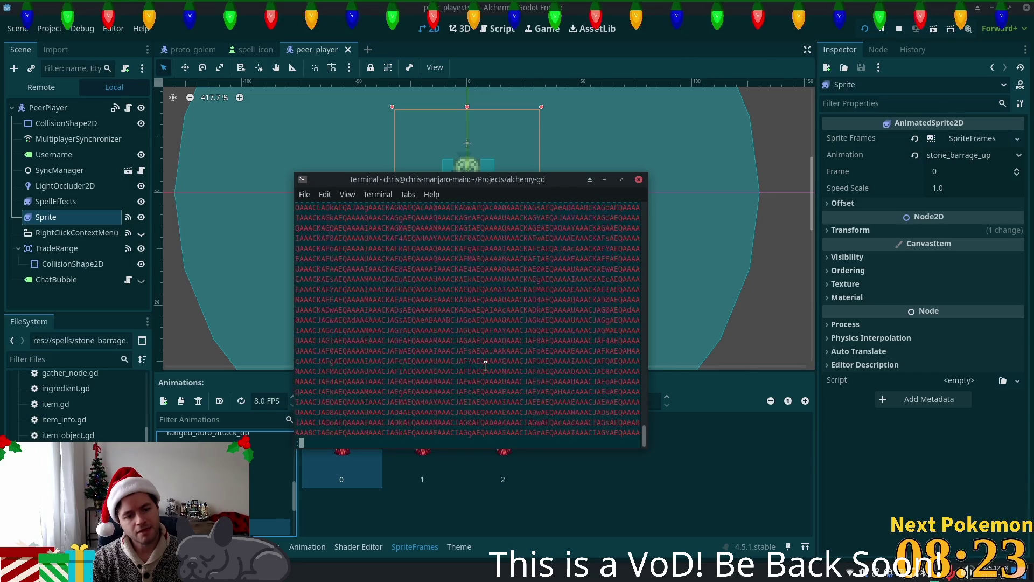
scroll(485, 366, "down", 3)
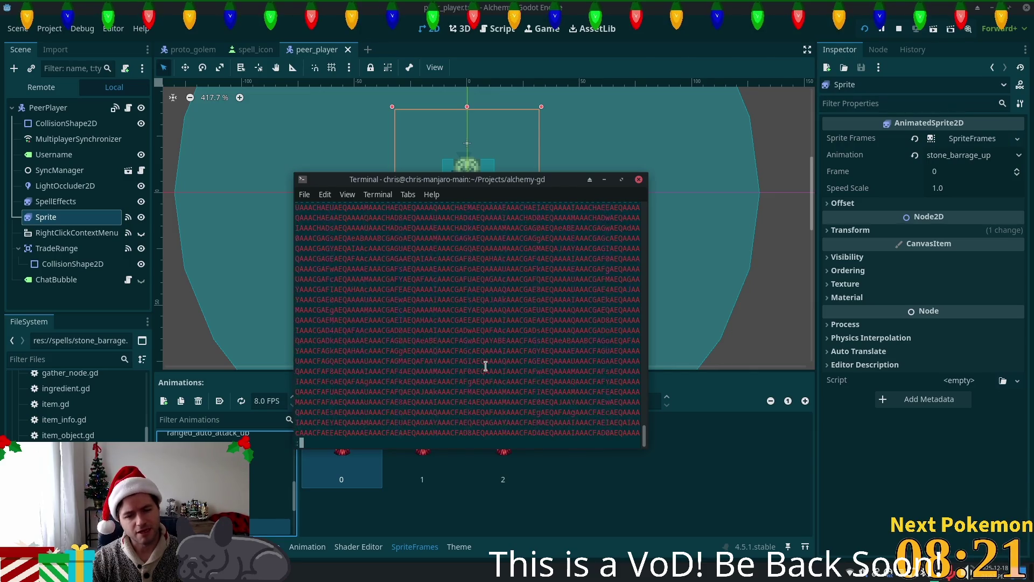
scroll(485, 365, "down", 12)
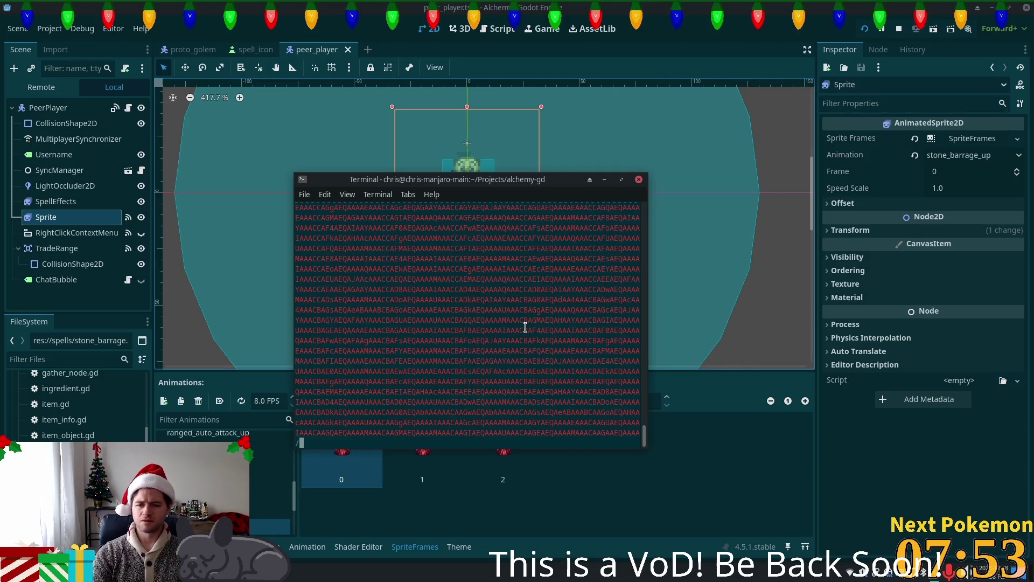
Search ahead to the auto_attack_ranged.tscn diff adding sync_manager.tscn with load_steps bumped to 5
type("/^di")
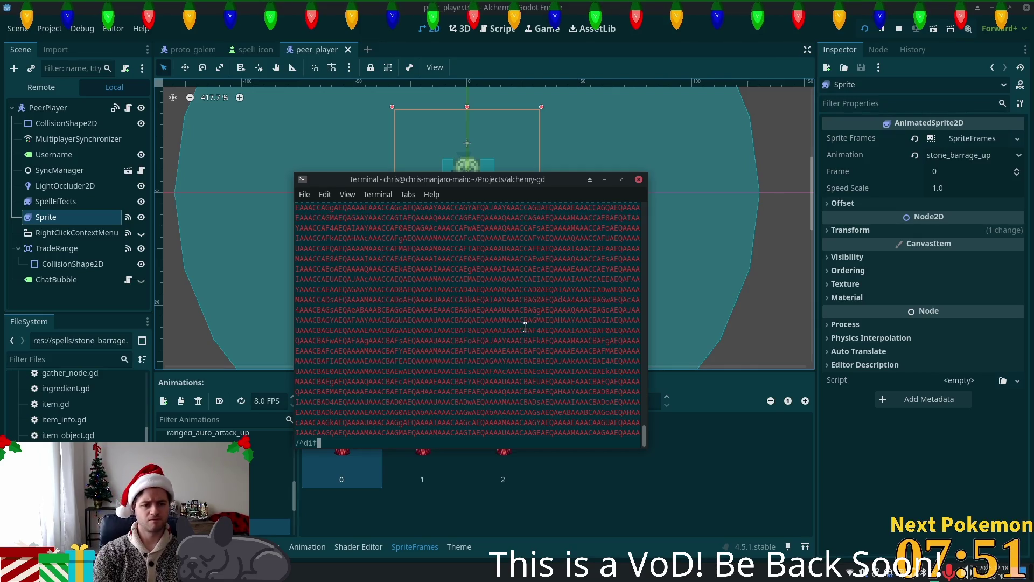
type("f")
key("Return")
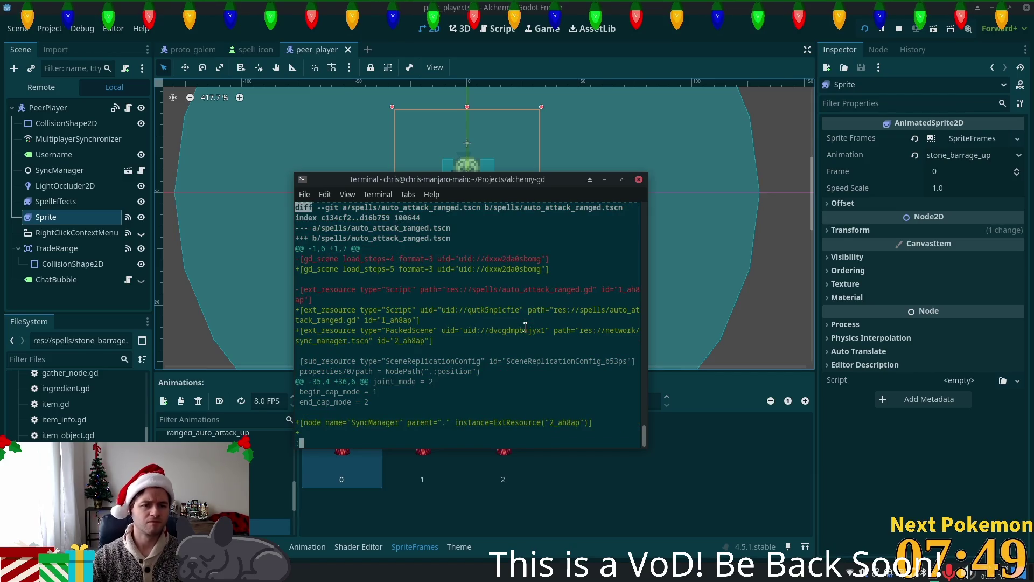
scroll(477, 285, "up", 3)
scroll(476, 285, "down", 3)
scroll(477, 285, "up", 1)
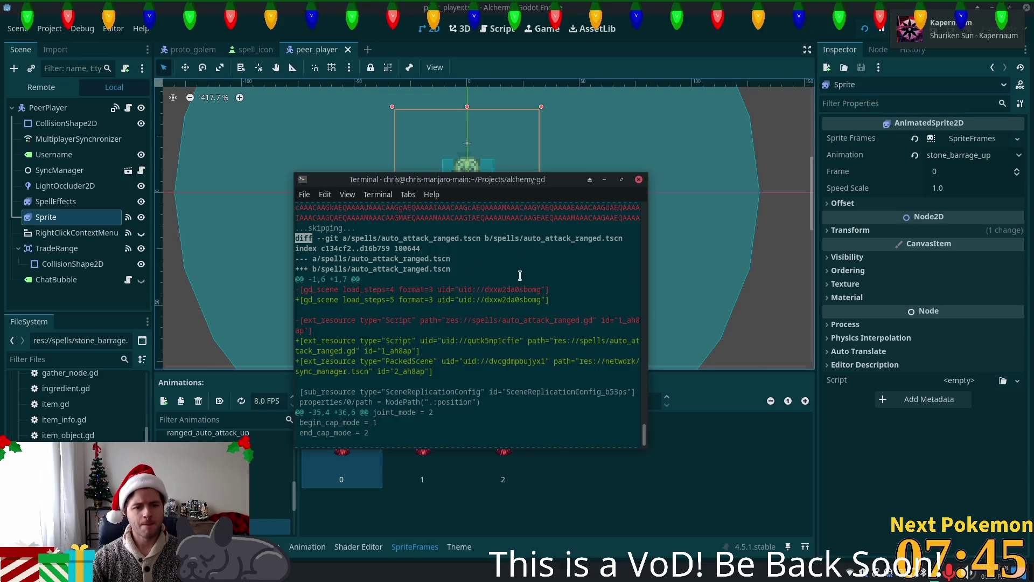
scroll(516, 275, "down", 1)
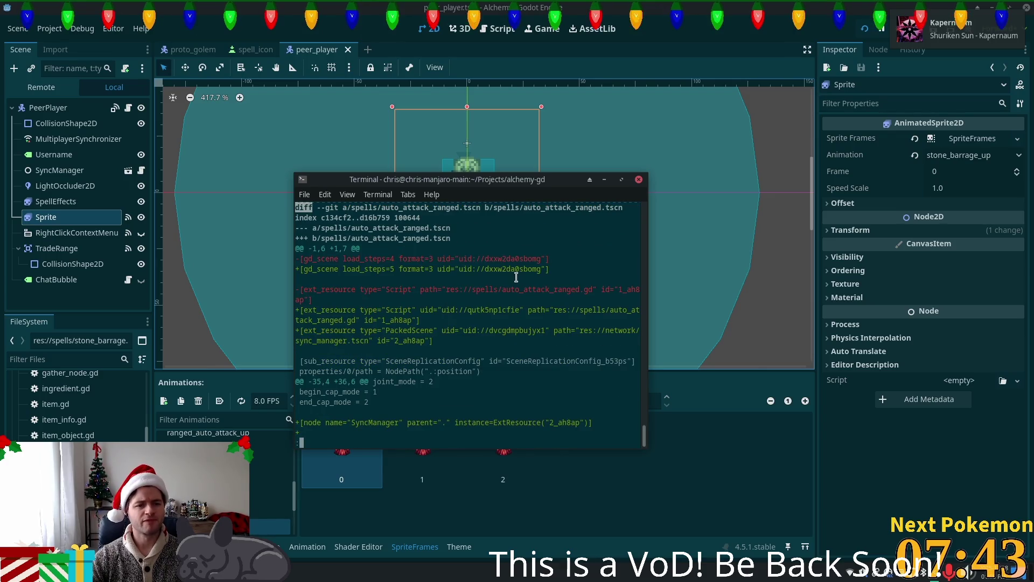
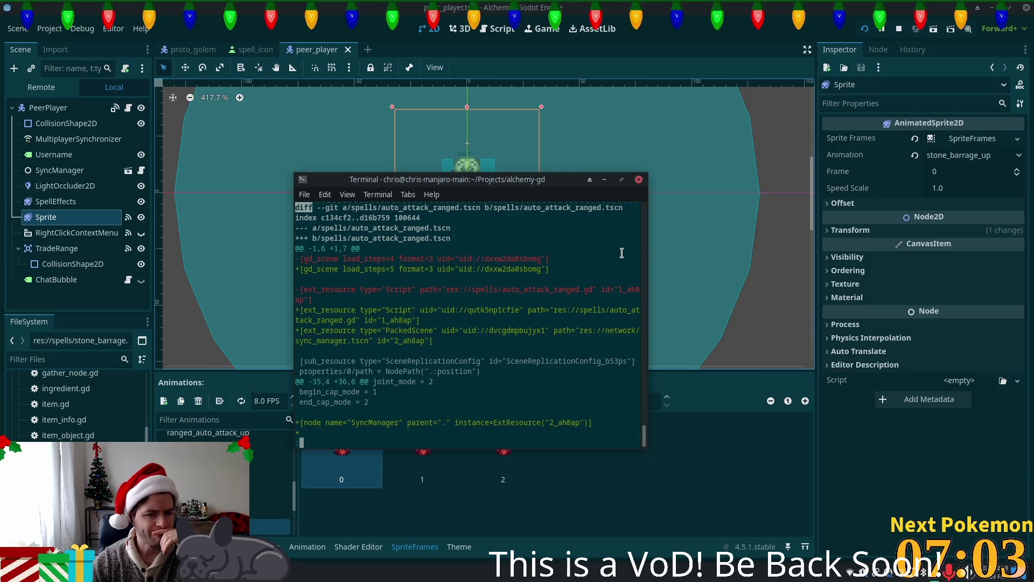
Read down through the git diff to review the new stone_barrage.gd
key("Down")
key("Down")
key("Down")
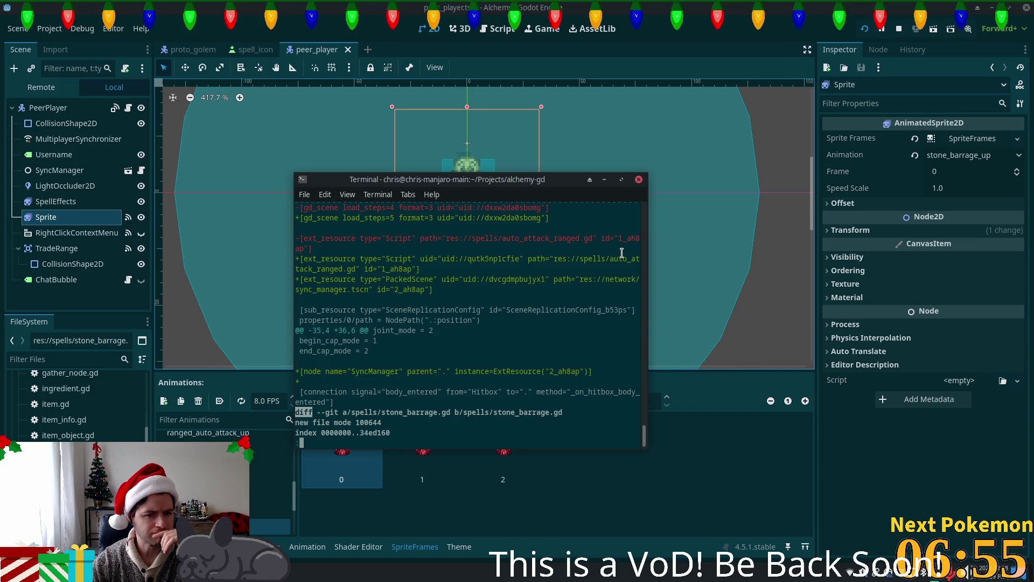
key("Down")
key("Down")
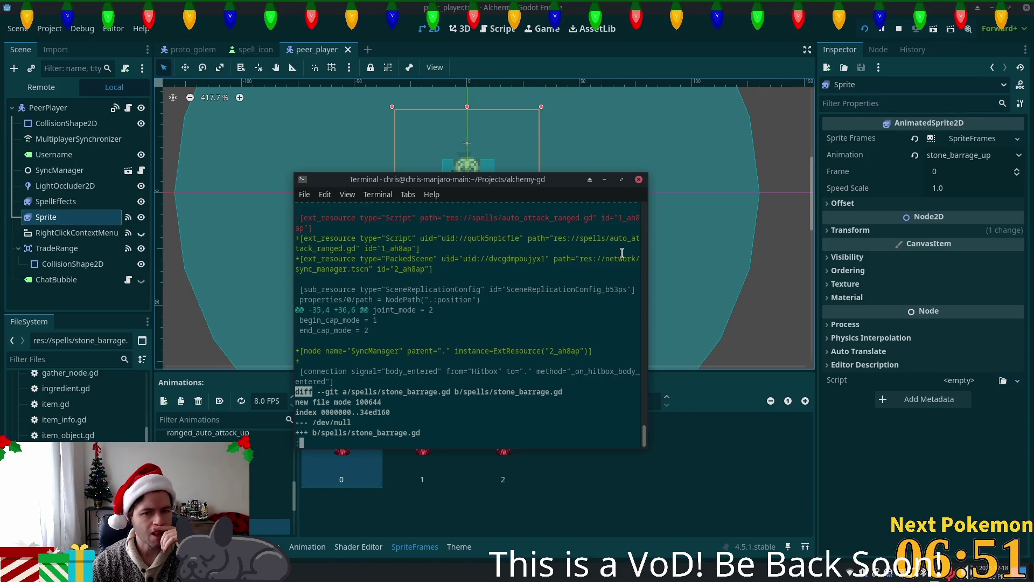
key("Down")
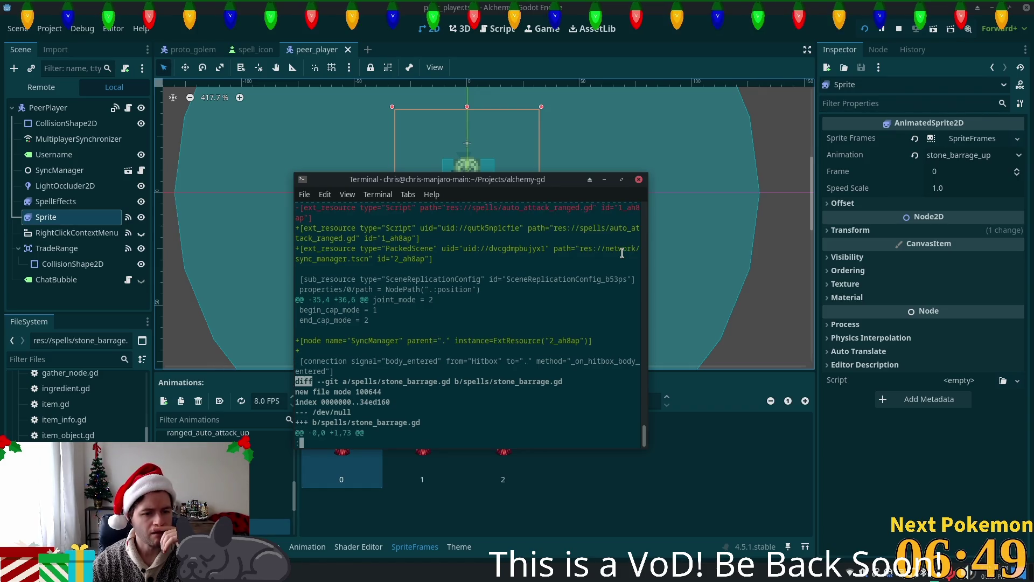
key("Down")
key("Down")
key("Down")
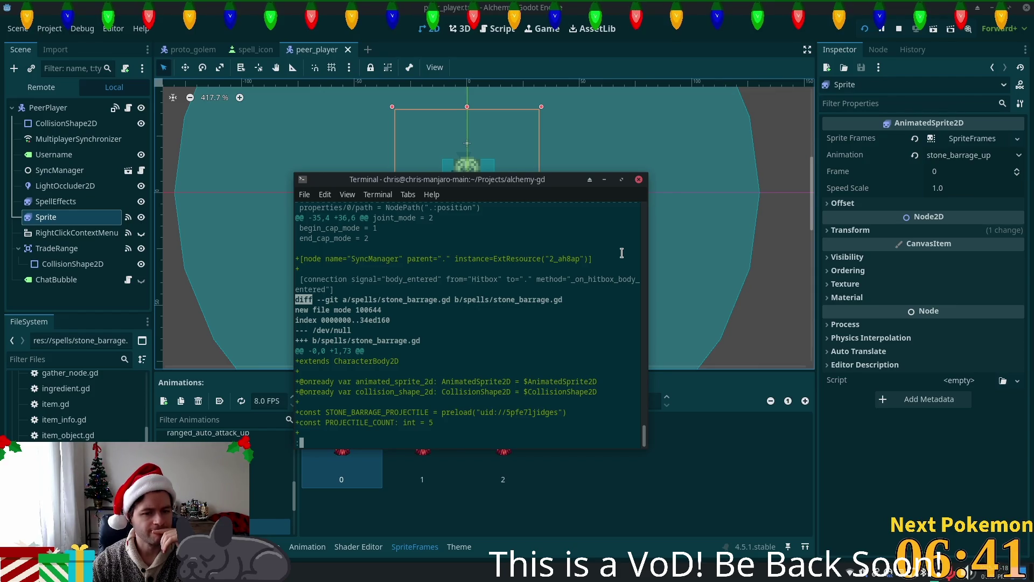
scroll(622, 253, "down", 2)
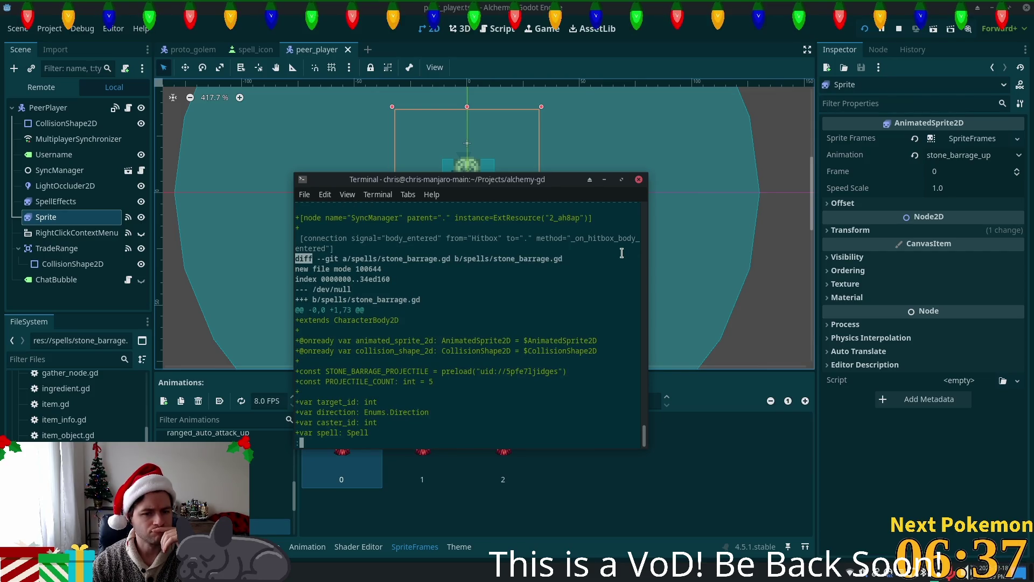
scroll(621, 253, "down", 8)
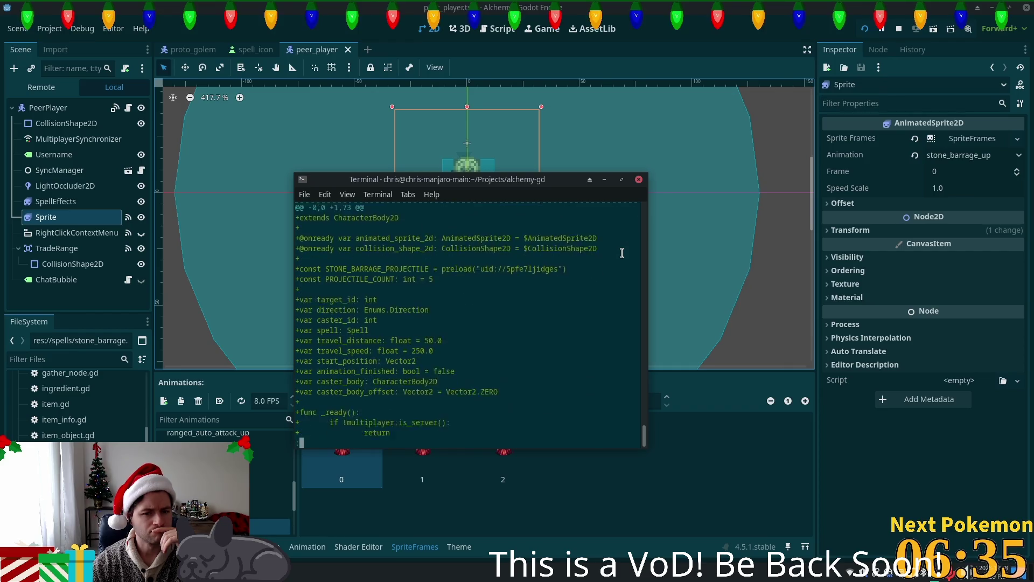
scroll(621, 252, "down", 15)
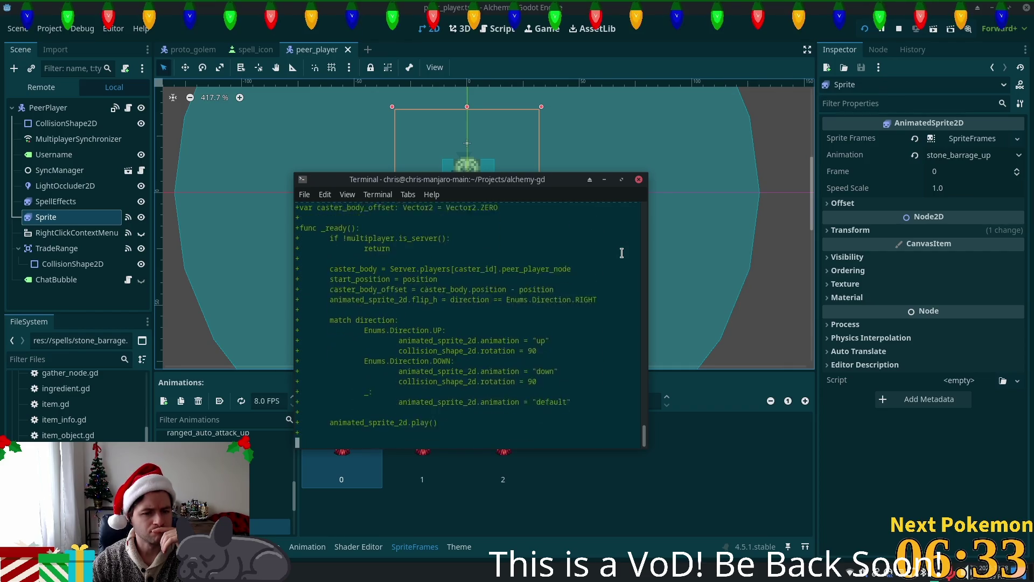
scroll(621, 253, "down", 8)
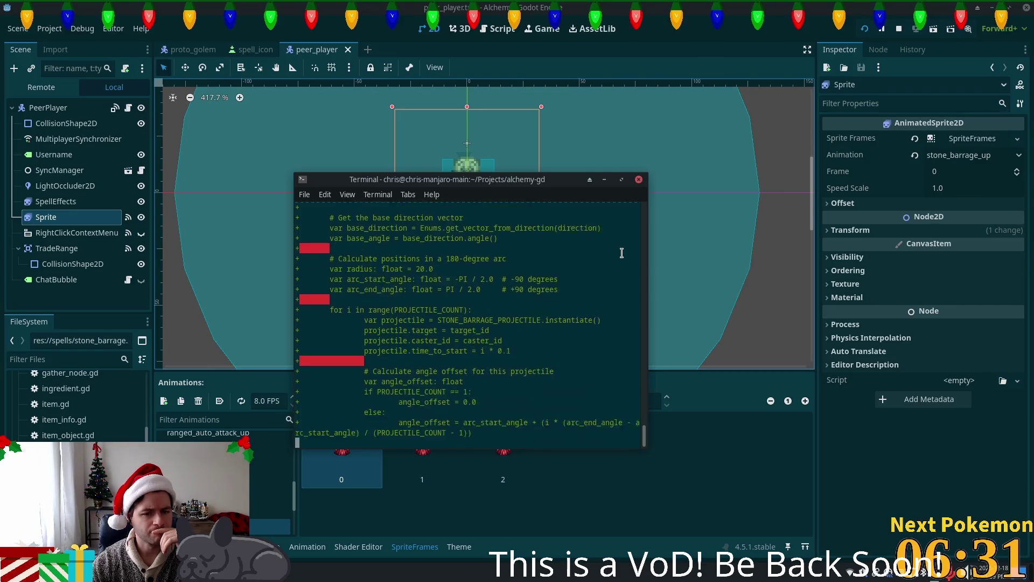
scroll(621, 253, "down", 7)
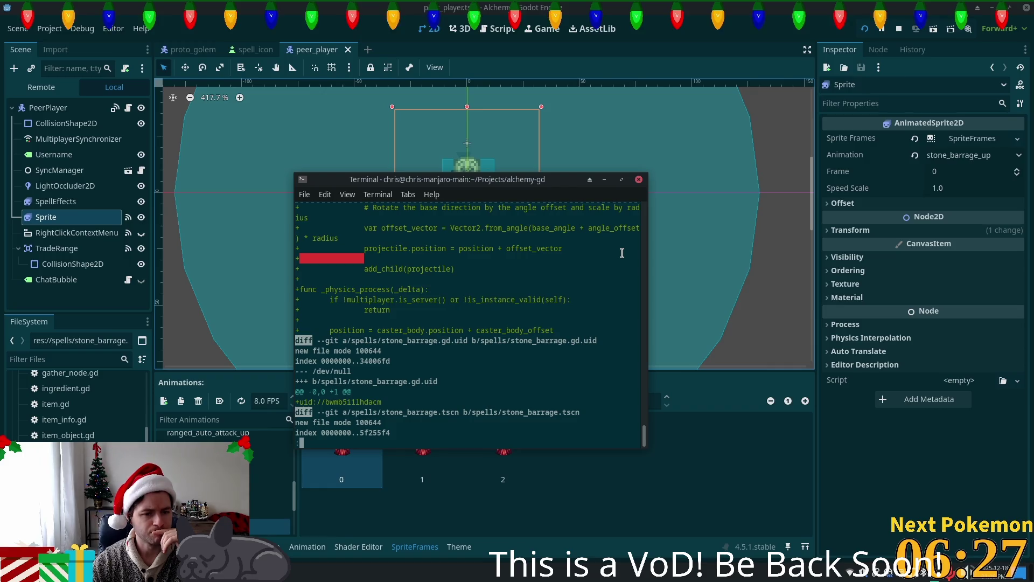
scroll(621, 253, "down", 1)
scroll(621, 253, "down", 5)
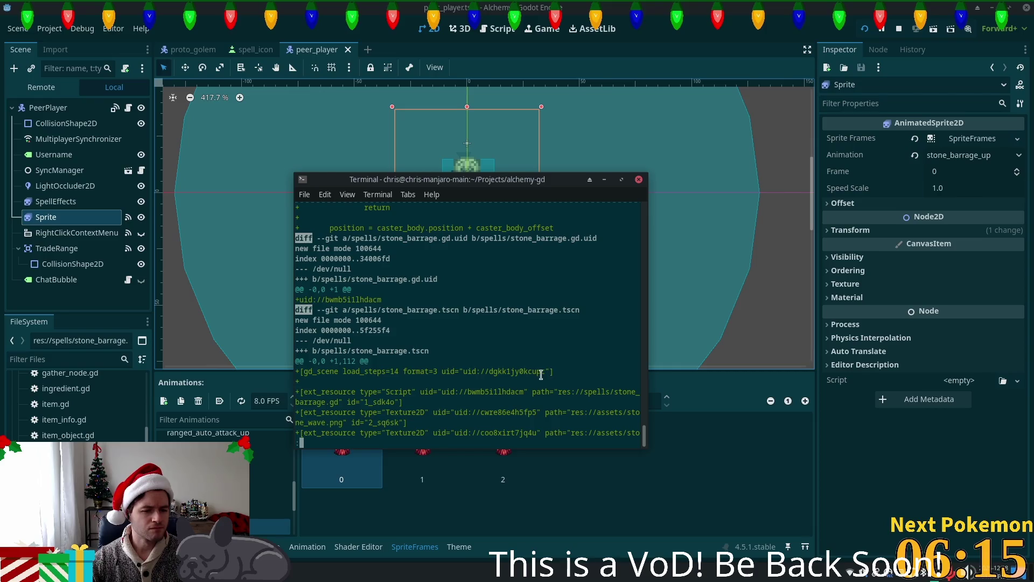
Bring up the proto_golem scene, cancel a Quick Open search for 'pr', and move to Cursor
left_click(188, 49)
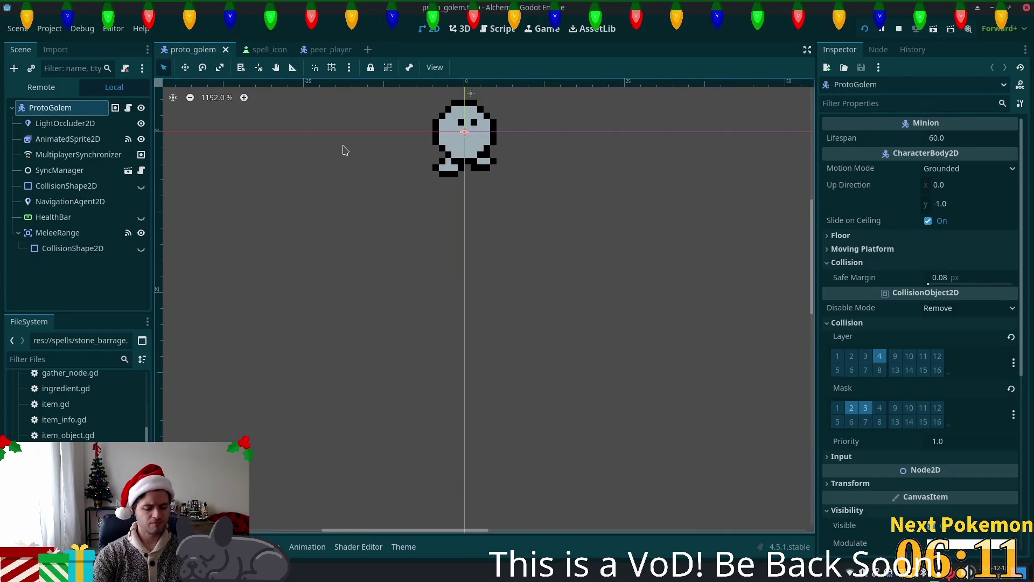
key("alt+shift+o")
type("pr")
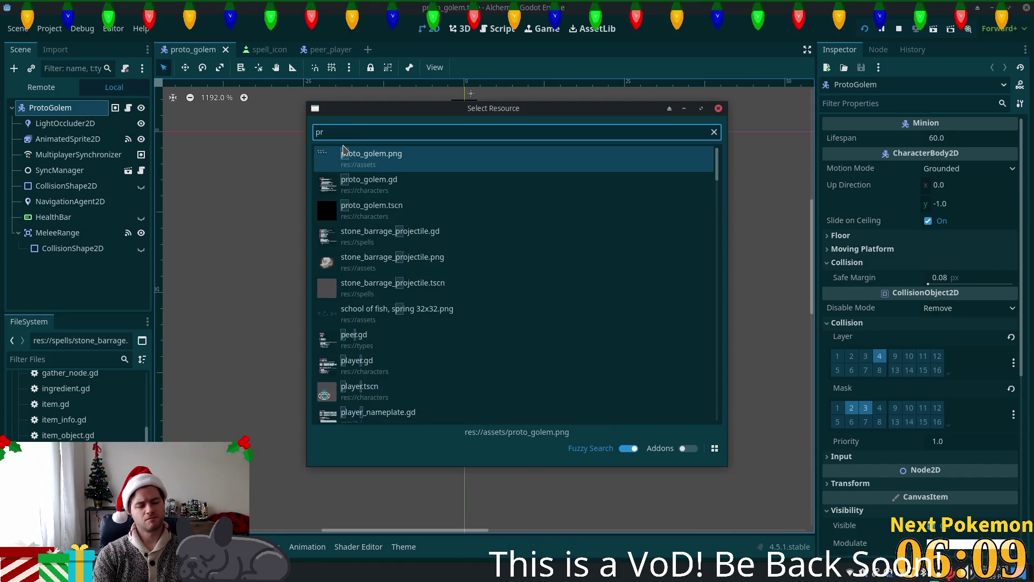
key("Escape")
key("alt+Tab")
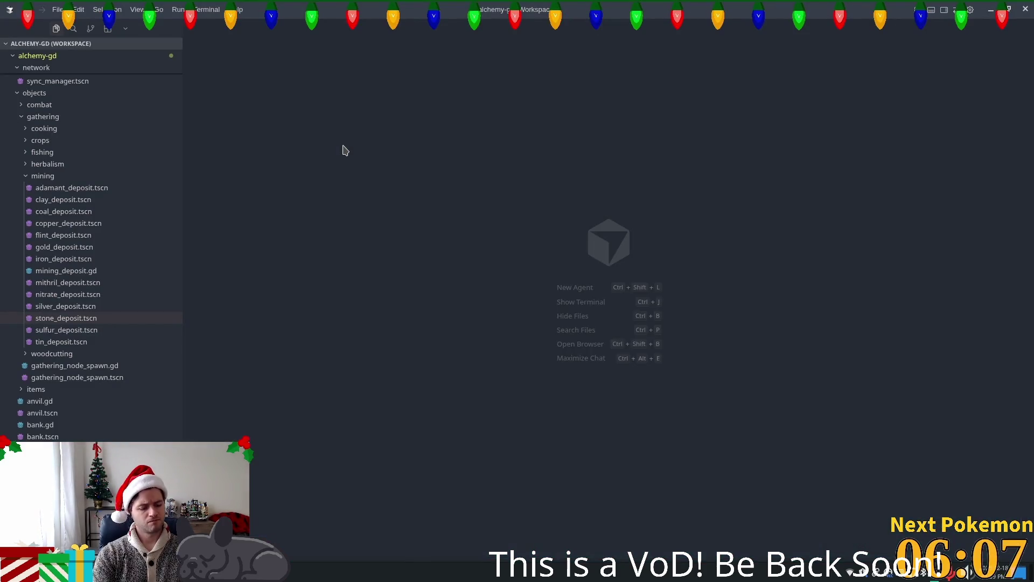
Open proto_golem.tscn in Cursor through the quick file search for 'proto'
key("super")
key("Escape")
key("ctrl+p")
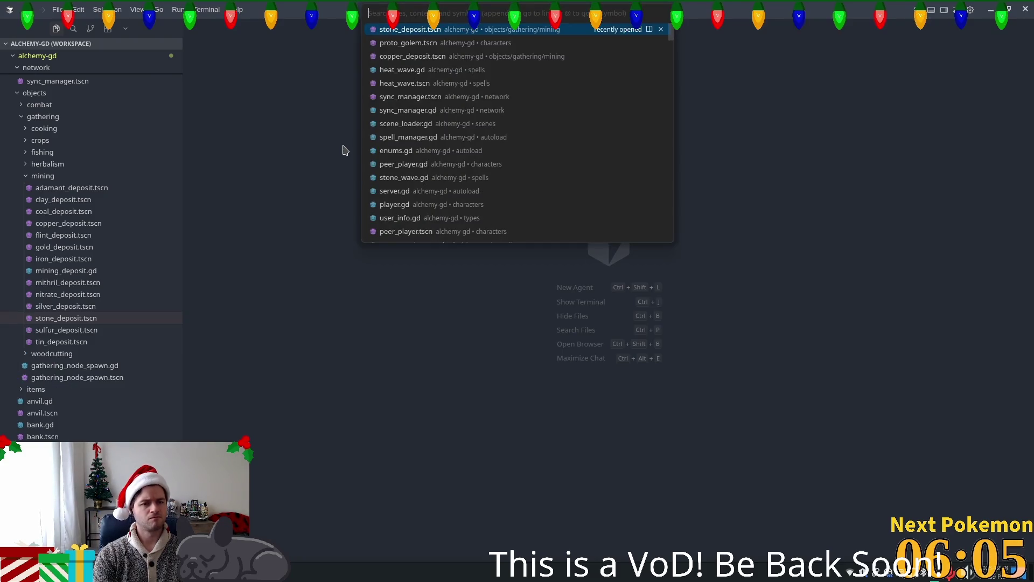
type("proto")
key("Down")
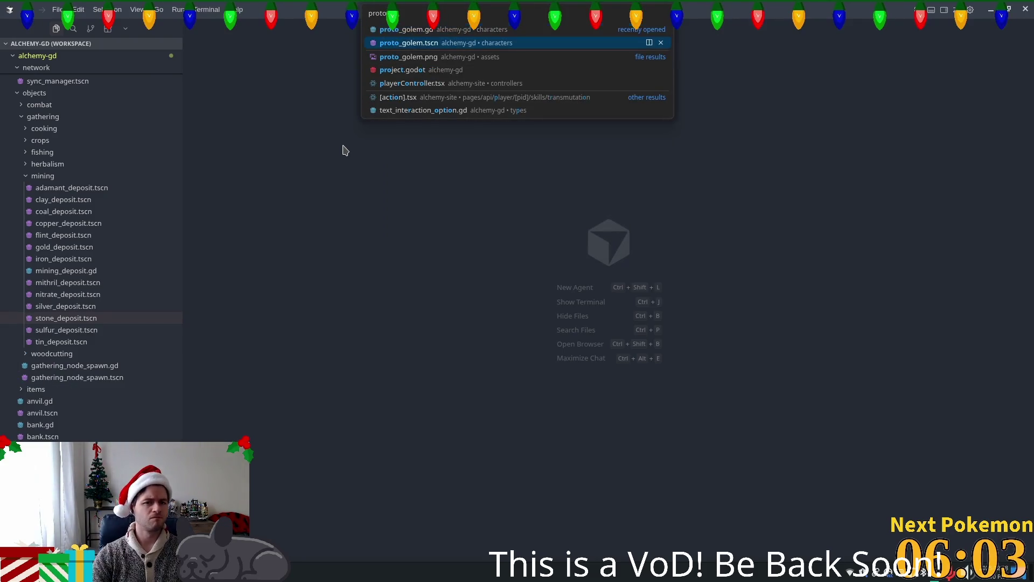
key("Return")
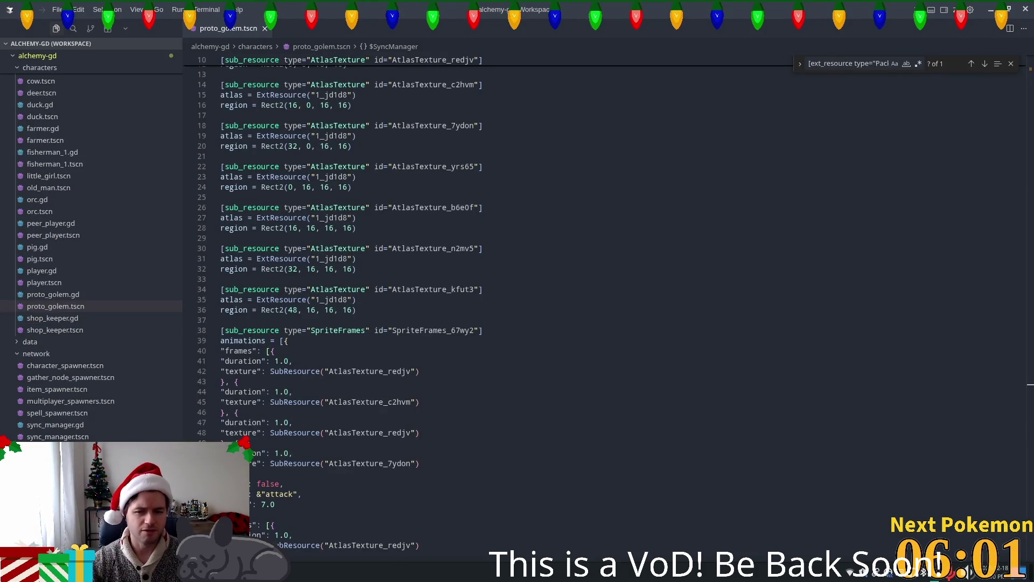
Review the ext_resource entries at the top of proto_golem.tscn and select the 1_redjv id
scroll(943, 395, "up", 2)
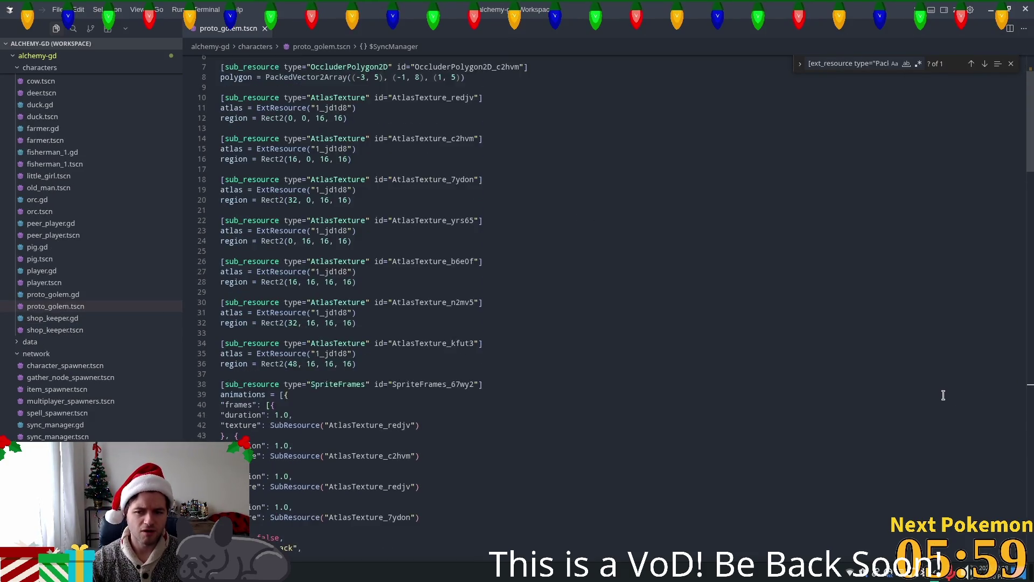
scroll(943, 395, "up", 3)
left_click(614, 107)
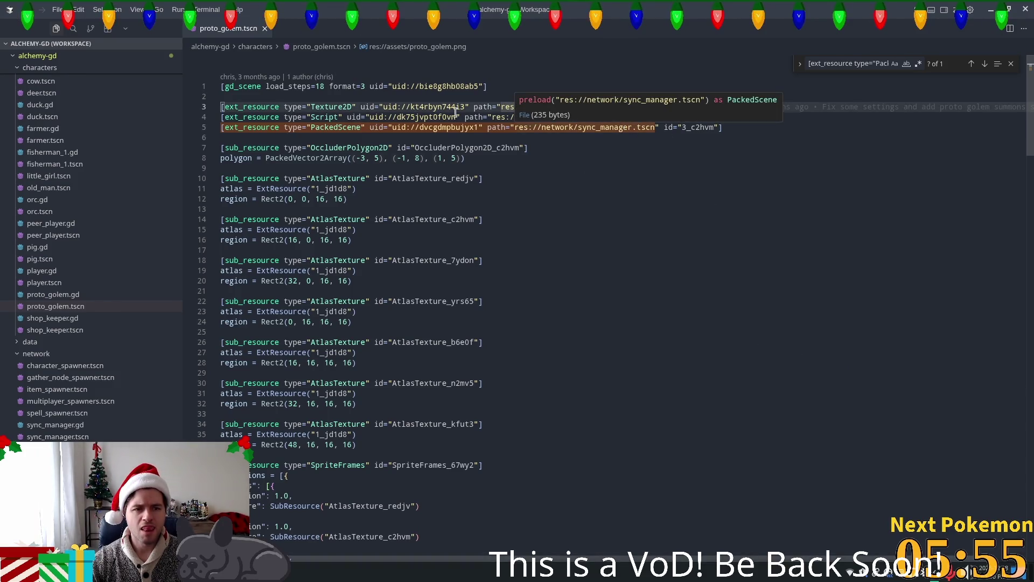
double_click(673, 117)
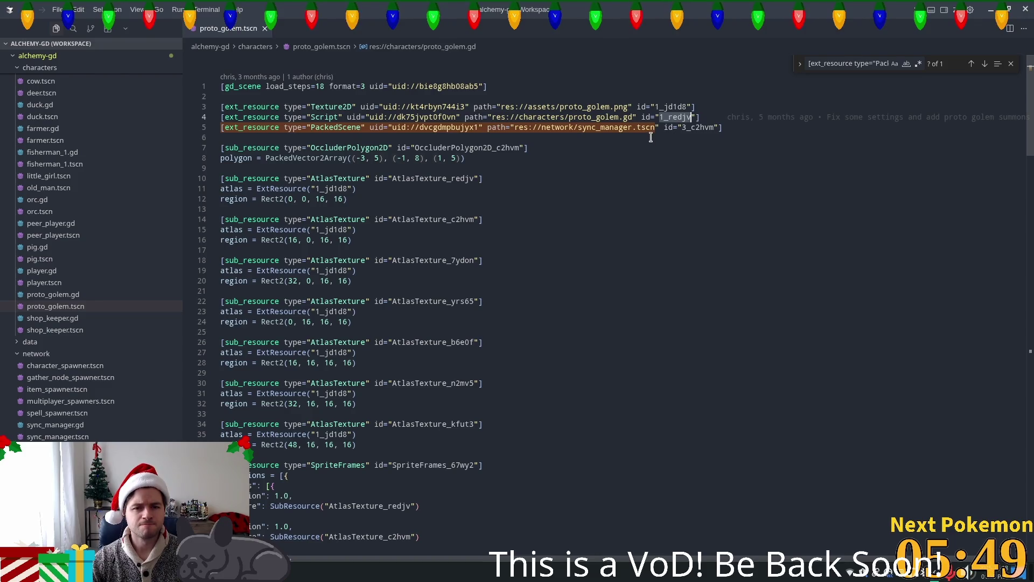
mouse_move(622, 118)
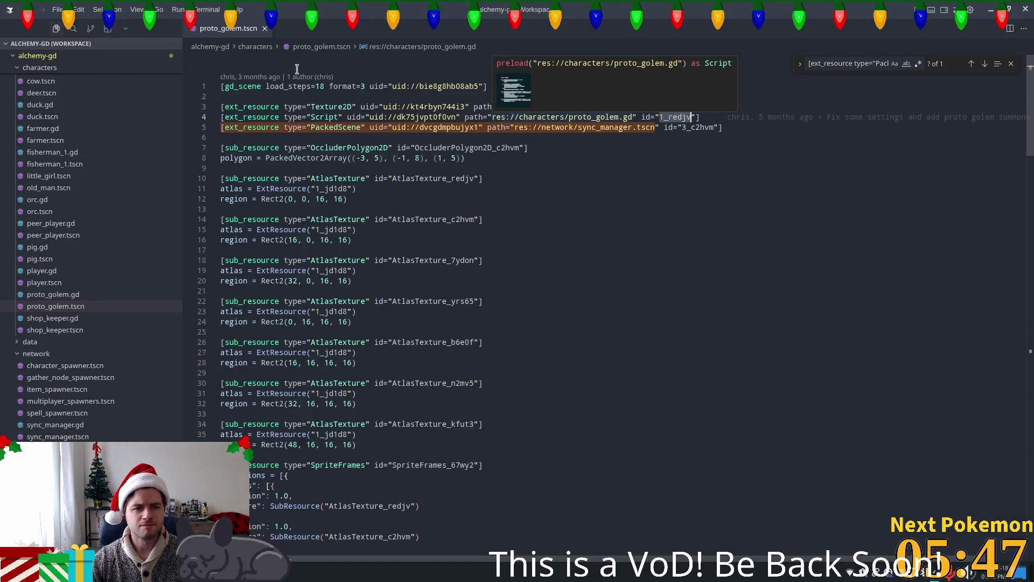
key("ctrl+p")
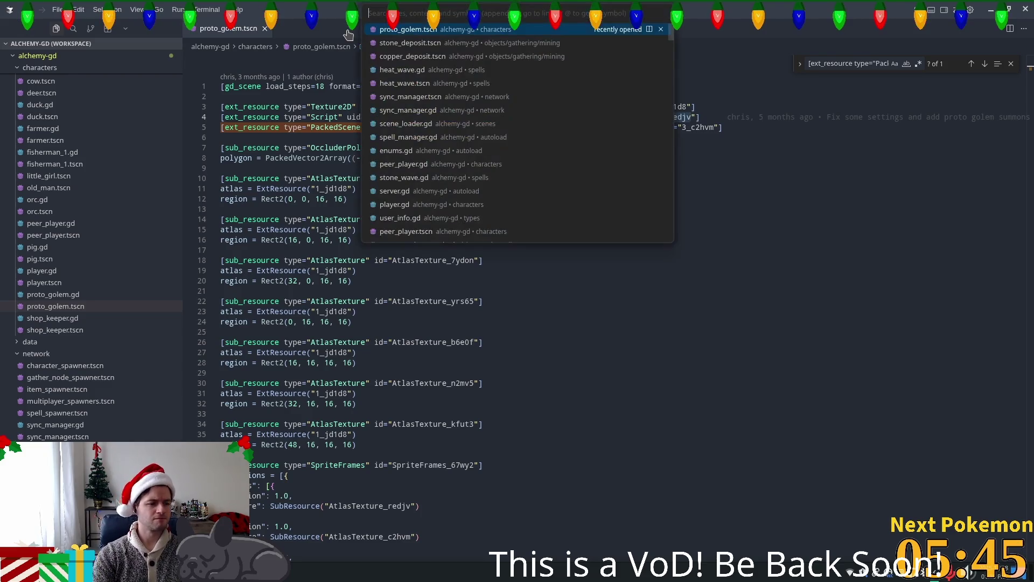
Open stone_deposit.tscn by searching 'stone' and select its 2_hoeak resource id
type("stone")
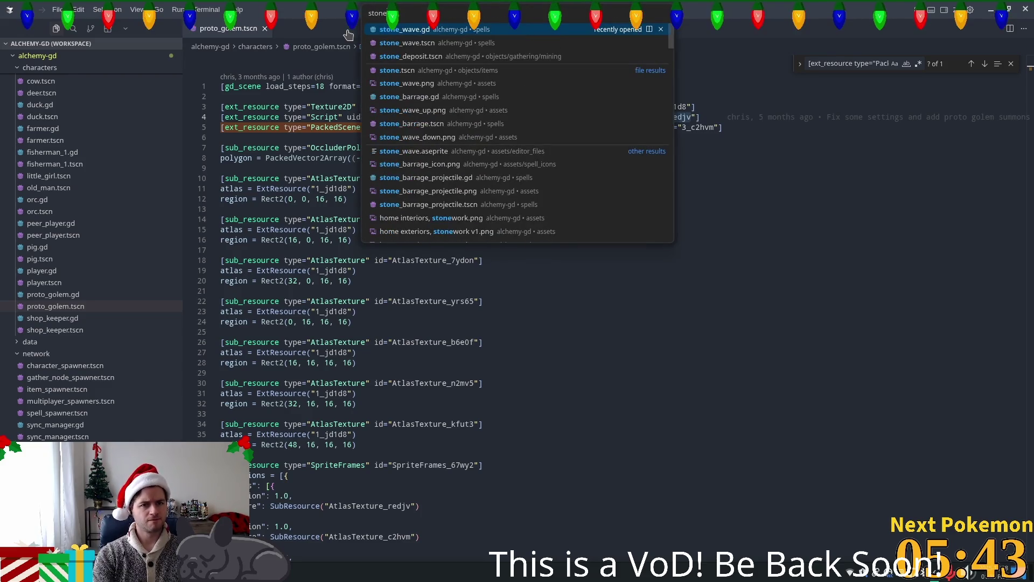
key("Down")
key("Down")
key("Return")
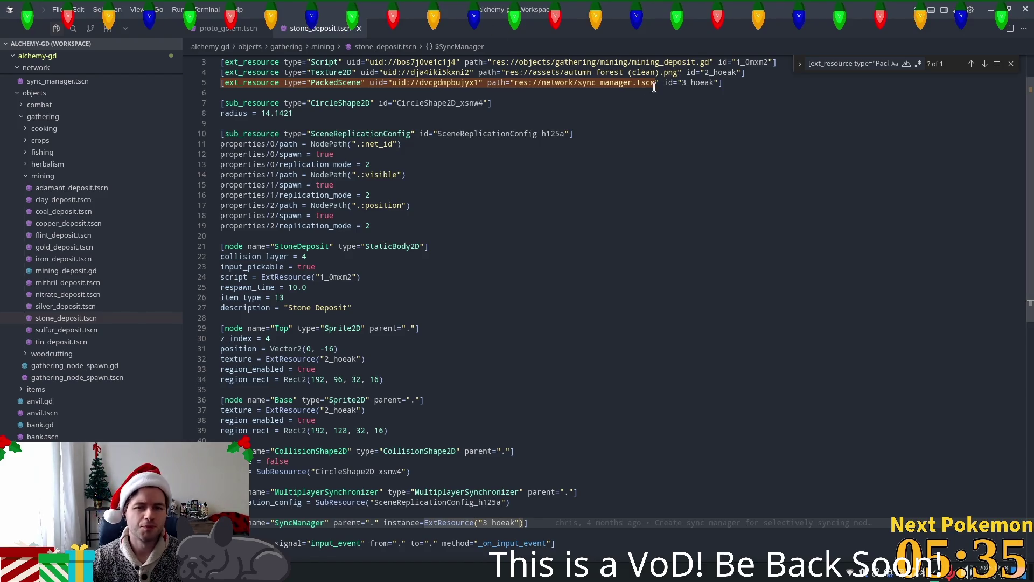
left_click(732, 73)
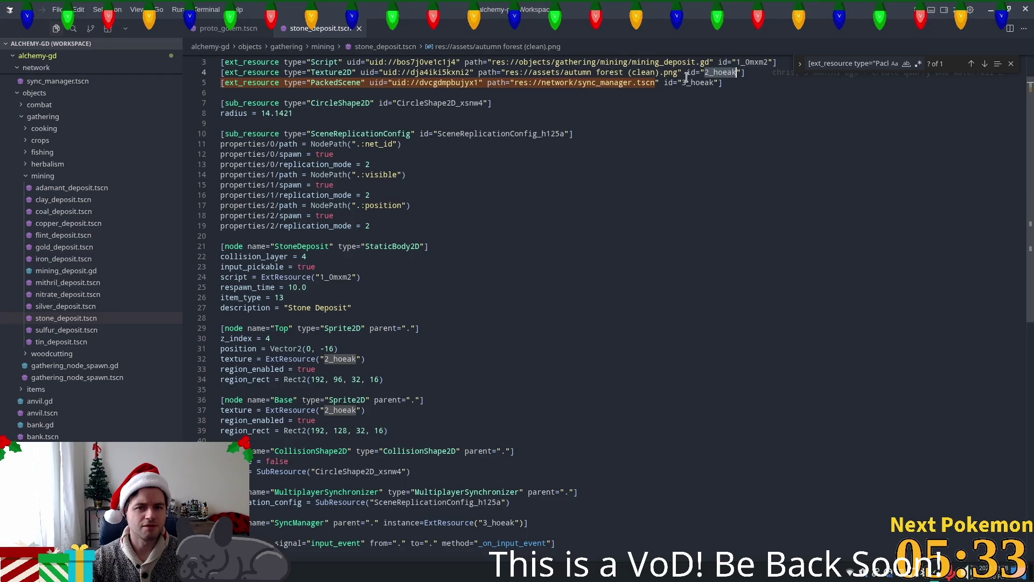
left_click(702, 74)
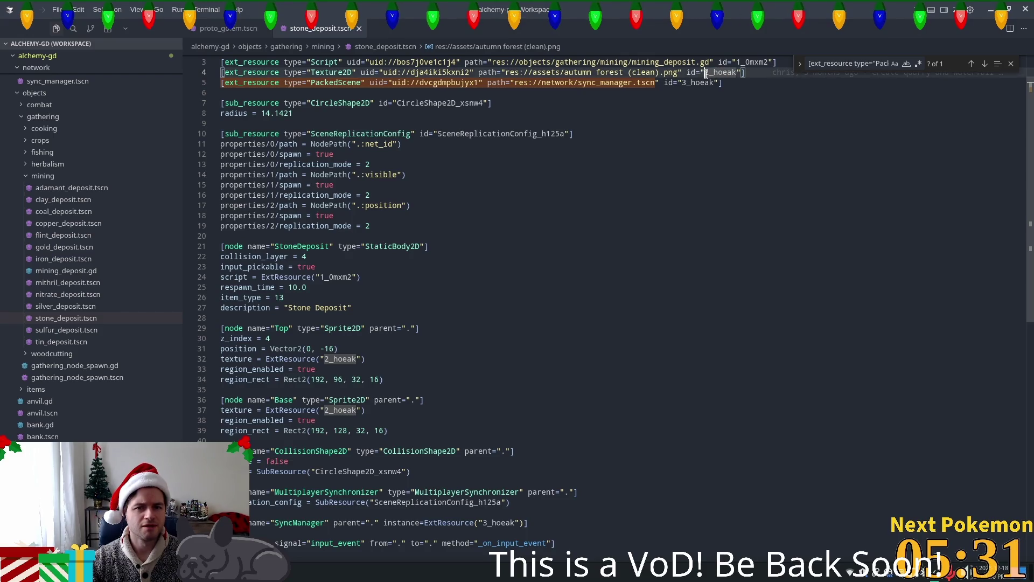
left_click(708, 73)
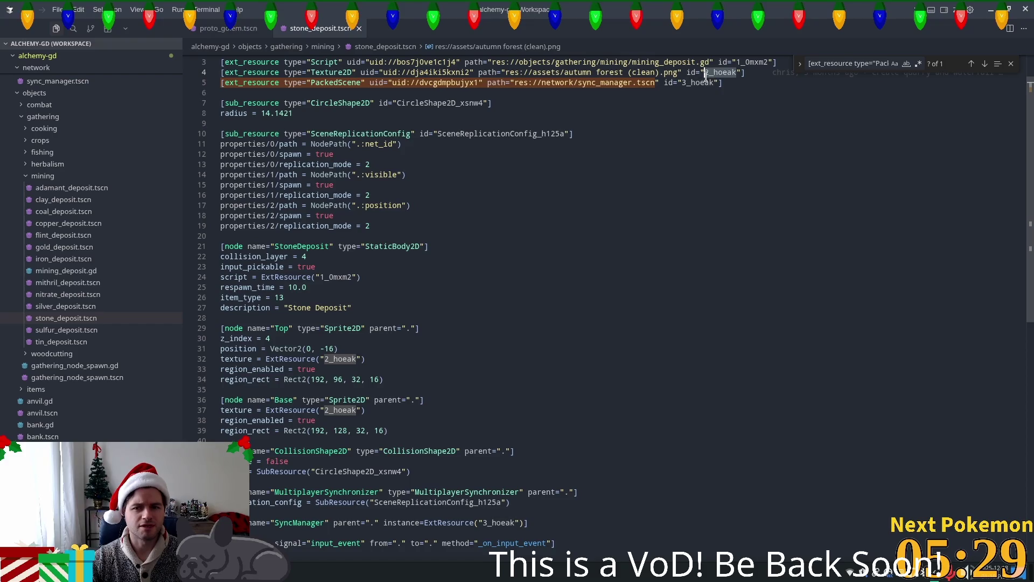
double_click(708, 73)
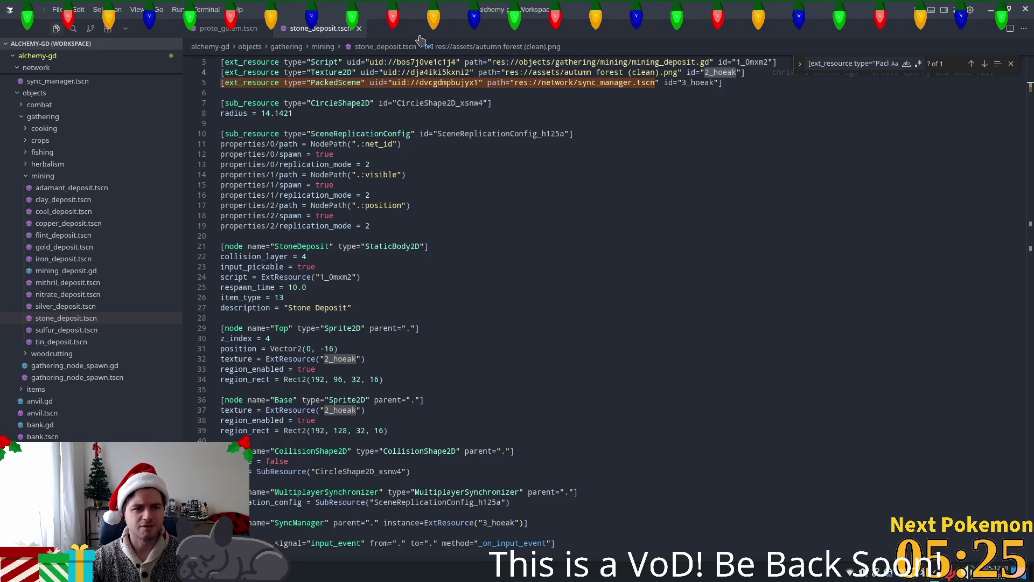
key("ctrl+p")
Open copper_deposit.tscn, compare it briefly with stone_deposit.tscn, and return to copper_deposit.tscn
type("copper")
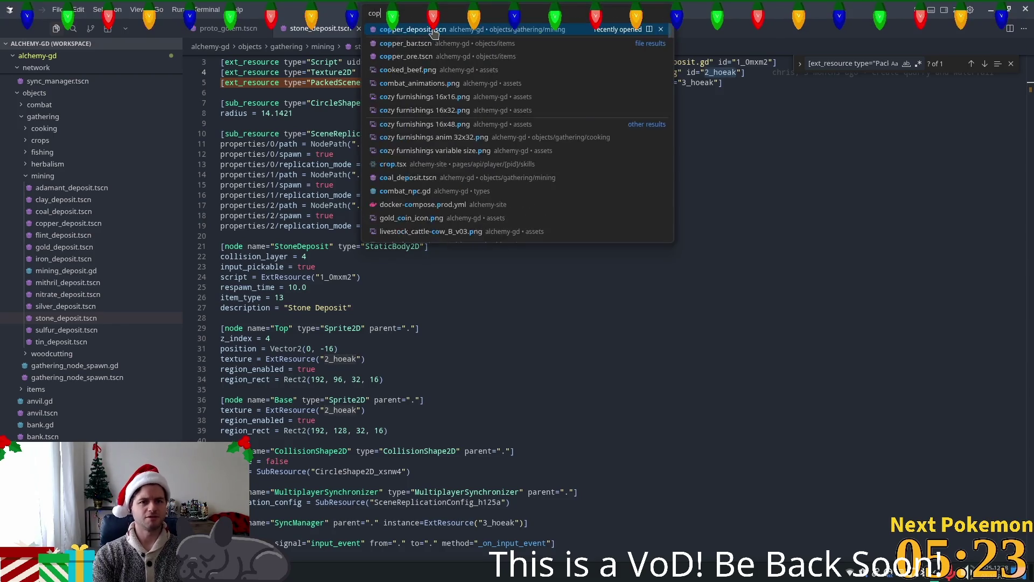
key("Return")
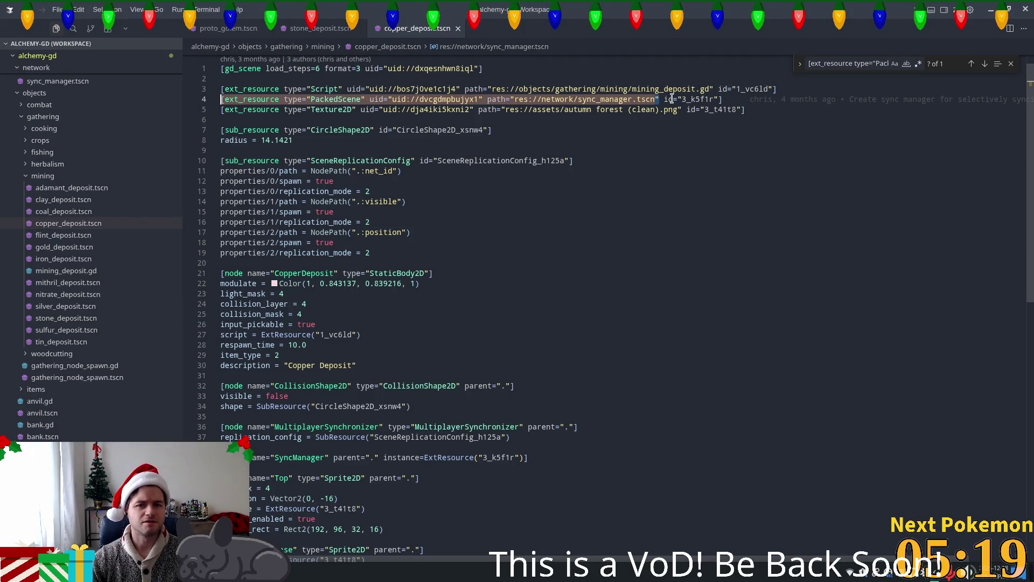
left_click(305, 25)
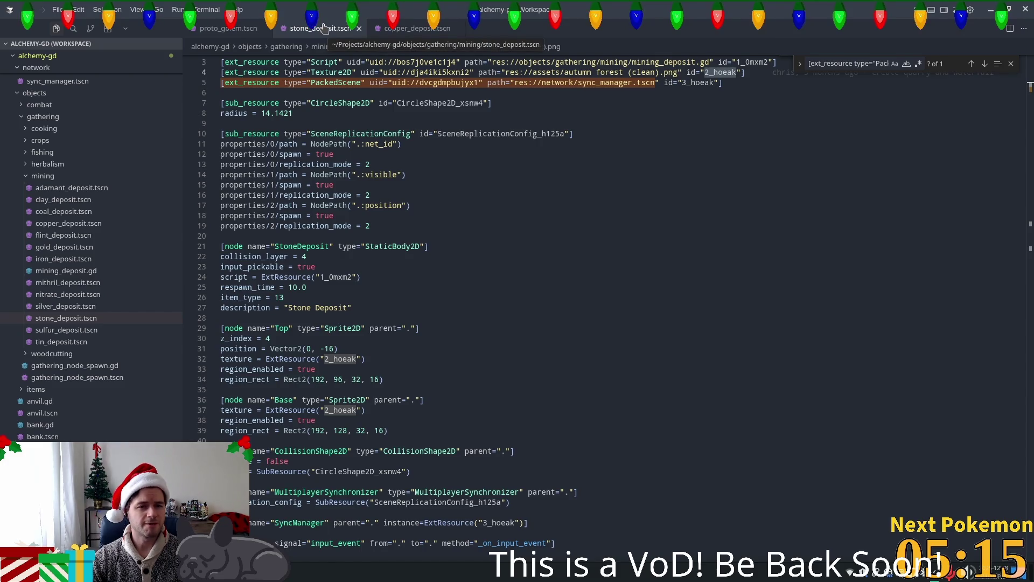
left_click(411, 33)
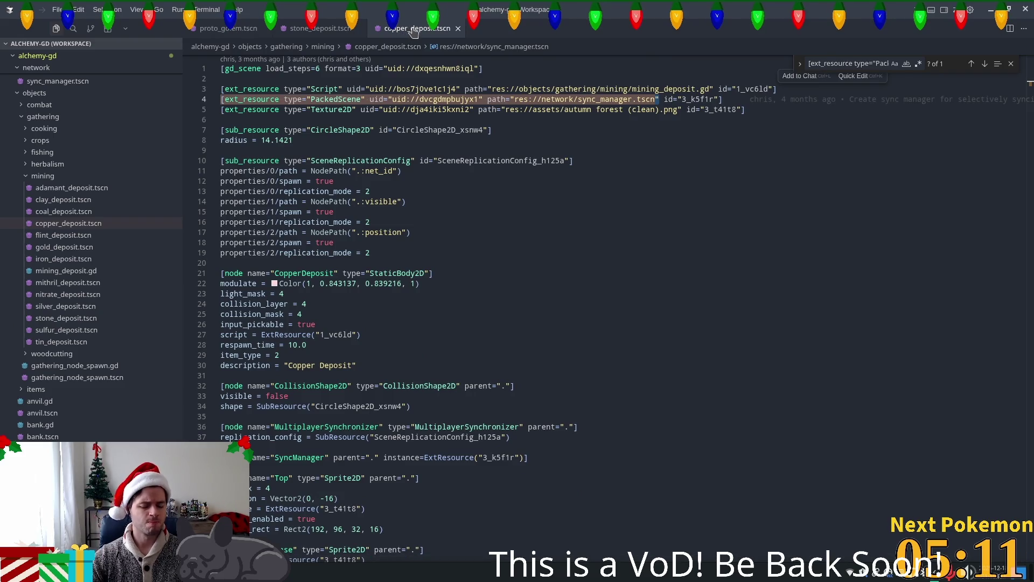
key("ctrl+p")
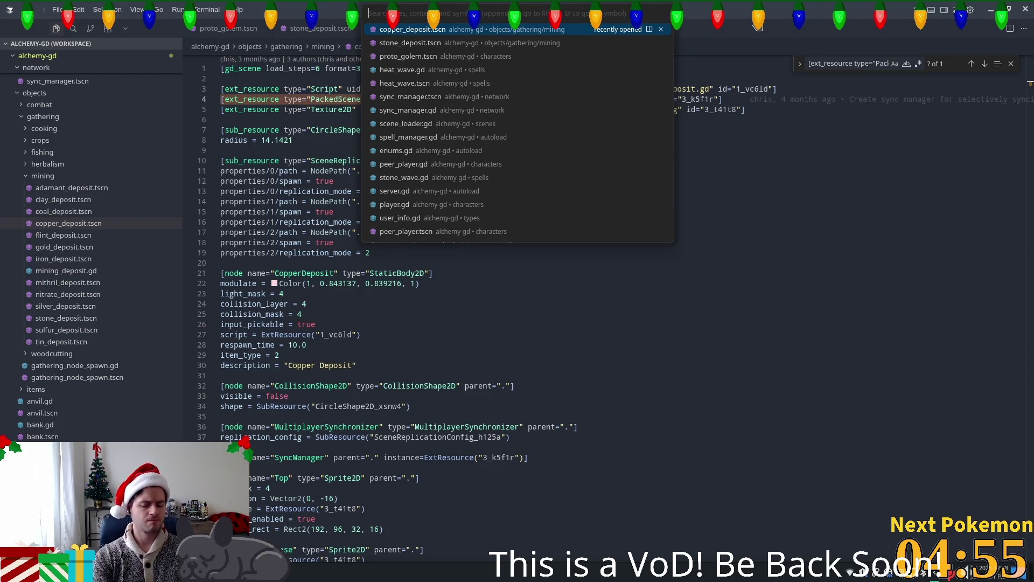
Open peer_player.tscn by searching 'peer' and view the top of the file
type("peer")
key("Down")
key("Down")
key("Down")
key("Return")
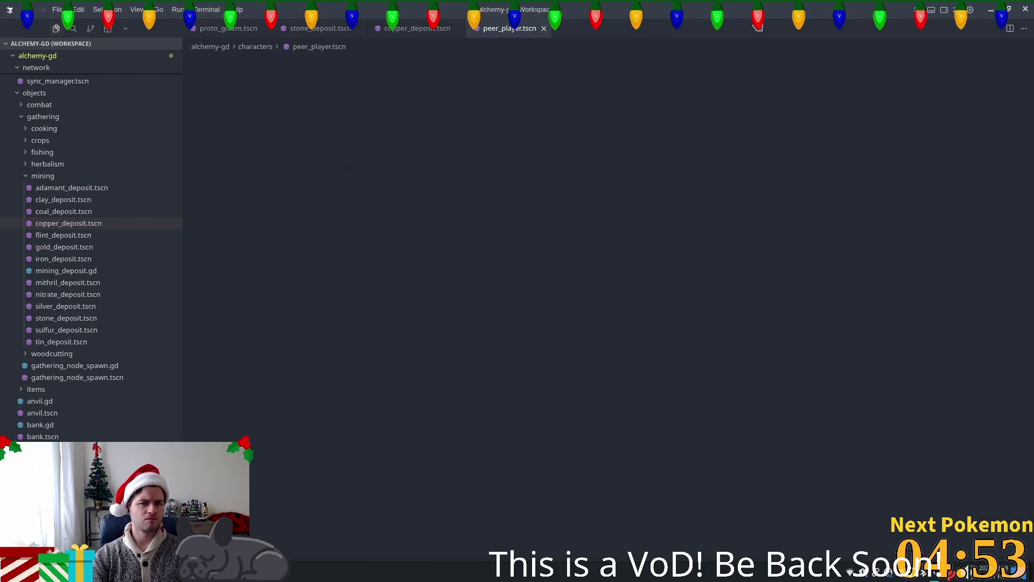
scroll(969, 293, "up", 7)
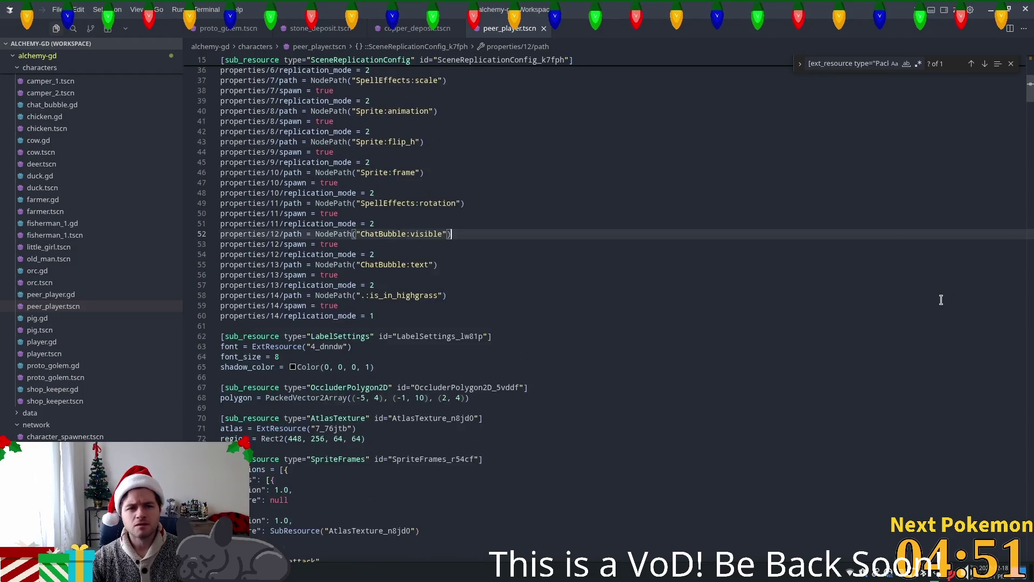
scroll(922, 294, "up", 7)
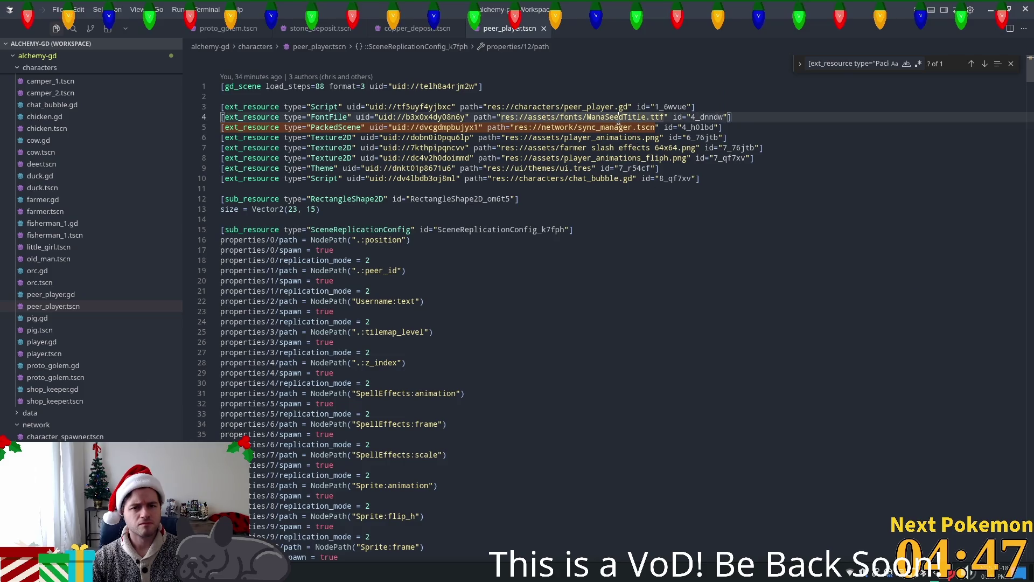
Inspect peer_player's sync_manager.tscn and texture path references, then return to proto_golem in Godot
left_click(707, 131)
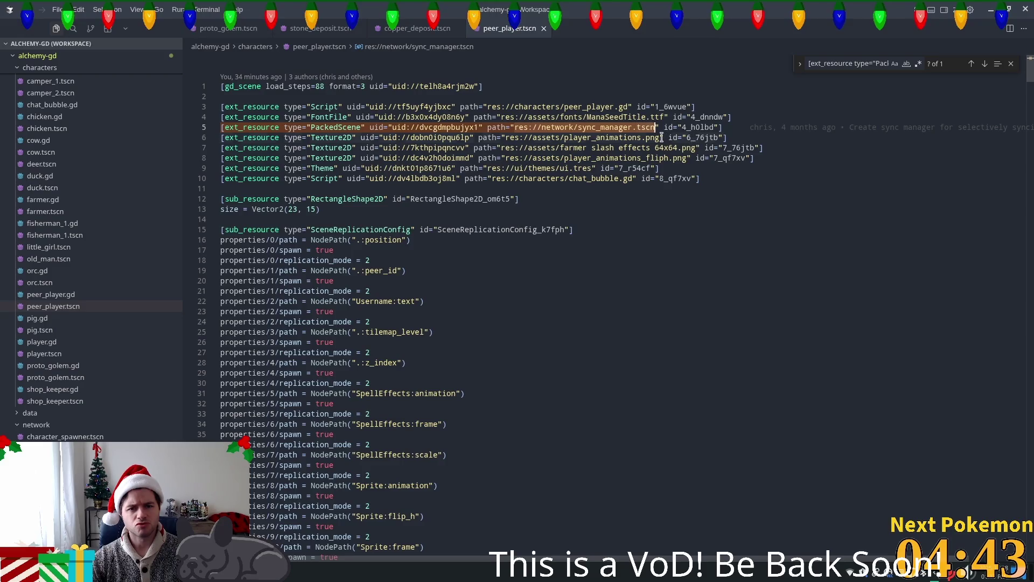
left_click_drag(663, 137, 704, 147)
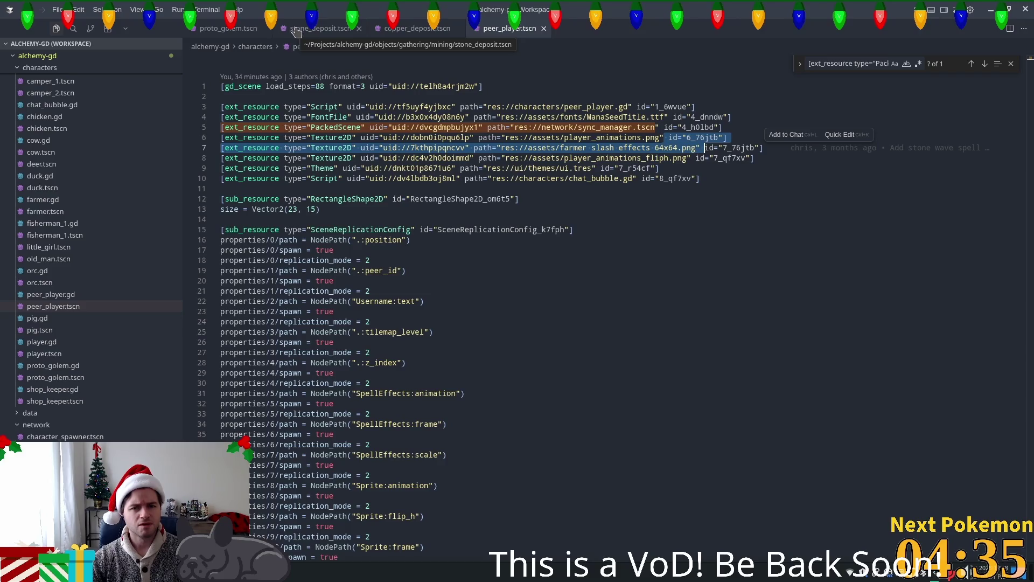
left_click(521, 137)
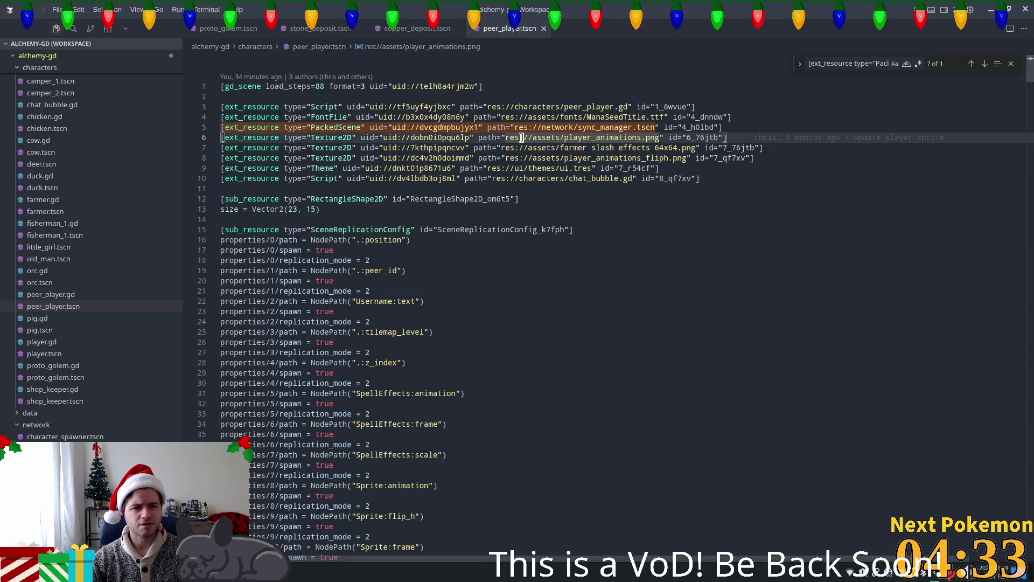
mouse_move(478, 137)
left_mouse_down()
mouse_move(516, 148)
mouse_move(779, 147)
left_mouse_up()
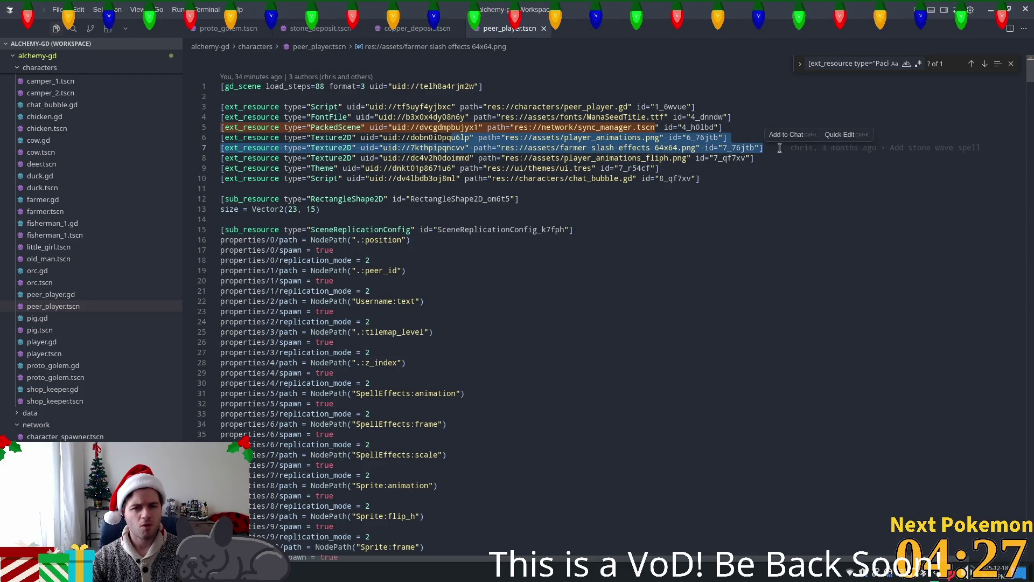
mouse_move(779, 148)
left_click(634, 170)
left_click(707, 148)
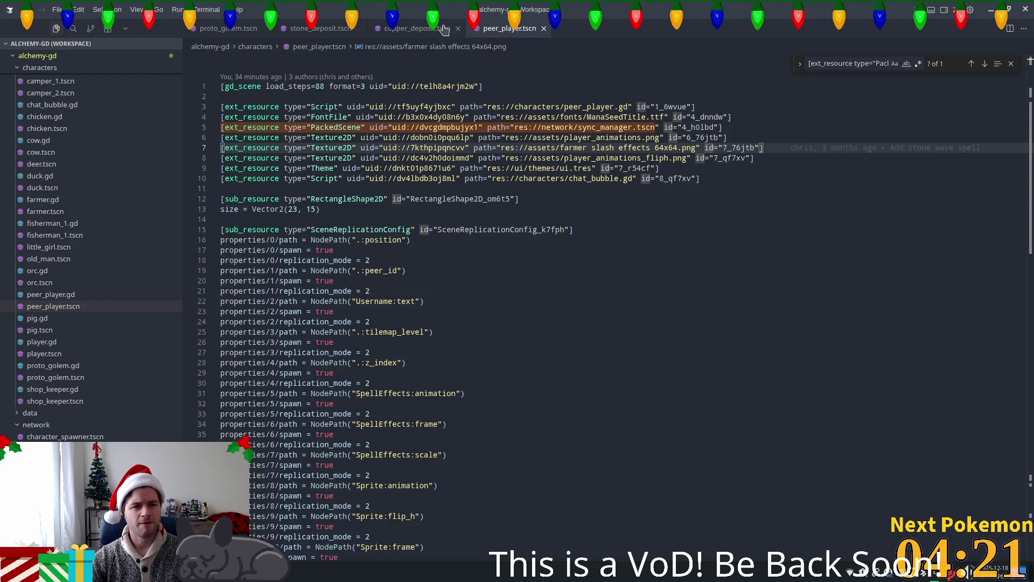
left_click(236, 28)
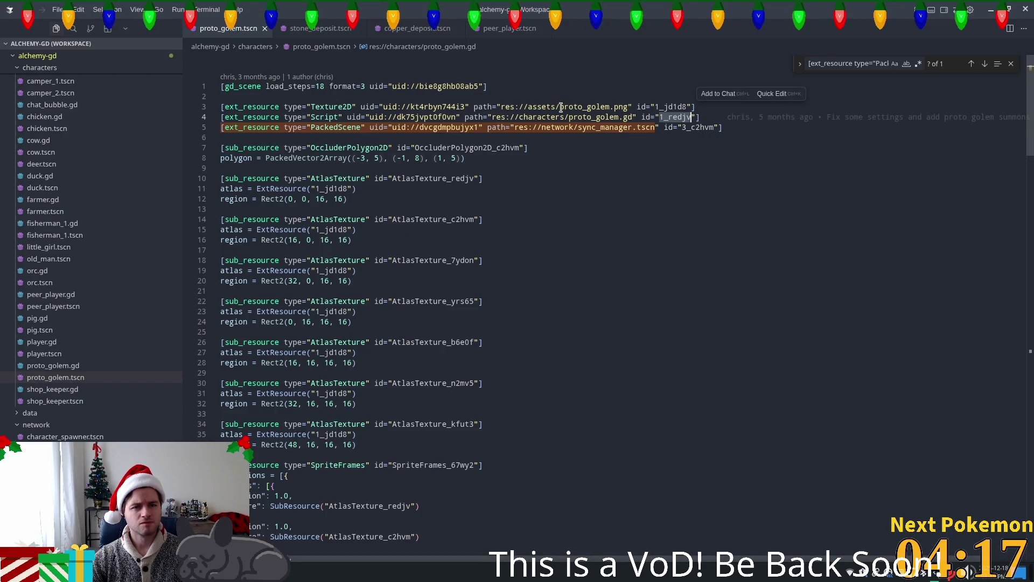
key("alt+Tab")
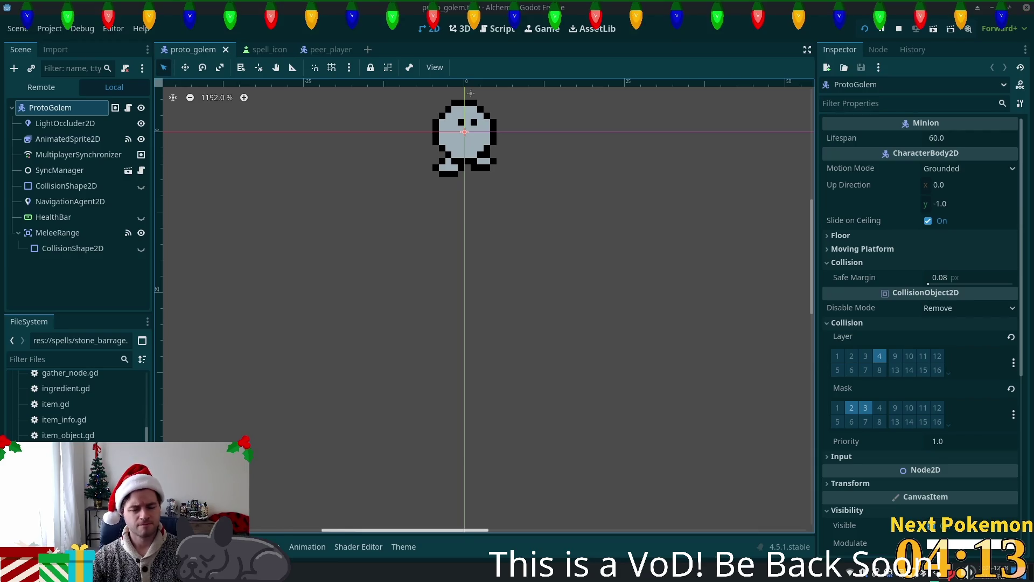
Check the git diff in the terminal, then move through Cursor to Thunar's alchemy-gd folder
key("alt+Tab")
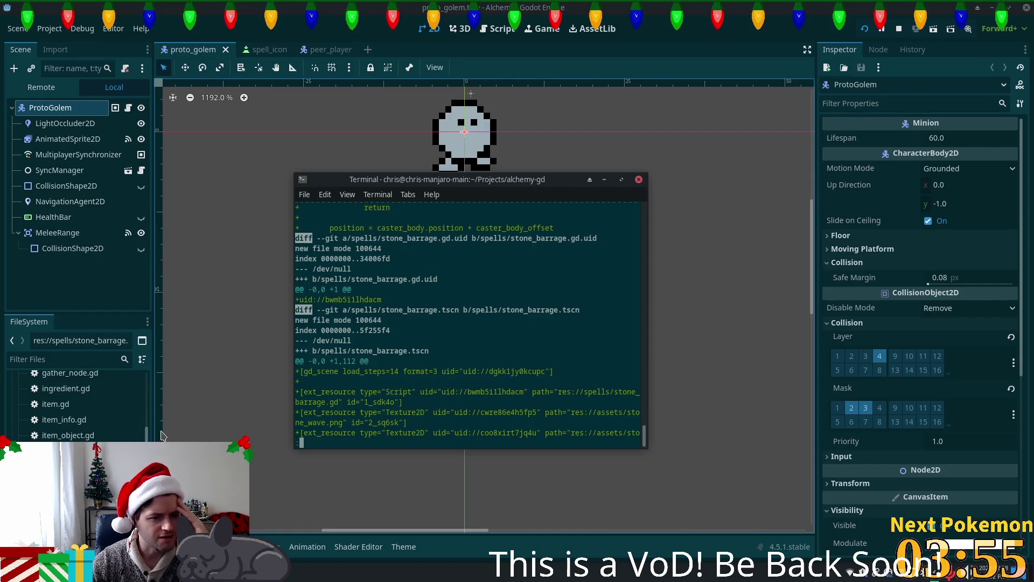
left_click(150, 433)
scroll(150, 433, "down", 5)
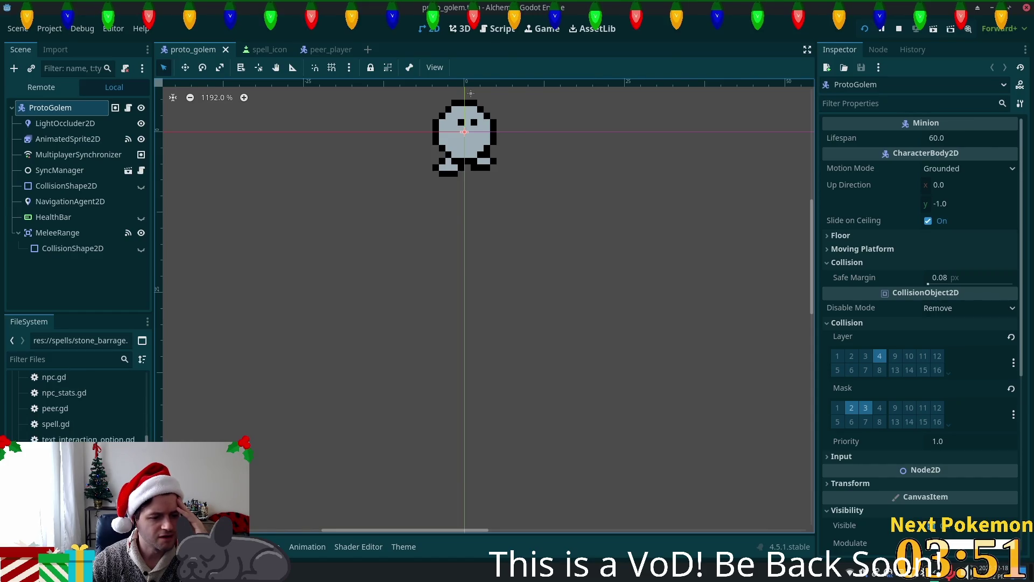
key("alt+Tab")
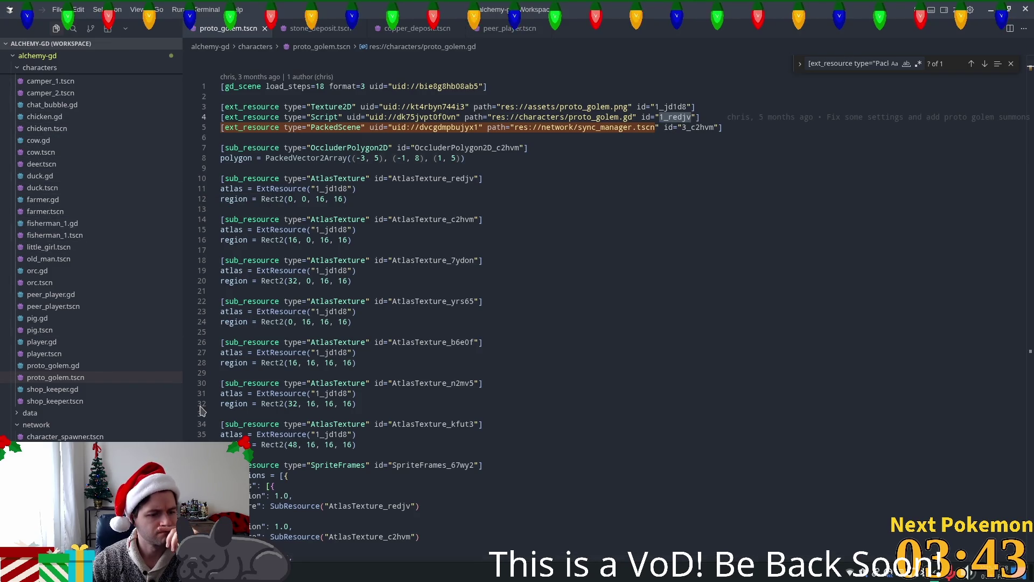
scroll(115, 291, "down", 2)
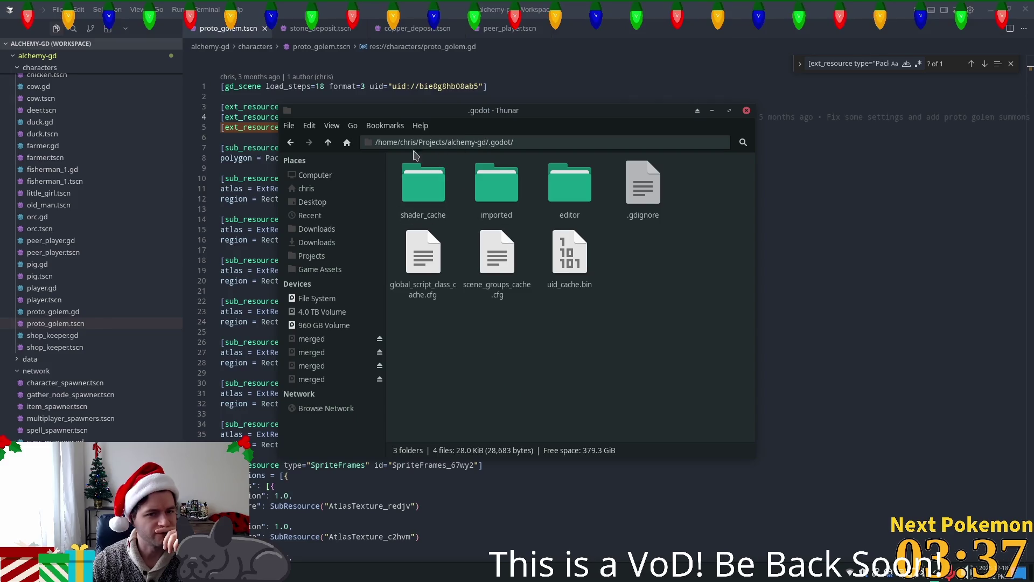
left_click(327, 142)
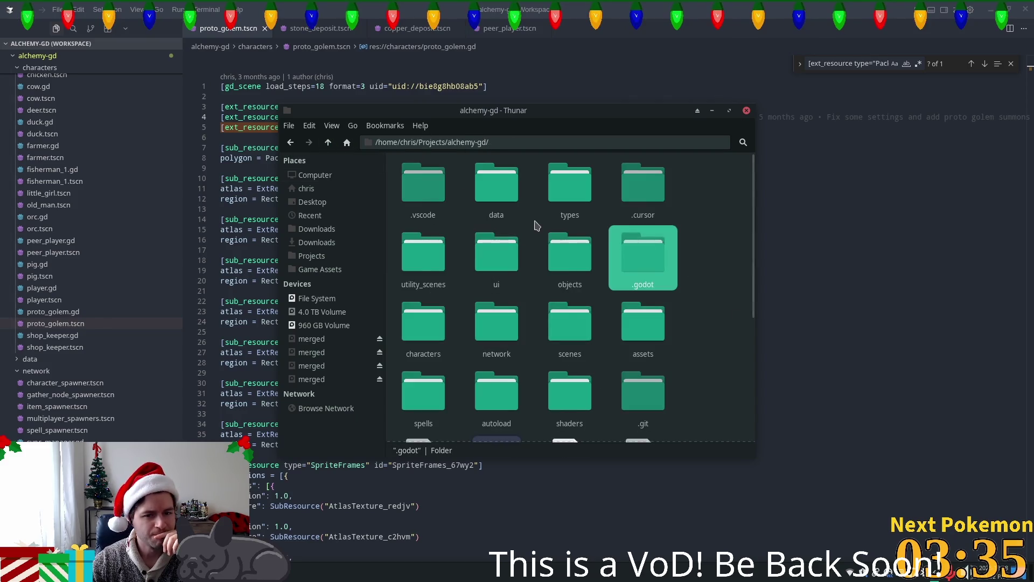
Open the network folder in Thunar and open sync_manager.gd.uid in Cursor
scroll(612, 308, "down", 2)
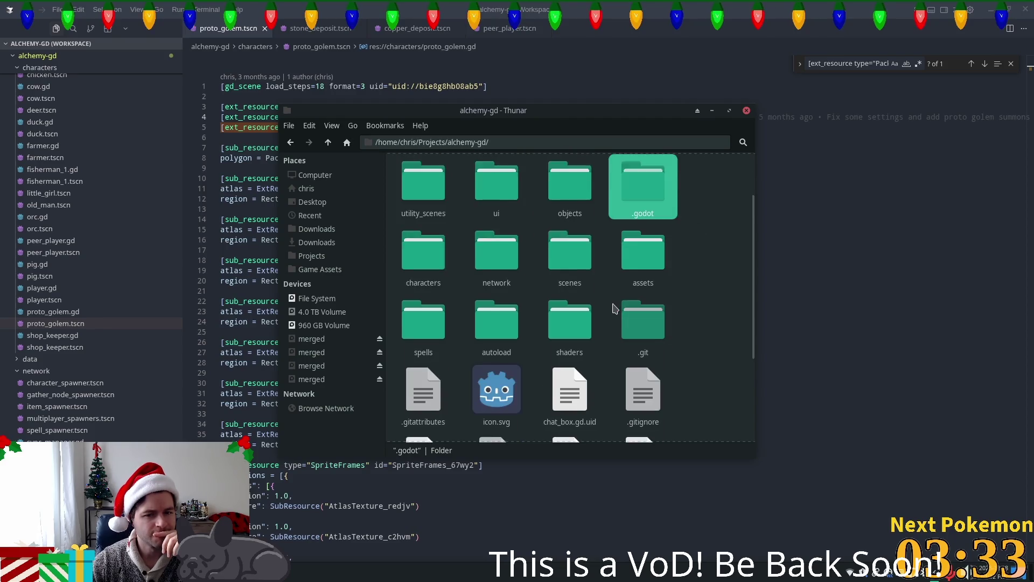
scroll(484, 277, "up", 1)
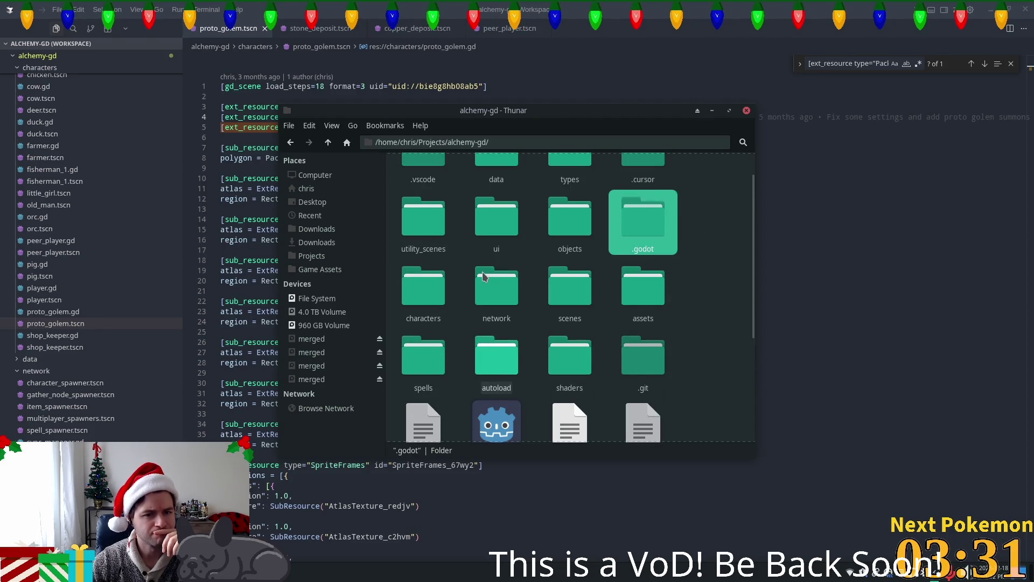
double_click(483, 277)
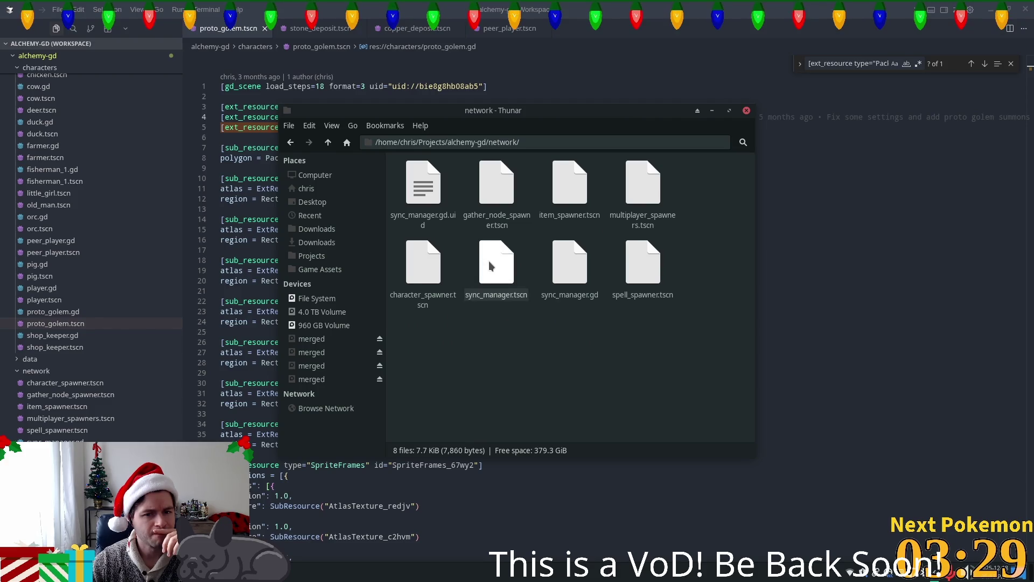
left_click(489, 263)
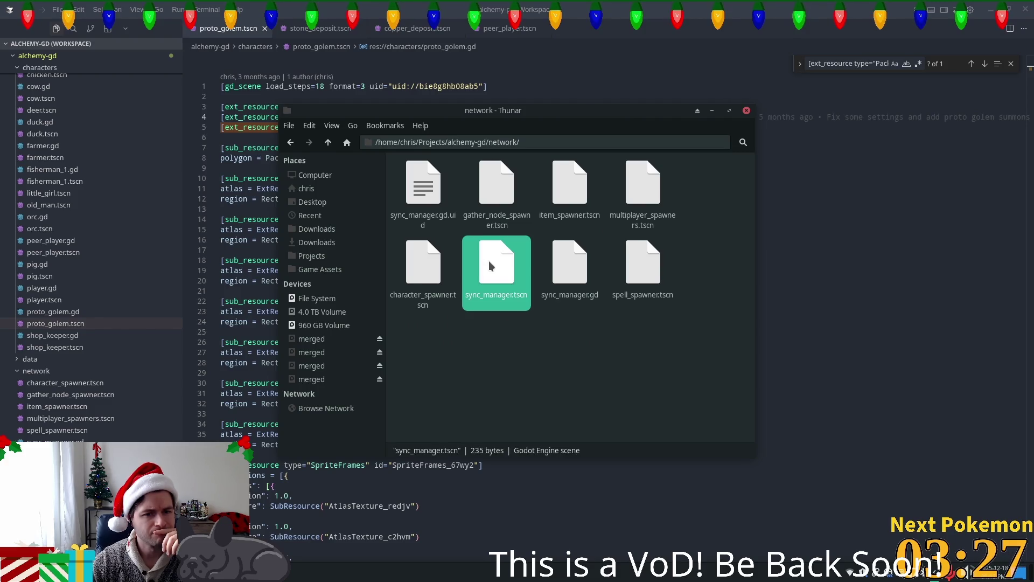
left_click(448, 228)
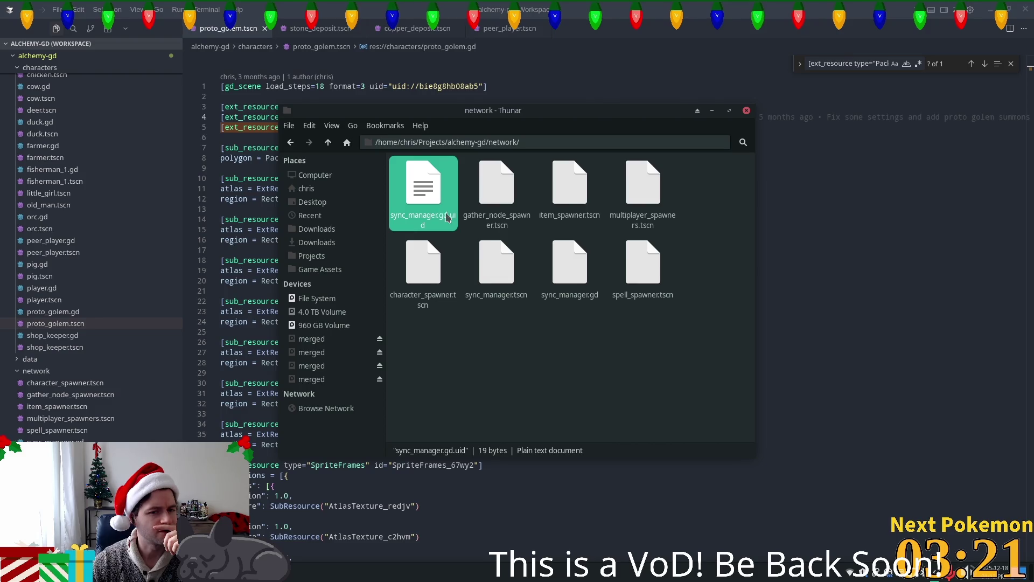
double_click(447, 217)
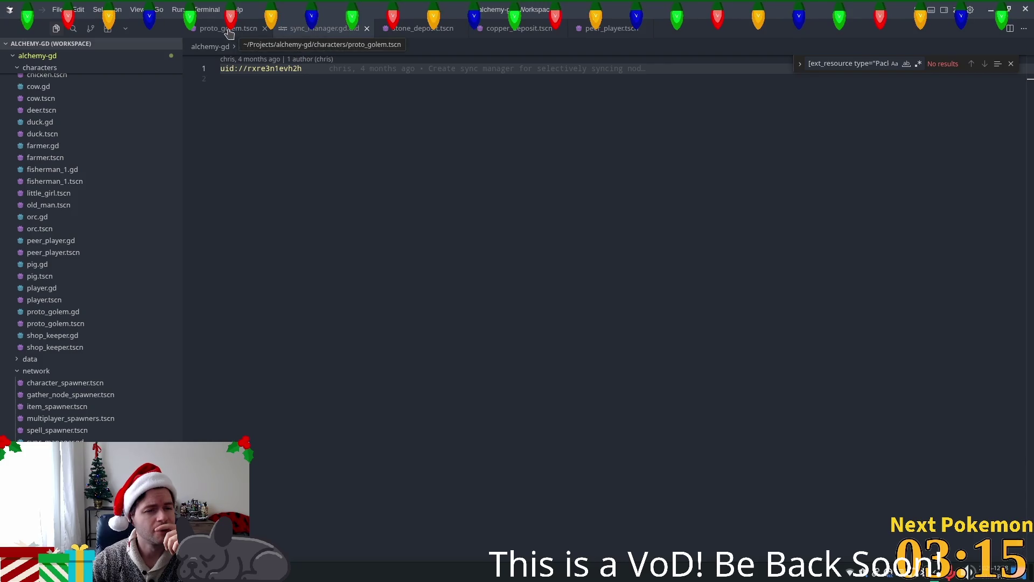
Compare the sync_manager uid line with proto_golem.tscn's sync_manager.tscn reference on line 5
triple_click(277, 69)
mouse_move(277, 68)
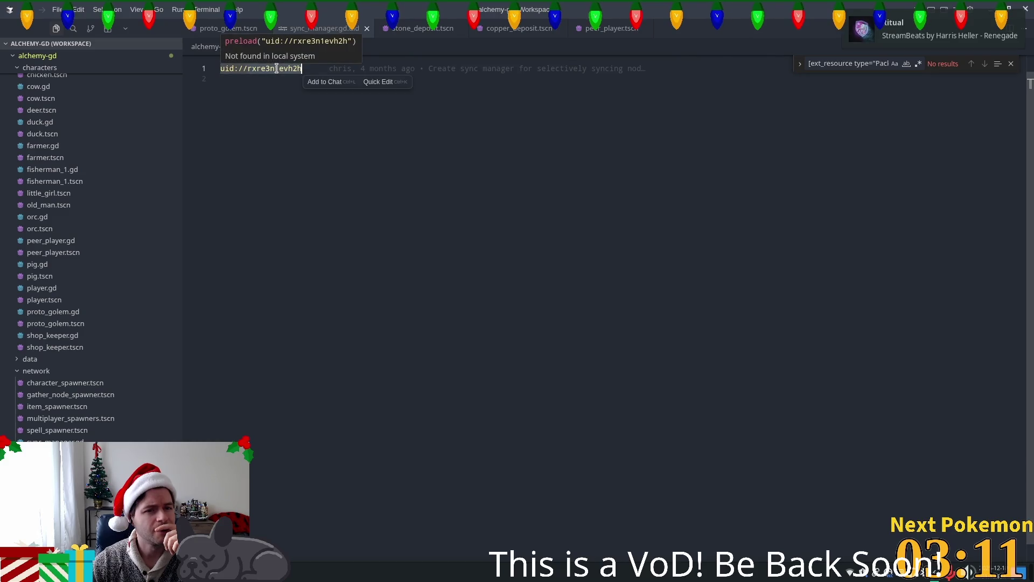
left_click(226, 30)
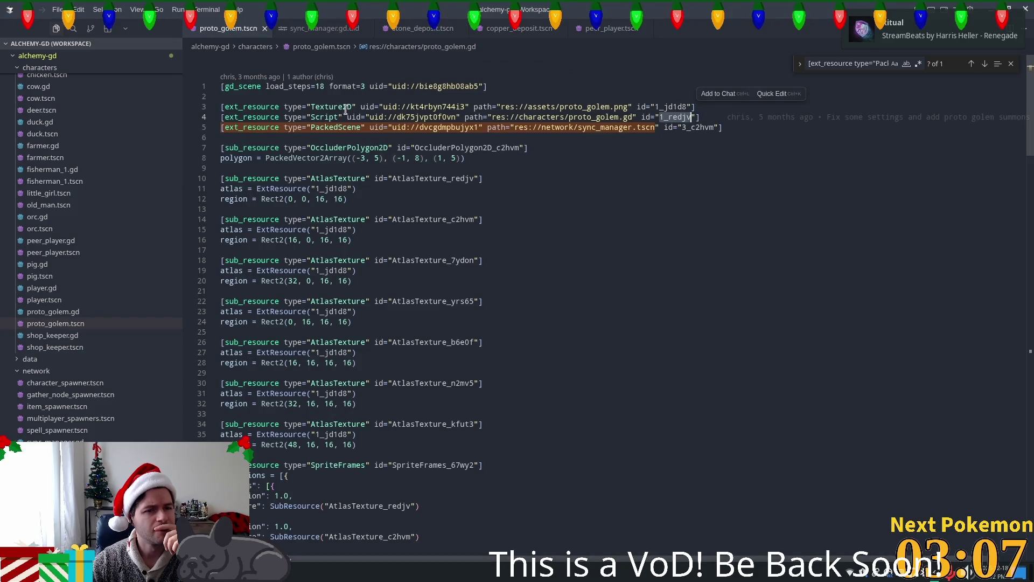
double_click(326, 128)
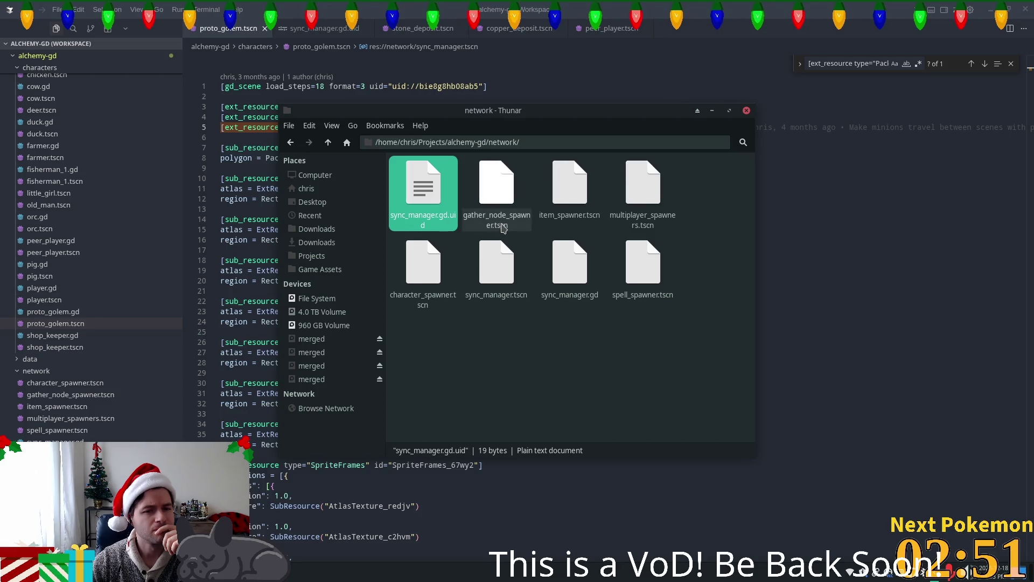
Browse the network folder files, then open the scenes folder in alchemy-gd
key("Right")
key("Right")
key("Right")
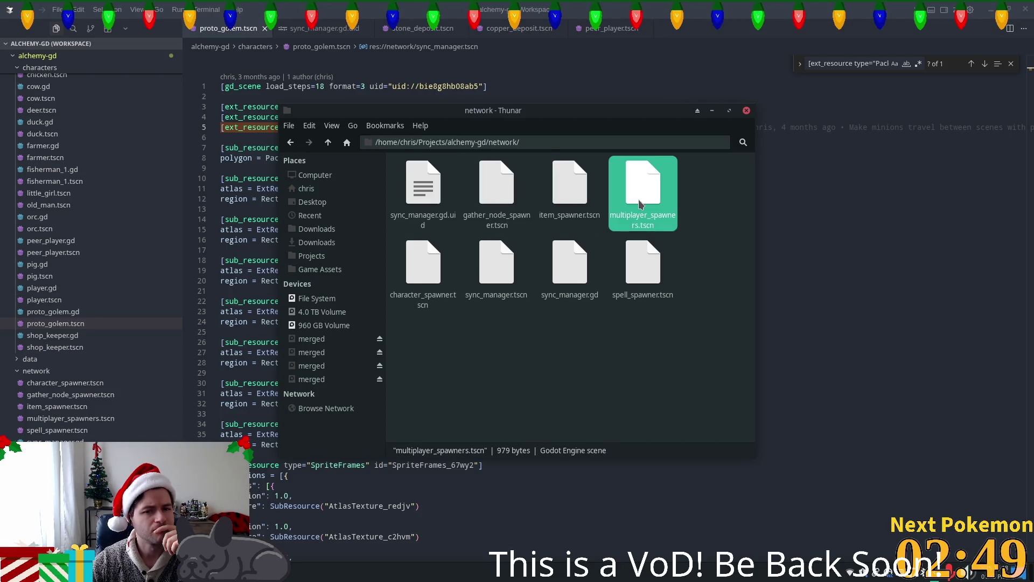
key("Down")
key("Left")
key("Left")
key("Left")
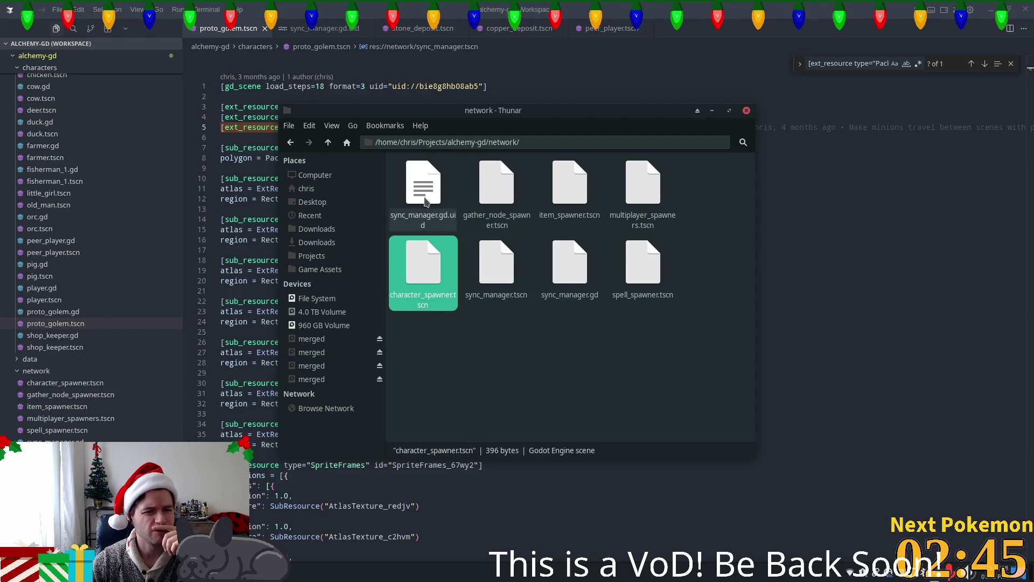
left_click(328, 142)
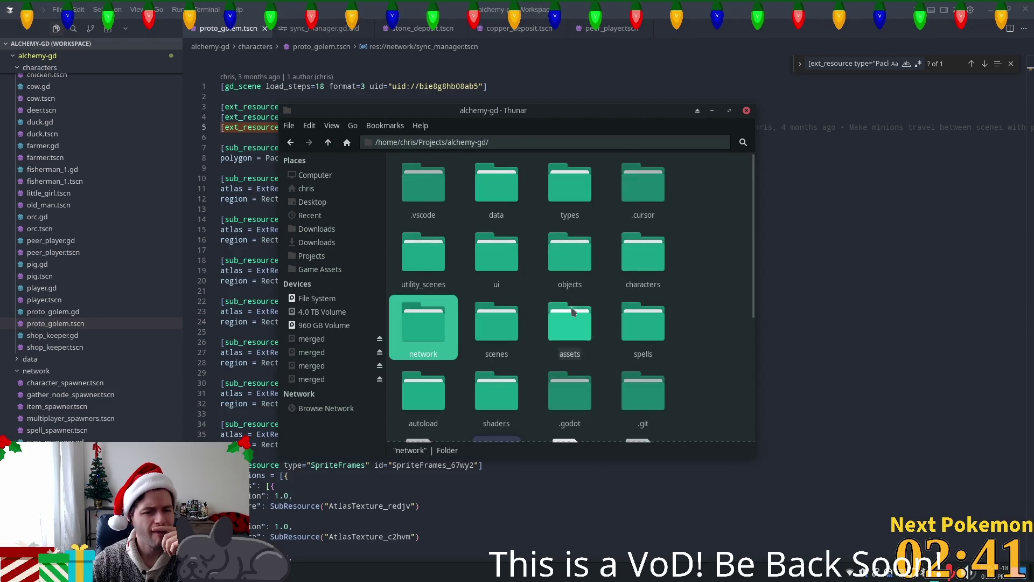
double_click(487, 341)
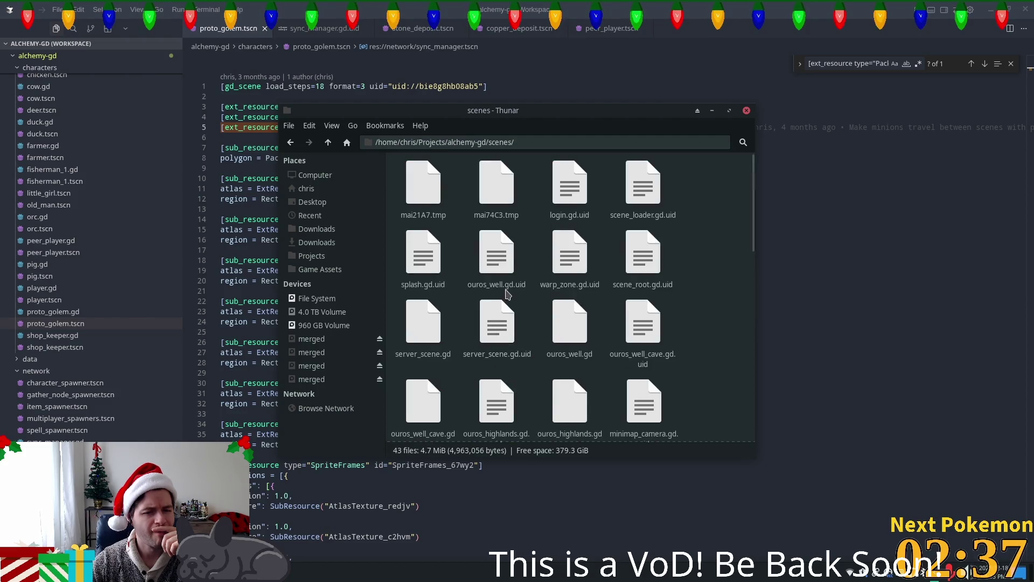
Check ouros_well.gd.uid's details, scroll the scenes file grid, and exit fullscreen video playback
left_click(496, 253)
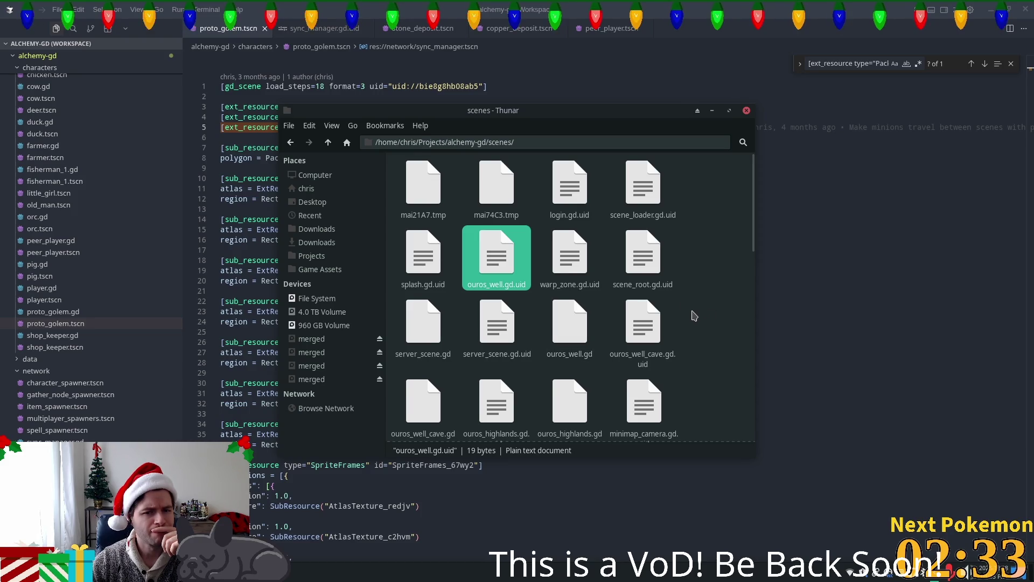
scroll(694, 317, "down", 3)
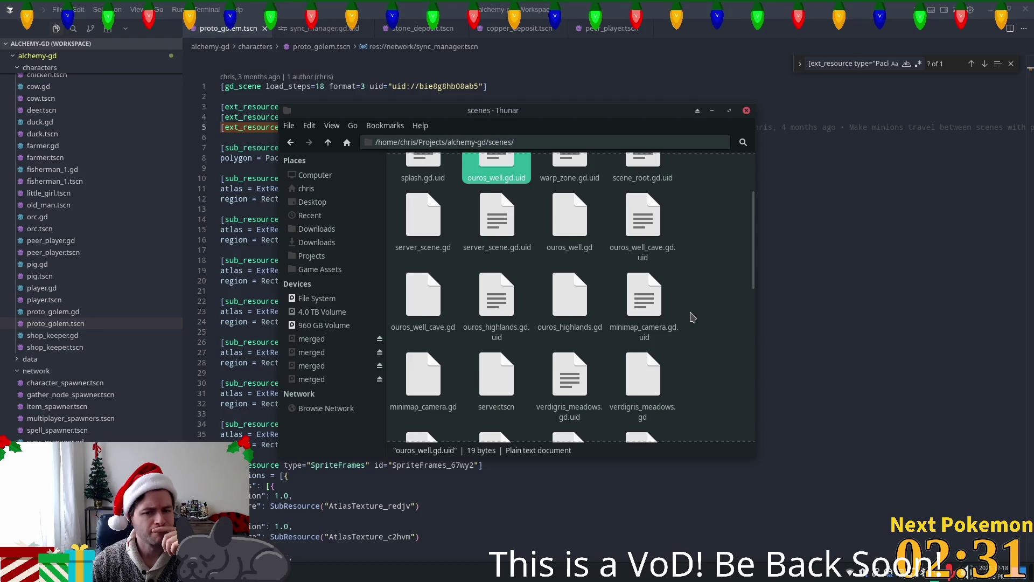
scroll(687, 320, "down", 1)
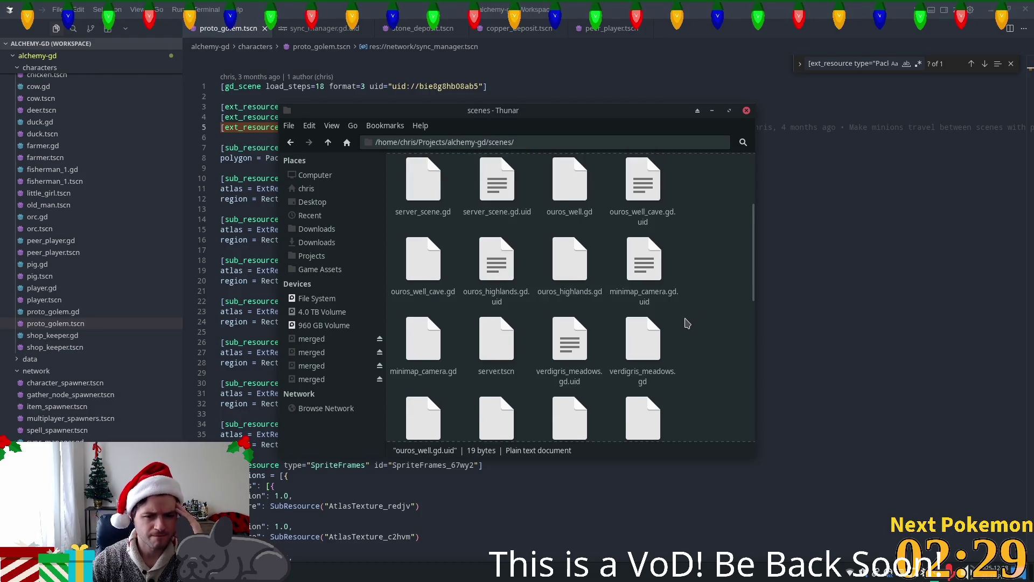
scroll(687, 322, "down", 1)
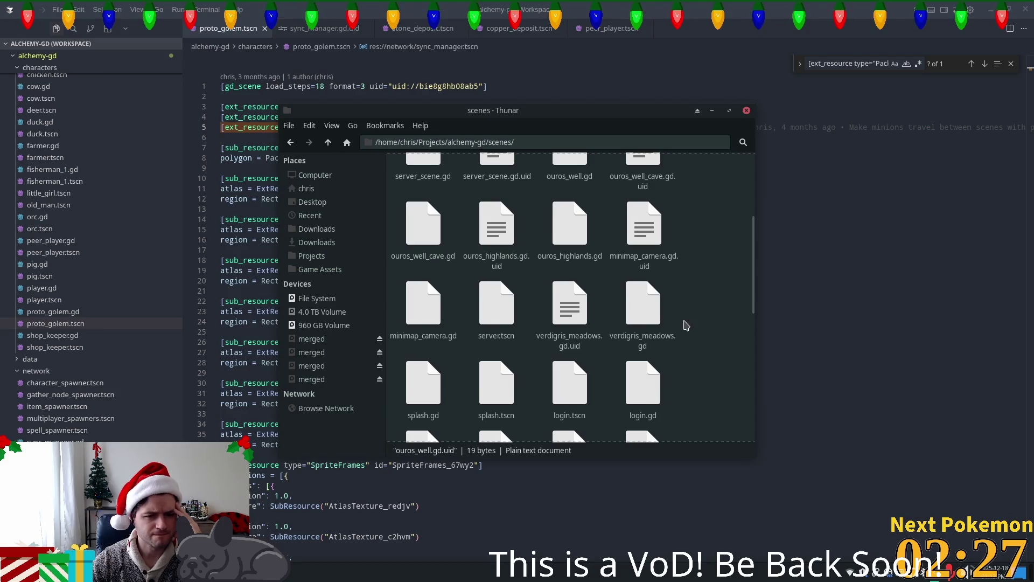
scroll(685, 326, "down", 5)
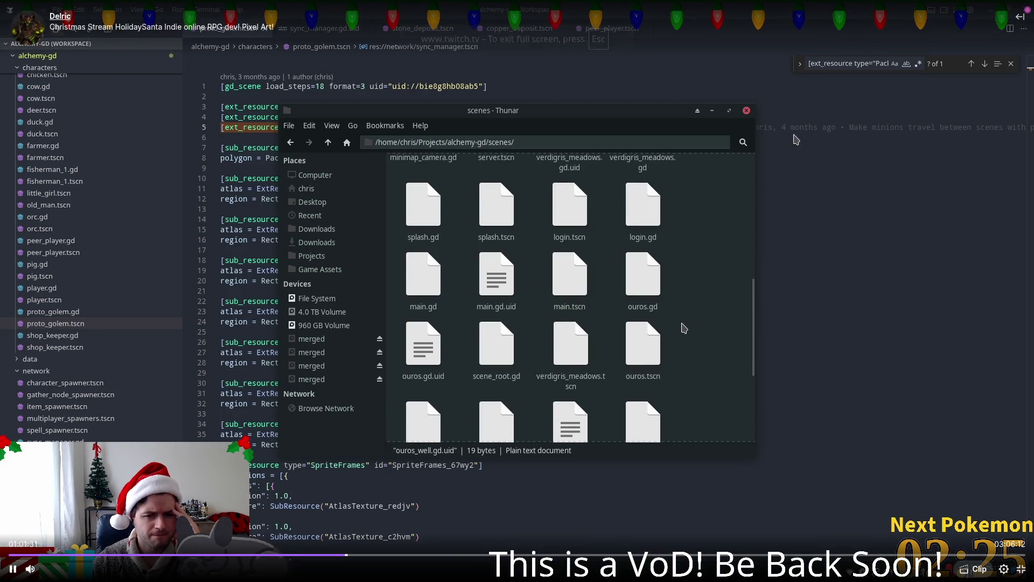
scroll(684, 328, "down", 5)
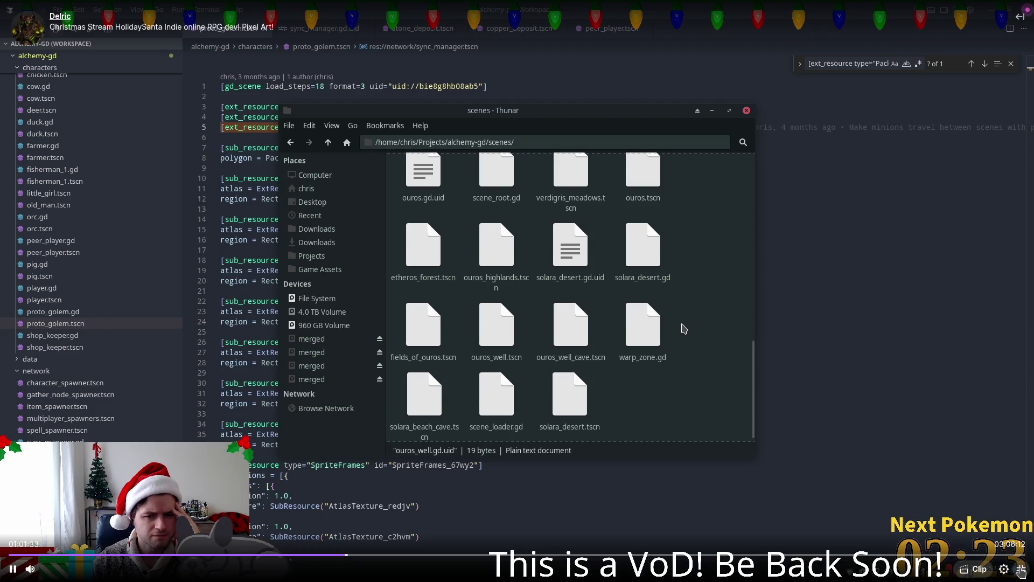
left_click(1020, 569)
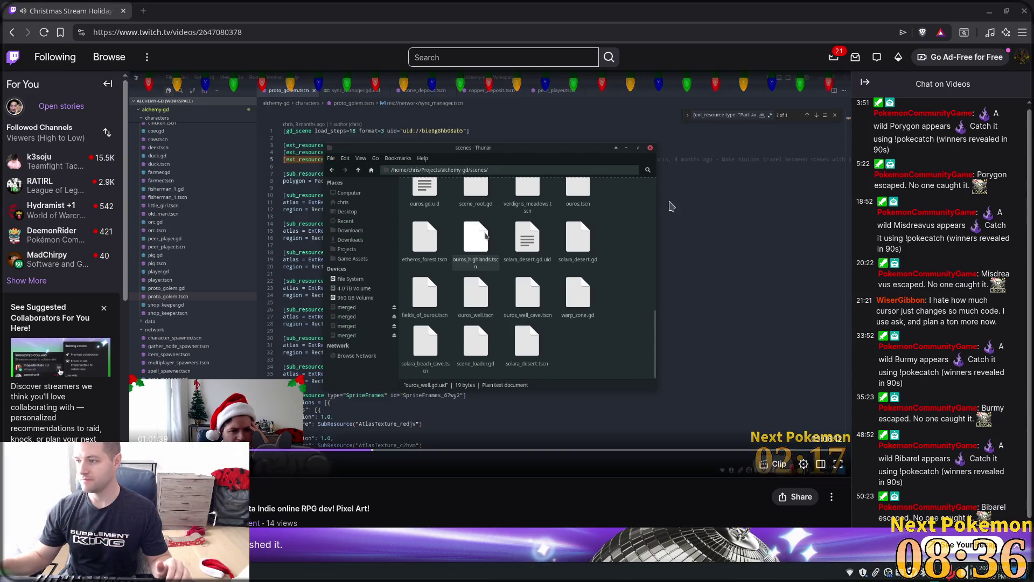
Watch the stream VOD, then minimize the browser to reveal the solara_desert scene in Godot
mouse_move(799, 188)
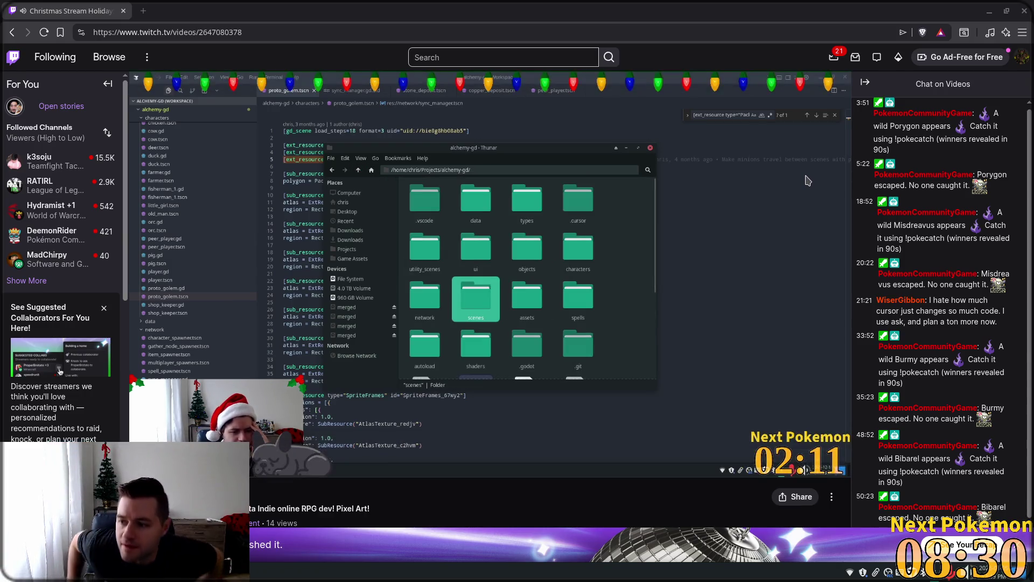
mouse_move(786, 124)
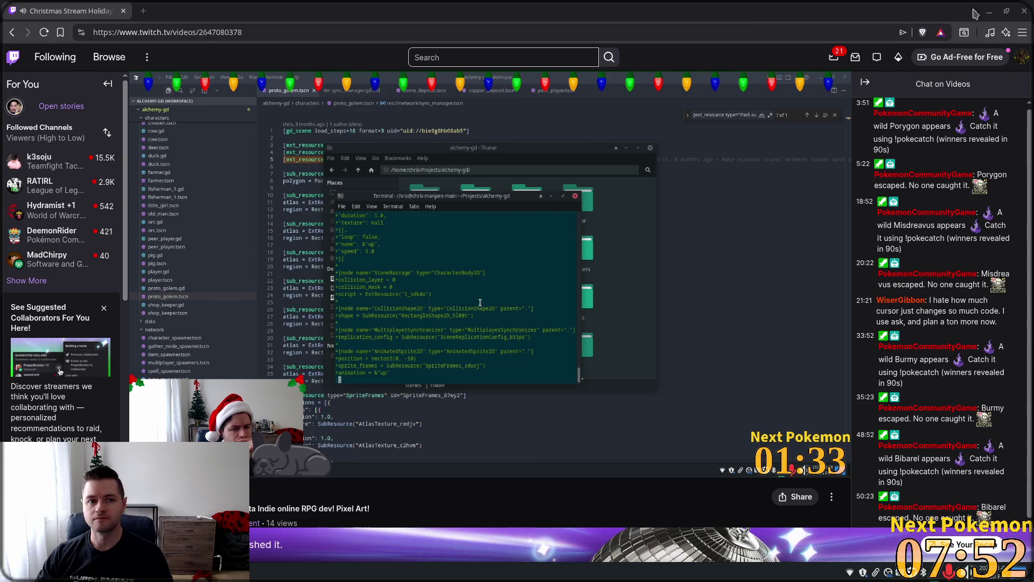
left_click(989, 11)
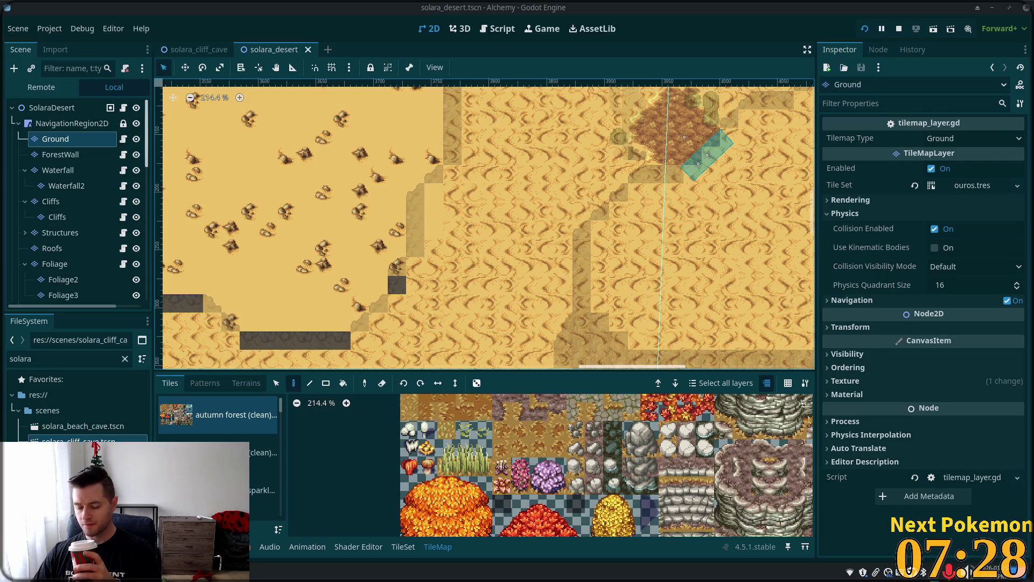
Raise the system output volume a little from the tray speaker control, then close it
left_click(968, 573)
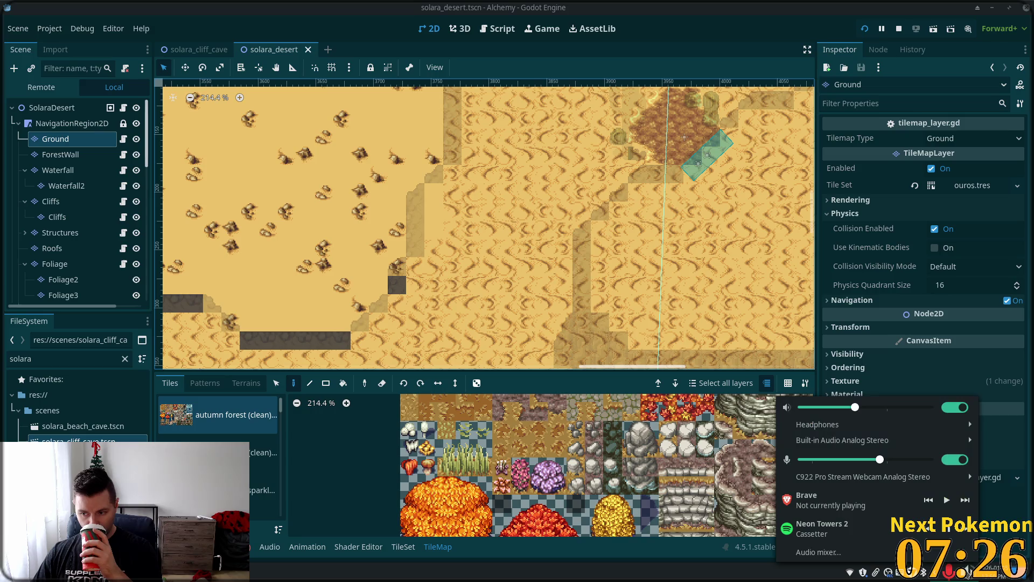
left_click(865, 408)
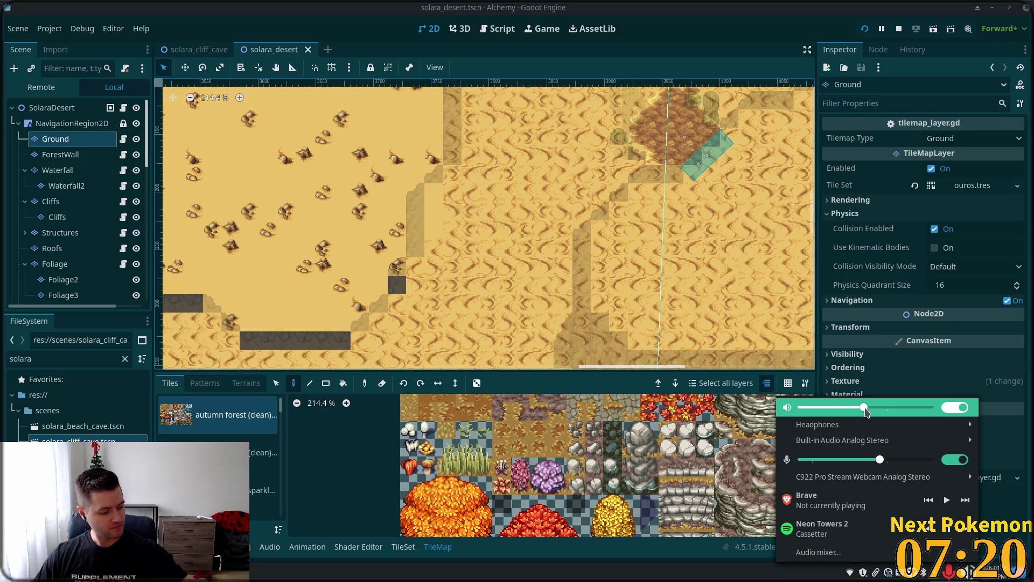
mouse_move(868, 423)
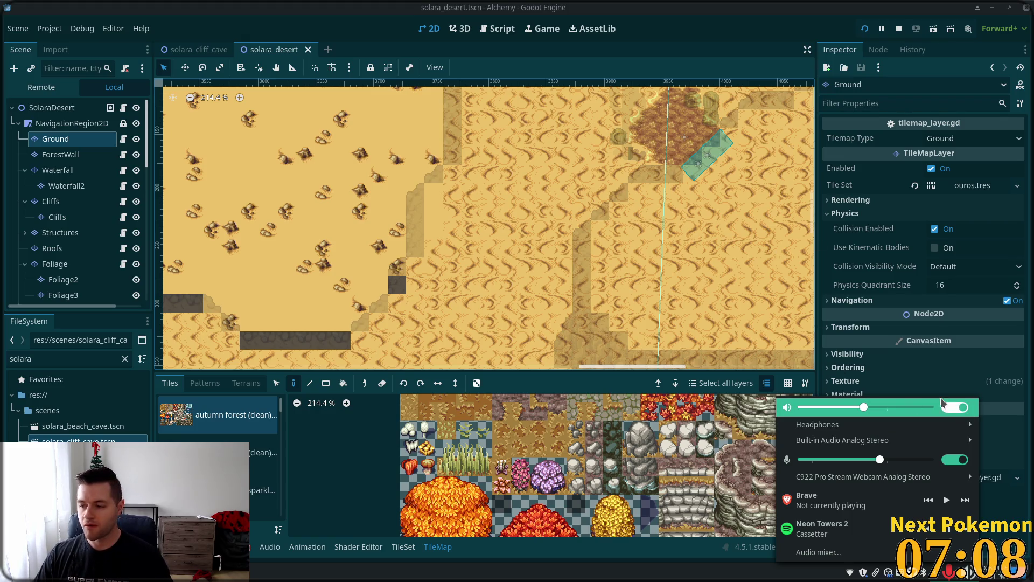
mouse_move(897, 439)
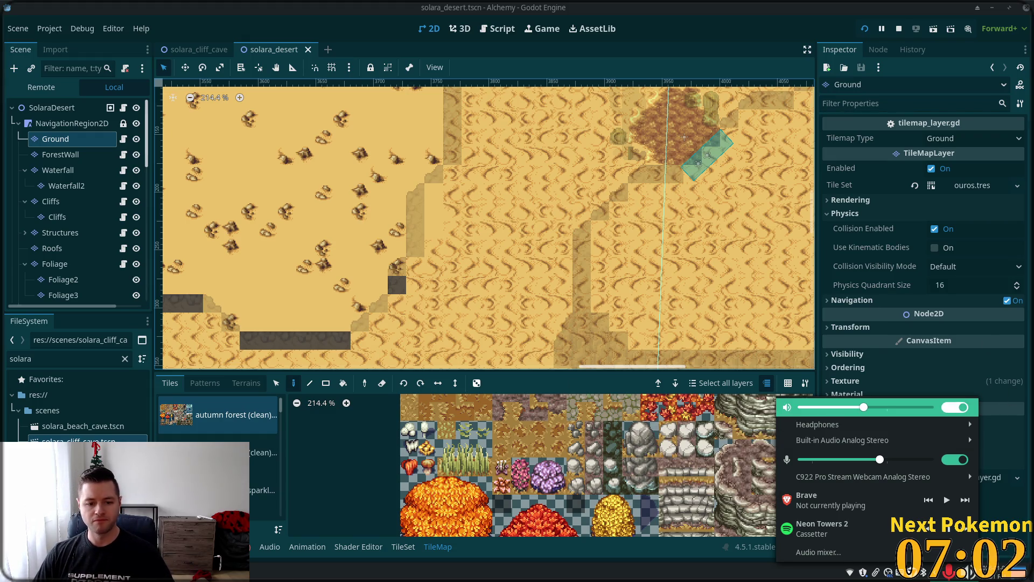
key("Escape")
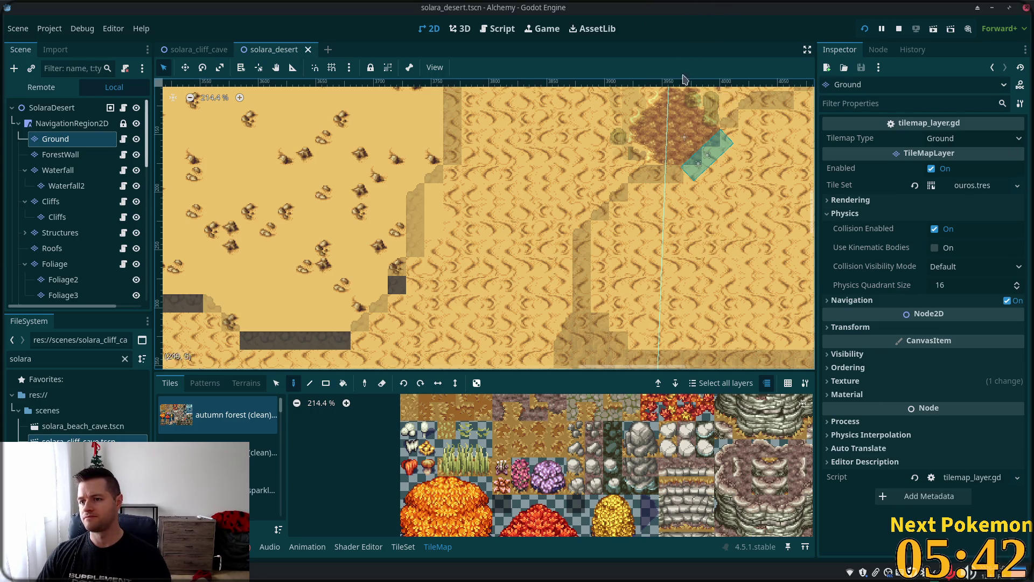
left_click(902, 99)
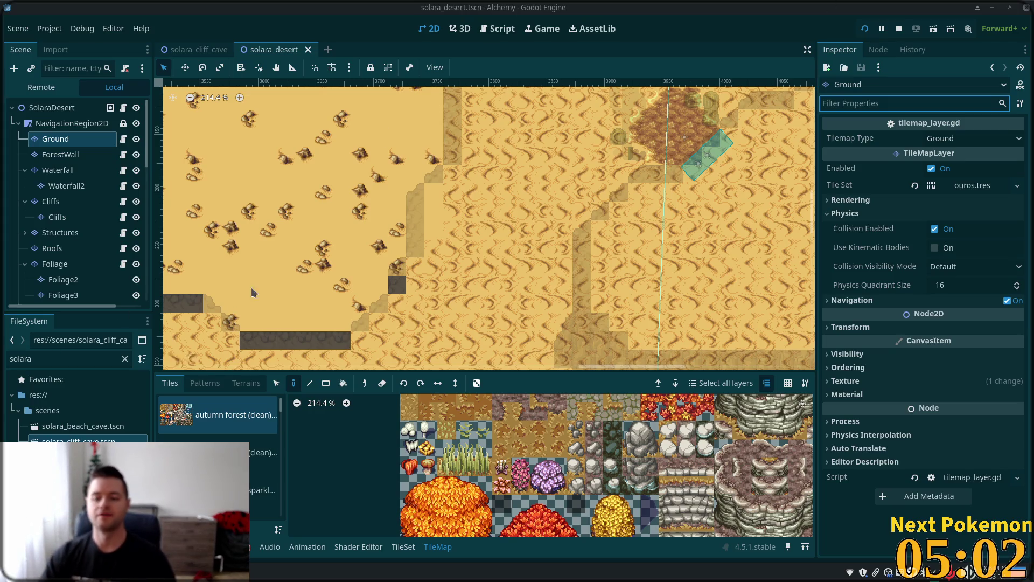
Zoom out and pan across the desert map to the origin, then switch to the solara_cliff_cave scene
scroll(422, 244, "down", 1)
scroll(423, 244, "down", 10)
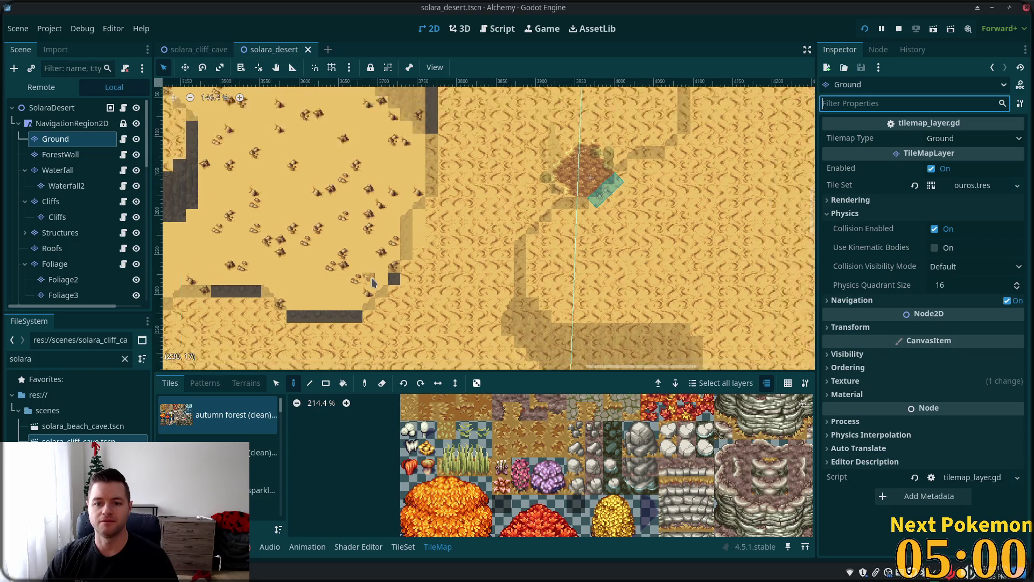
mouse_move(434, 169)
left_mouse_down()
mouse_move(511, 226)
mouse_move(677, 271)
left_mouse_up()
mouse_move(540, 316)
left_mouse_down()
mouse_move(575, 286)
mouse_move(307, 245)
left_mouse_up()
scroll(307, 245, "down", 8)
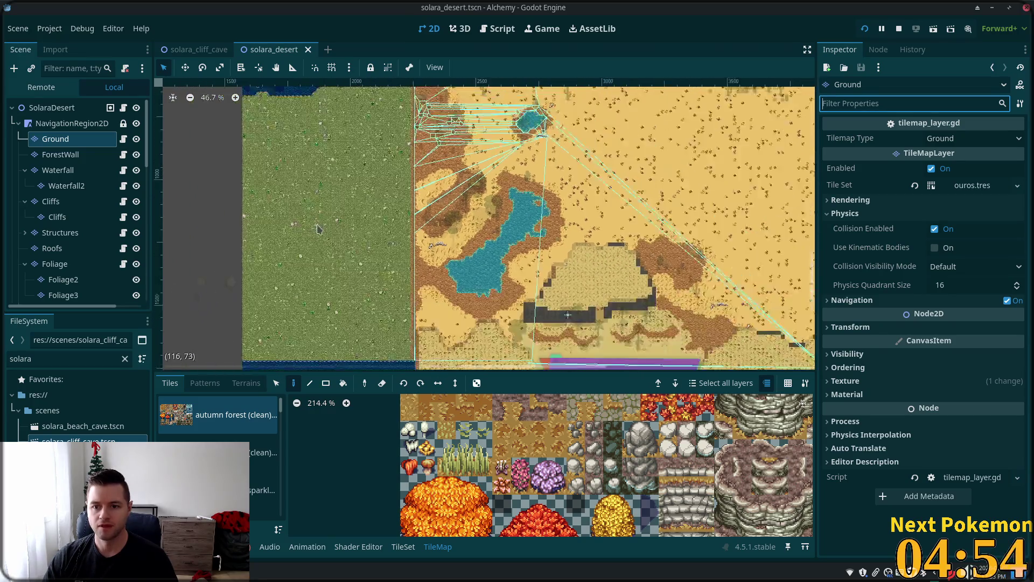
scroll(215, 169, "down", 2)
mouse_move(215, 169)
left_mouse_down()
mouse_move(334, 203)
mouse_move(203, 224)
mouse_move(206, 243)
mouse_move(159, 149)
left_mouse_up()
left_click(195, 49)
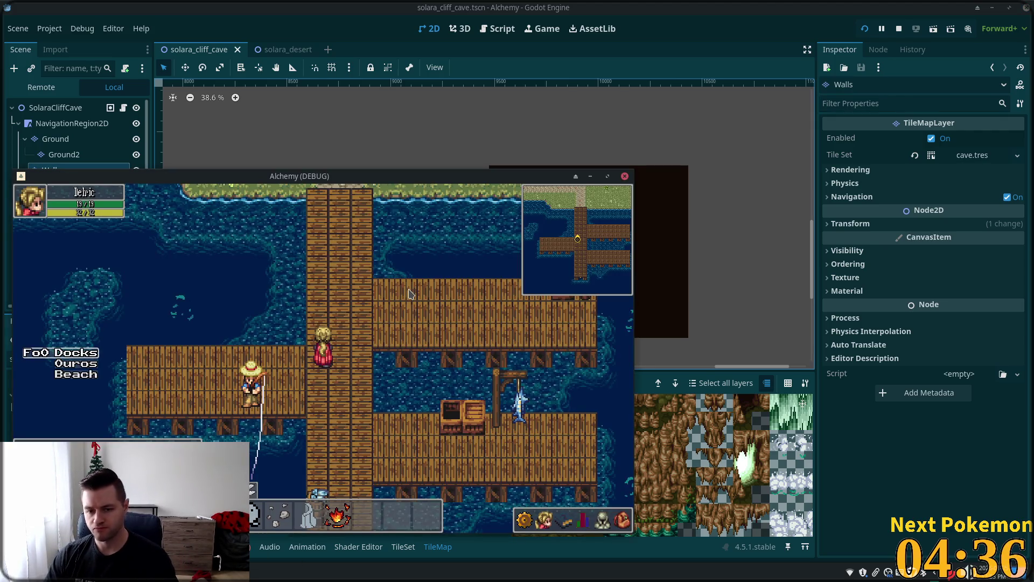
Walk the hero off the dock onto the grass and cast a rock spell at the Orc Grunt
key("Up")
key("Up")
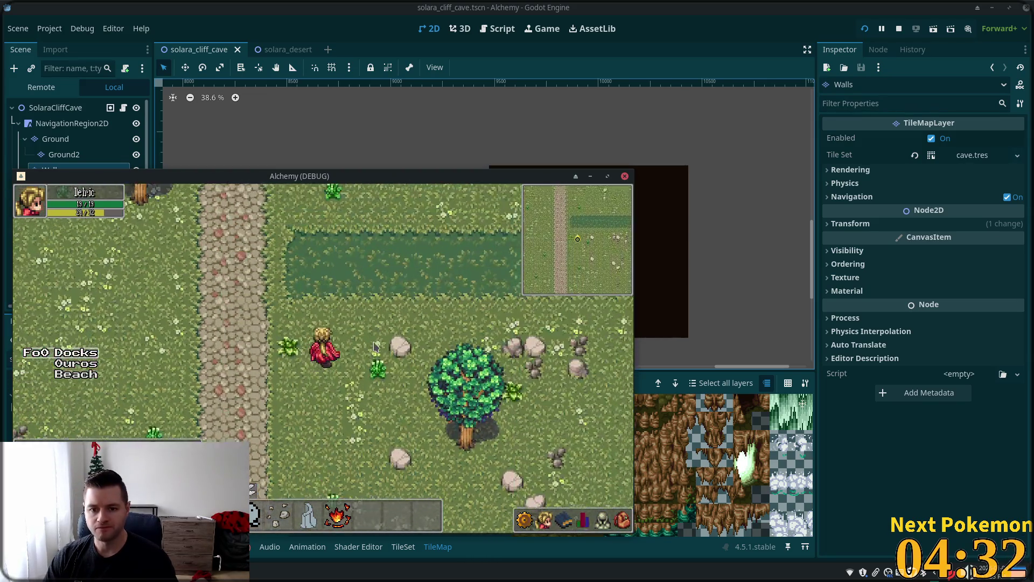
key("Right")
left_click(481, 483)
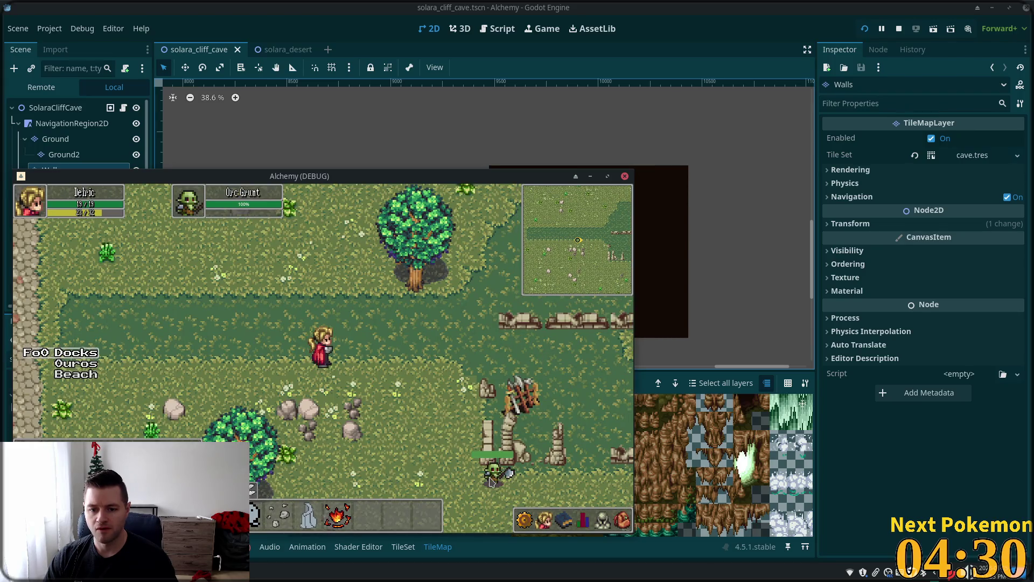
key("Left")
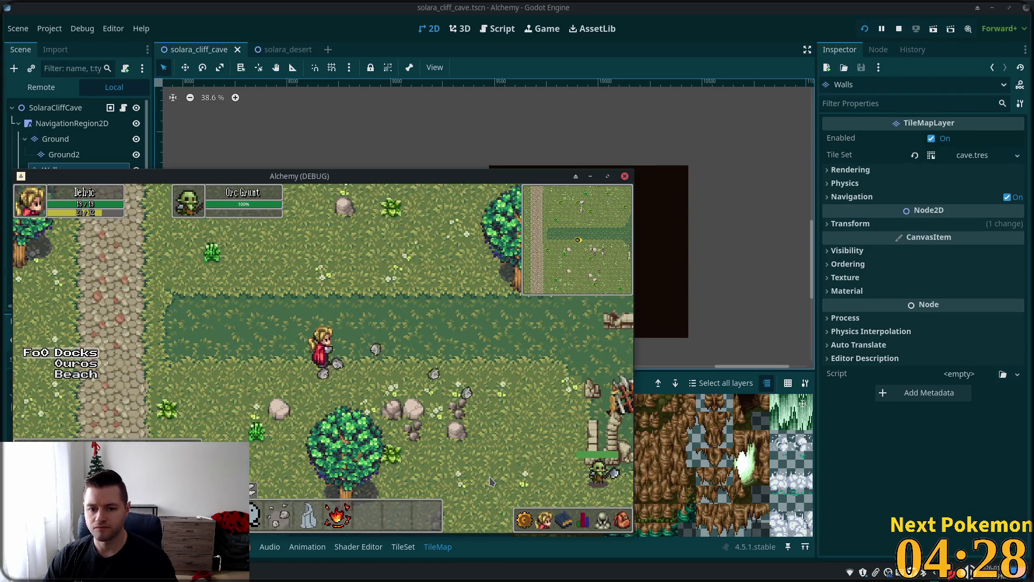
Walk south and right toward the ruins, then cast a rock spell at the Orc Grunt there
key("Down")
key("Right")
key("Down")
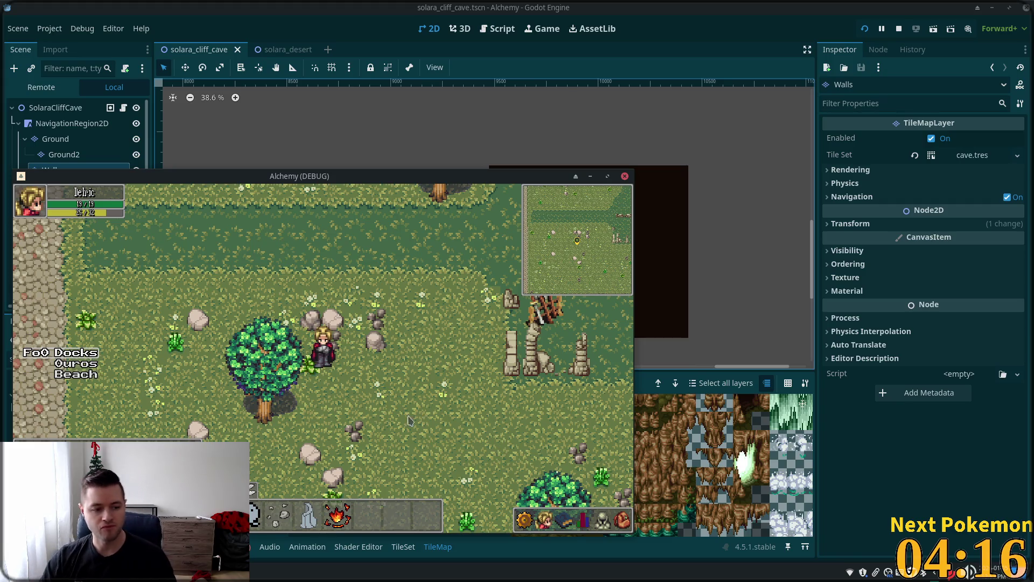
key("Right")
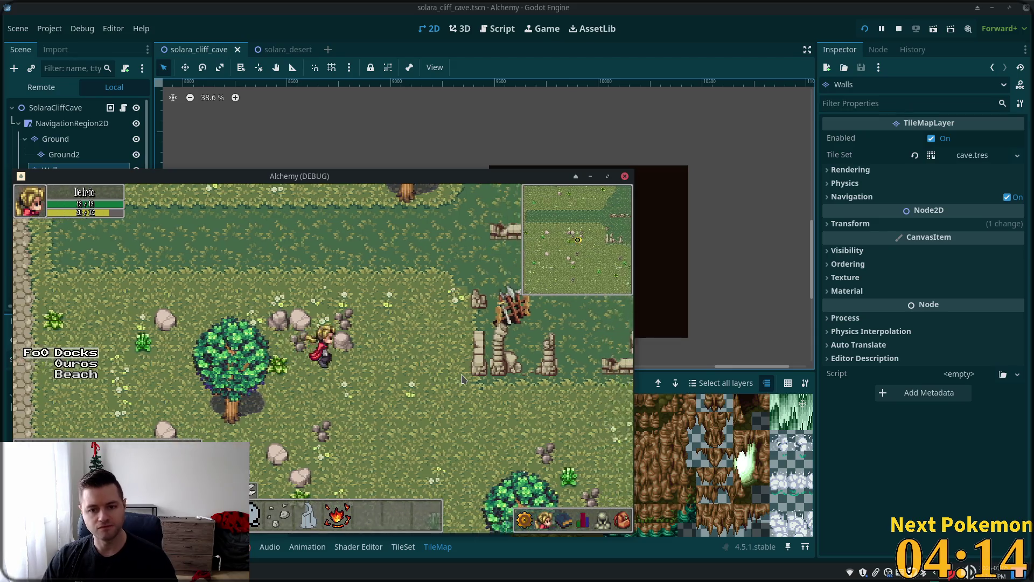
key("Down")
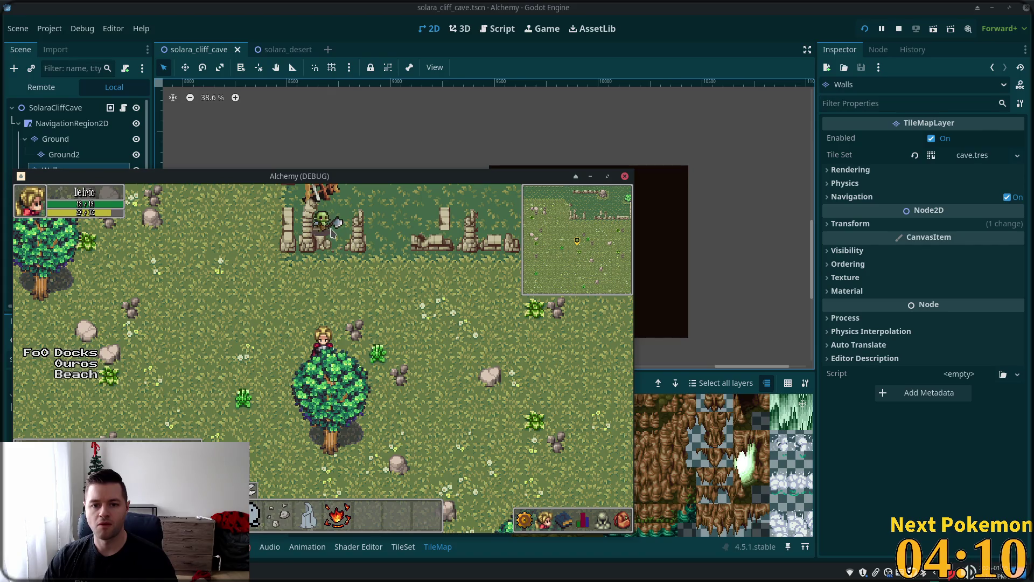
left_click(331, 232)
key("1")
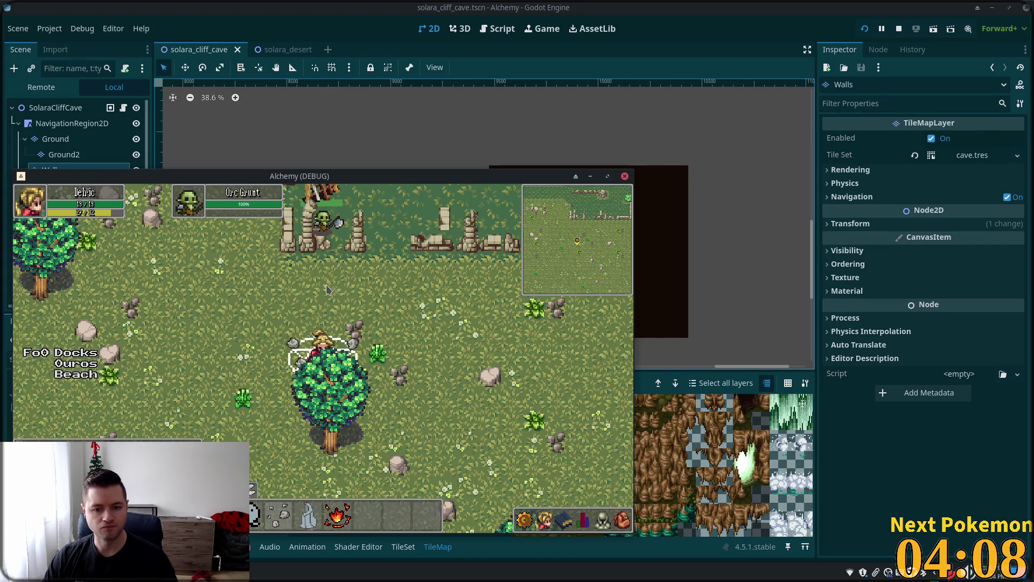
Walk toward the wall and back south-west, attacking the Orc Grunt while moving back and forth
key("Right")
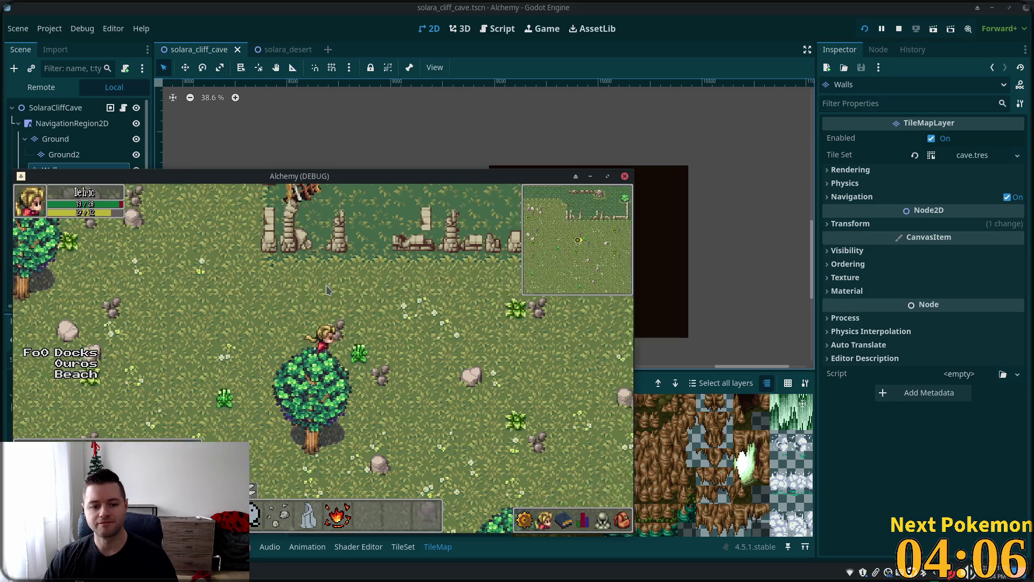
key("Right")
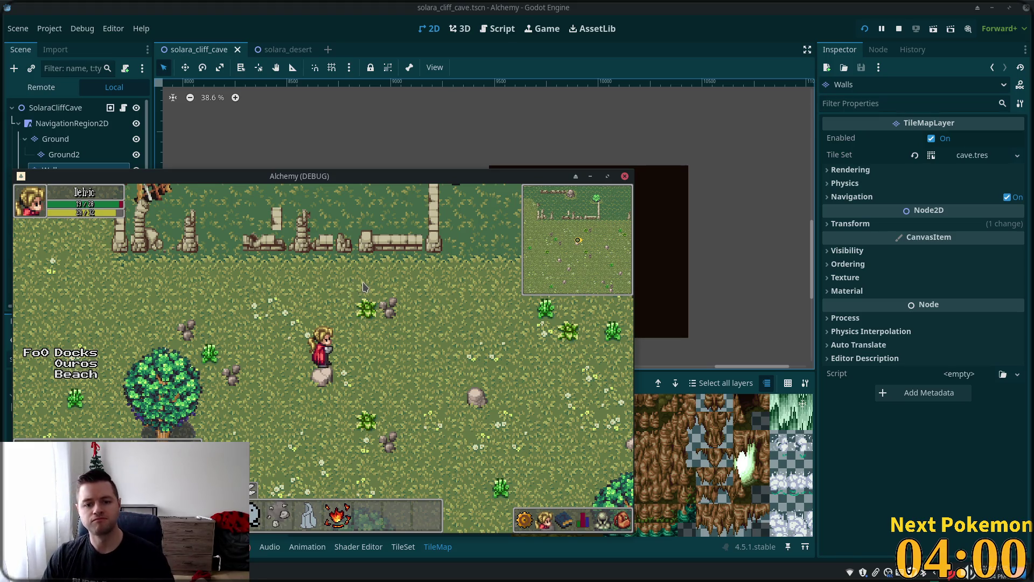
key("Up")
key("Right")
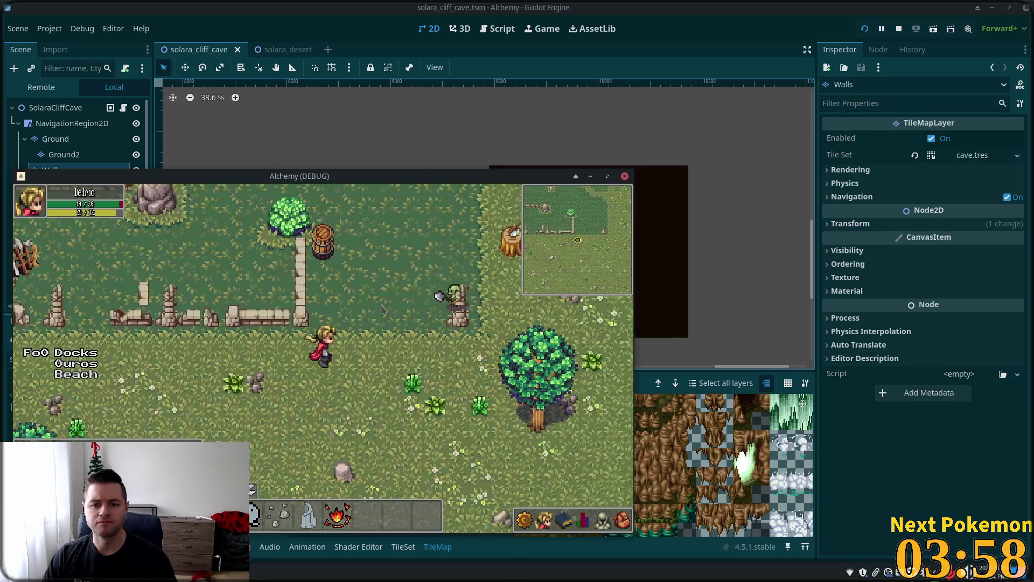
key("Left")
key("Down")
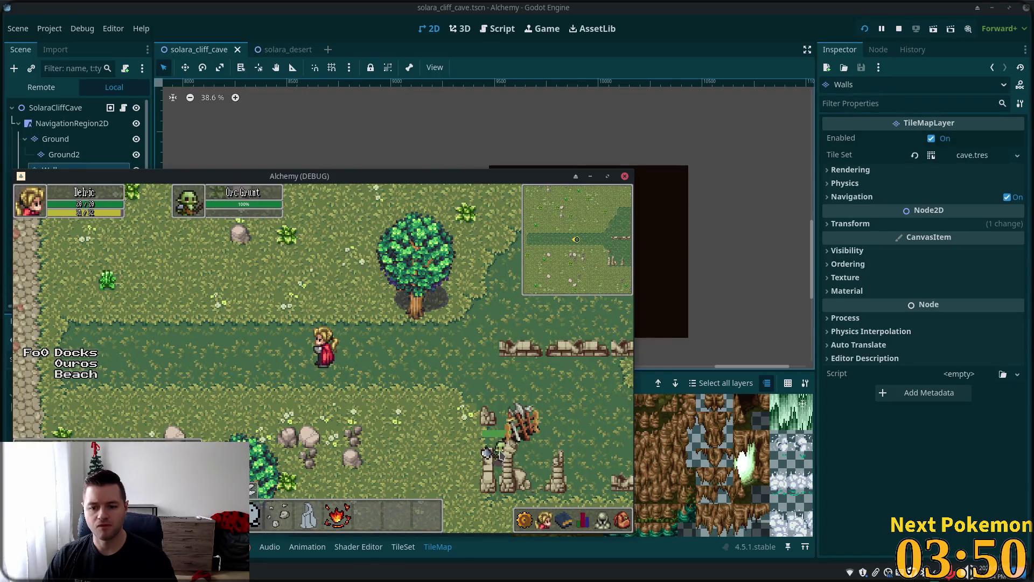
key("Left")
key("Right")
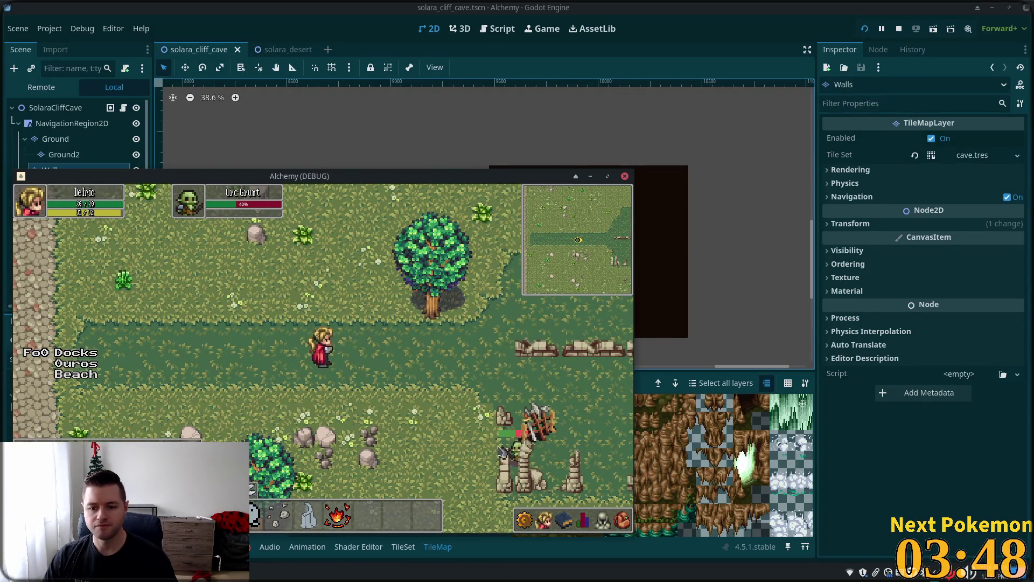
key("Left")
key("Right")
key("Left")
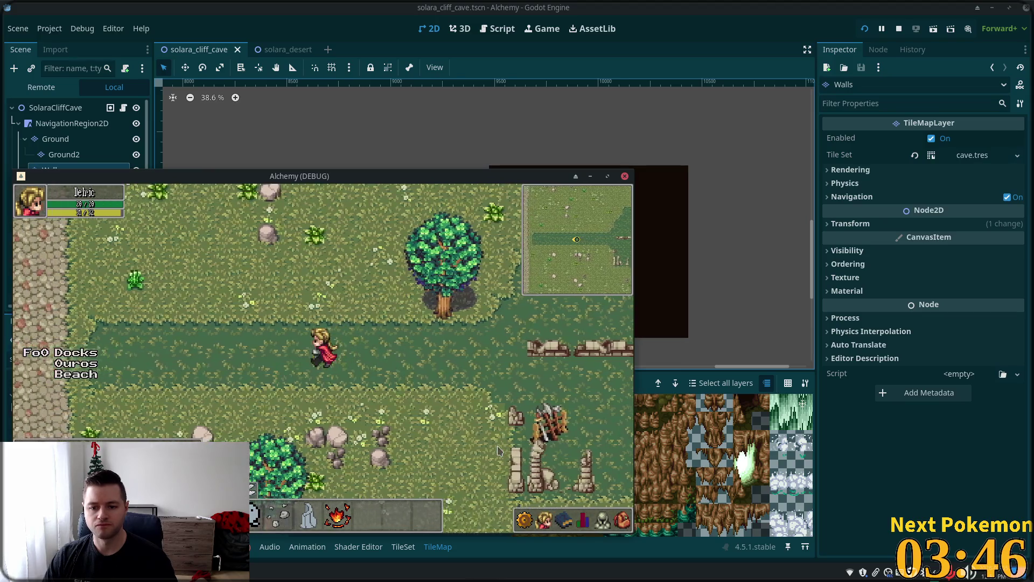
Walk north toward the cliffs, then down-right across the field and cast a rock spell
key("Up")
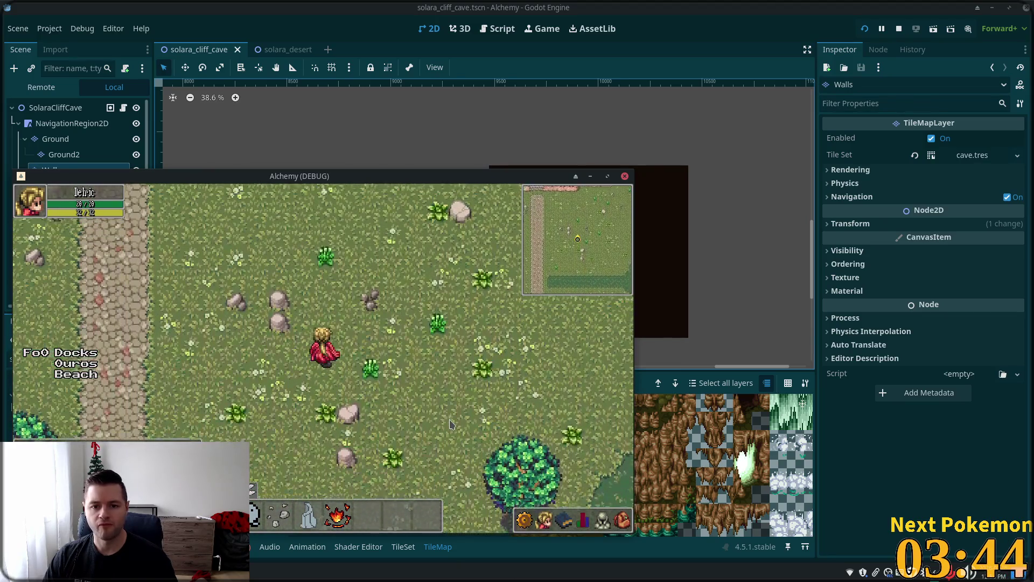
key("Up")
key("Down")
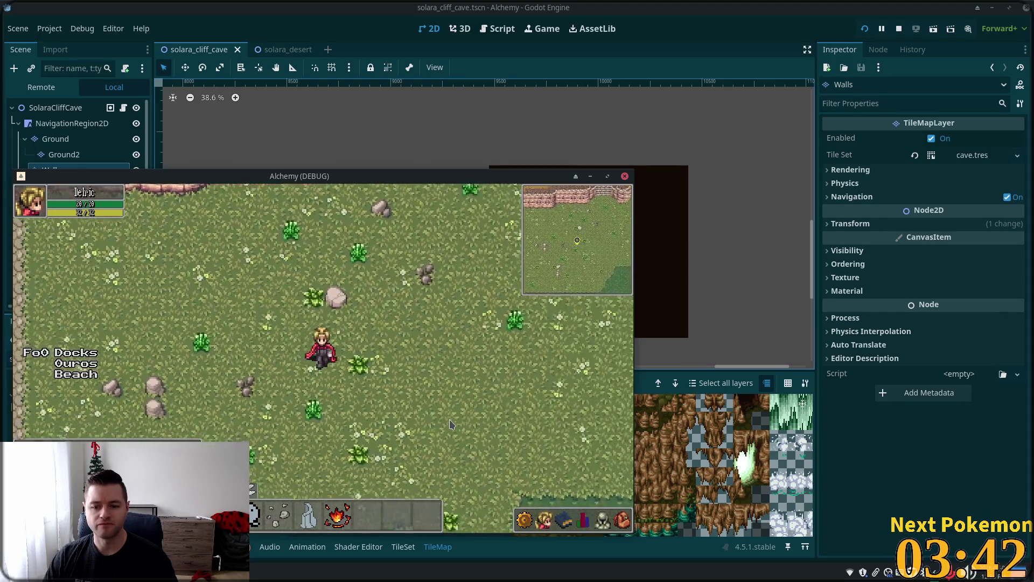
key("Down")
key("Right")
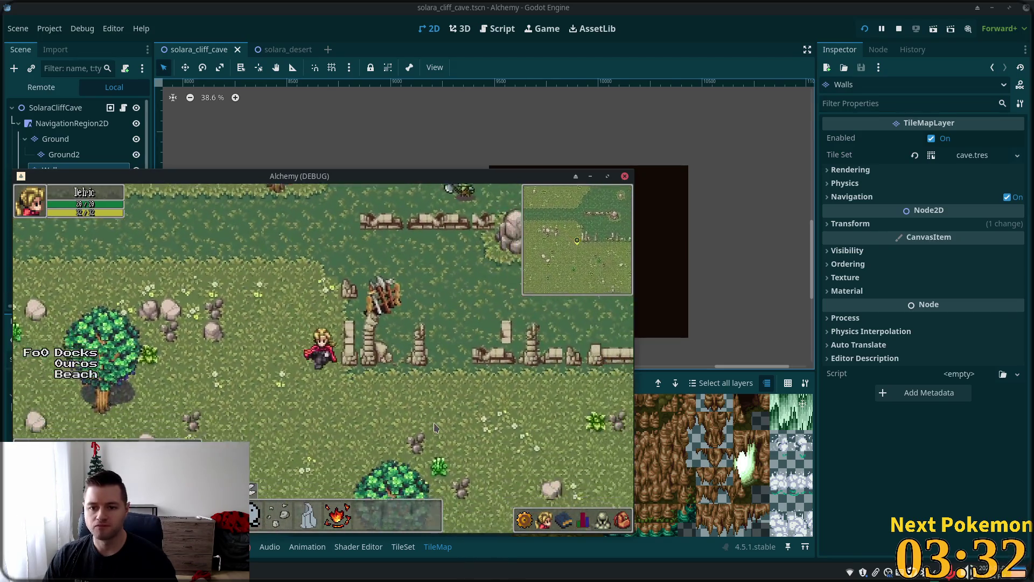
left_click(435, 428)
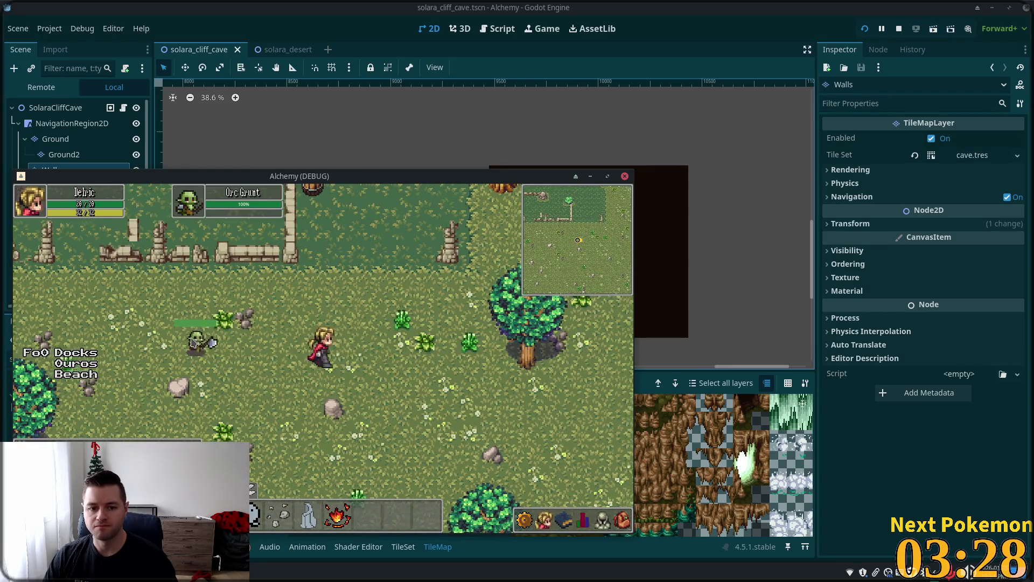
left_click(237, 356)
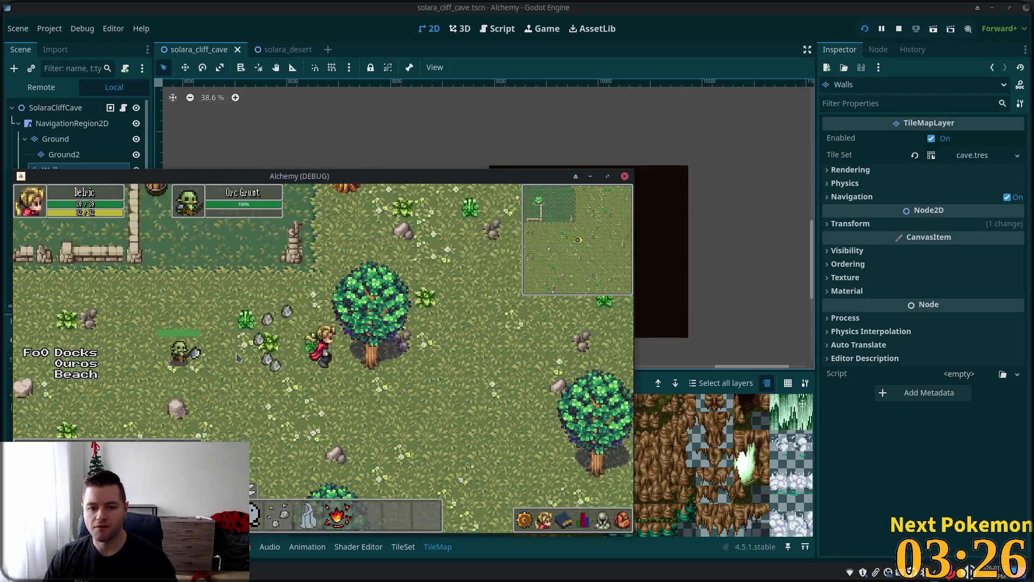
Walk toward the Orc Grunt, cast a spell at it, then move up-left on the grassland
key("w")
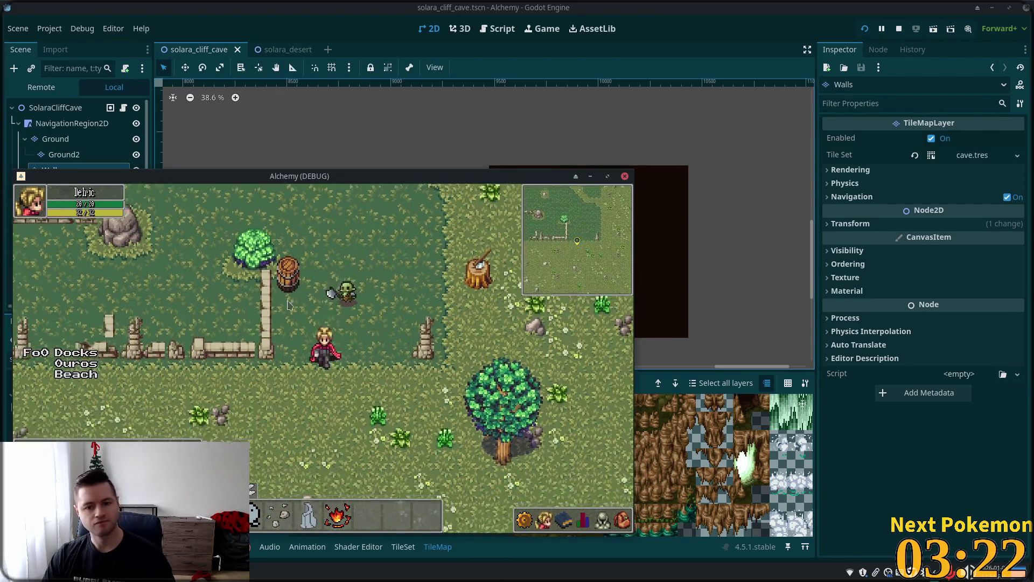
key("s")
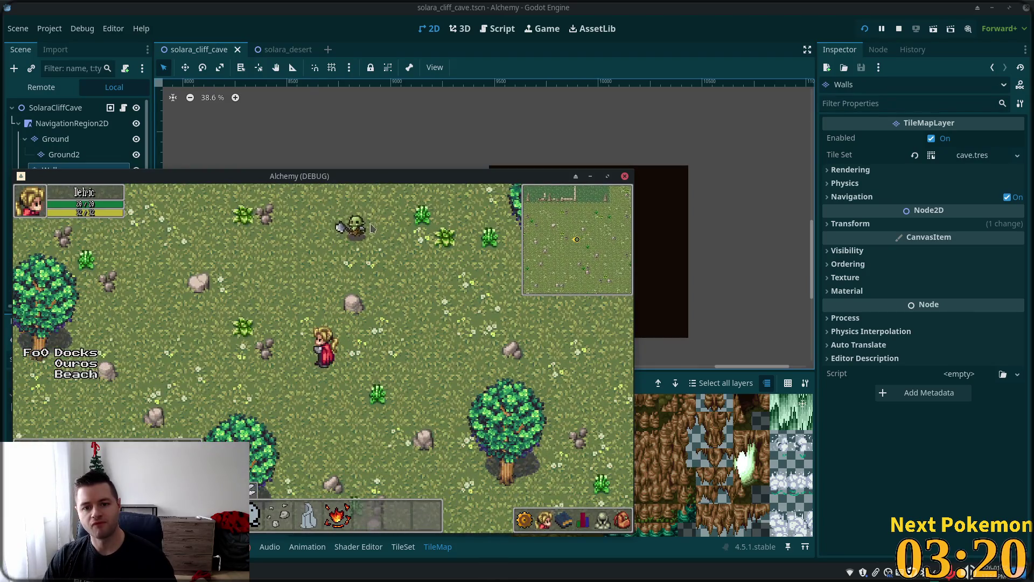
left_click(339, 321)
key("a")
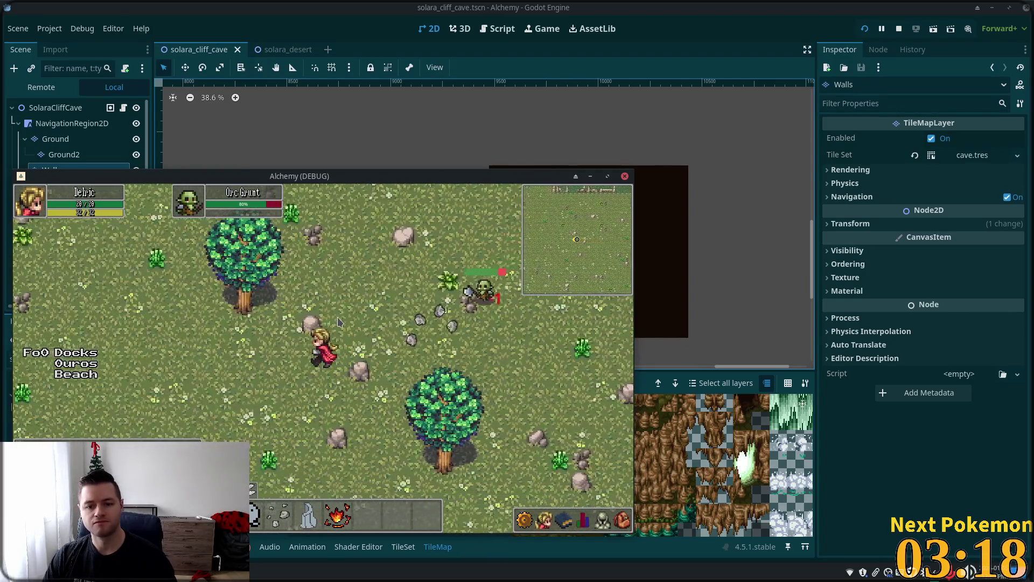
key("w")
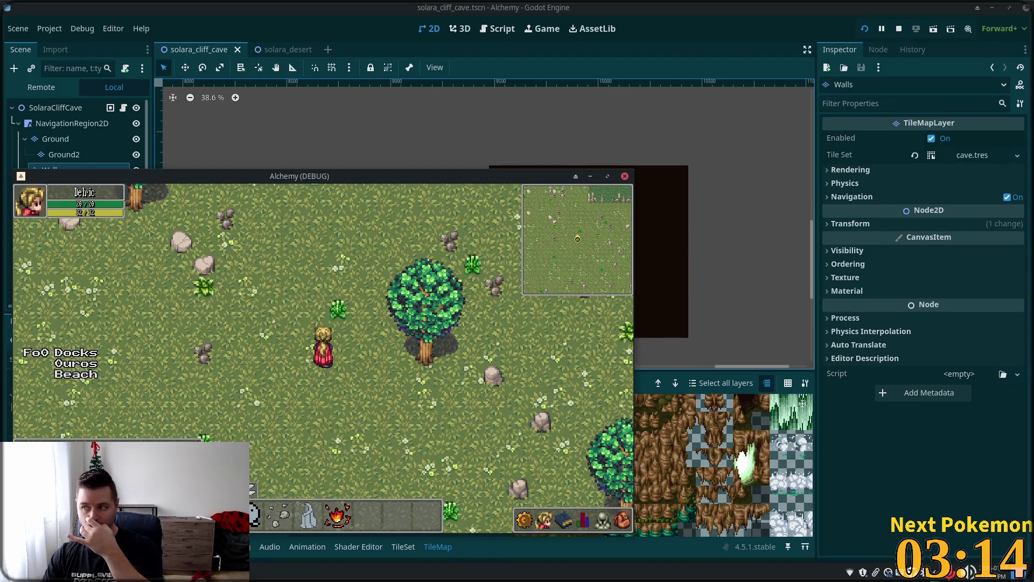
left_click(259, 220)
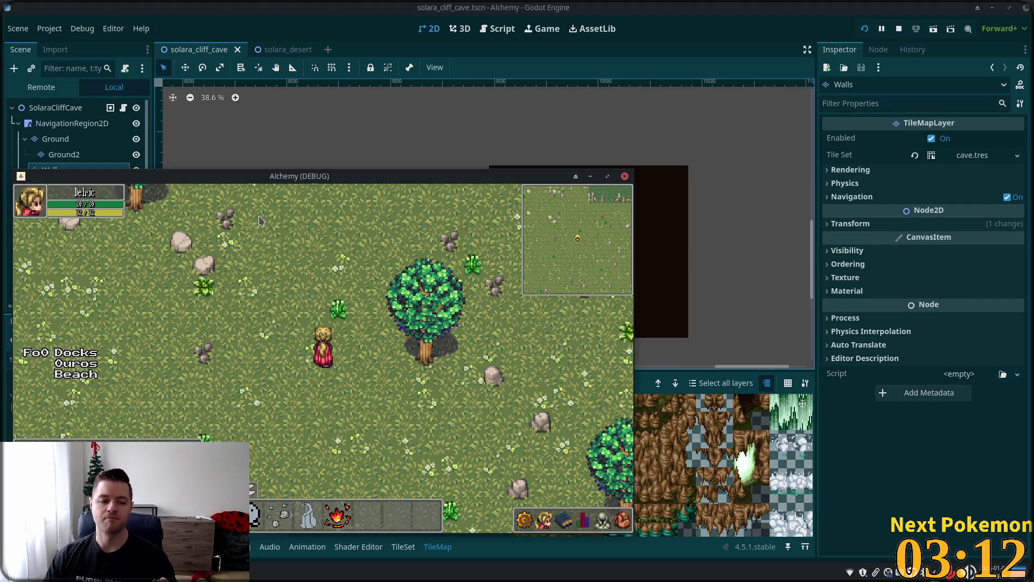
Walk the hero past the ruins, up the stone steps and north into Ouros
key("w")
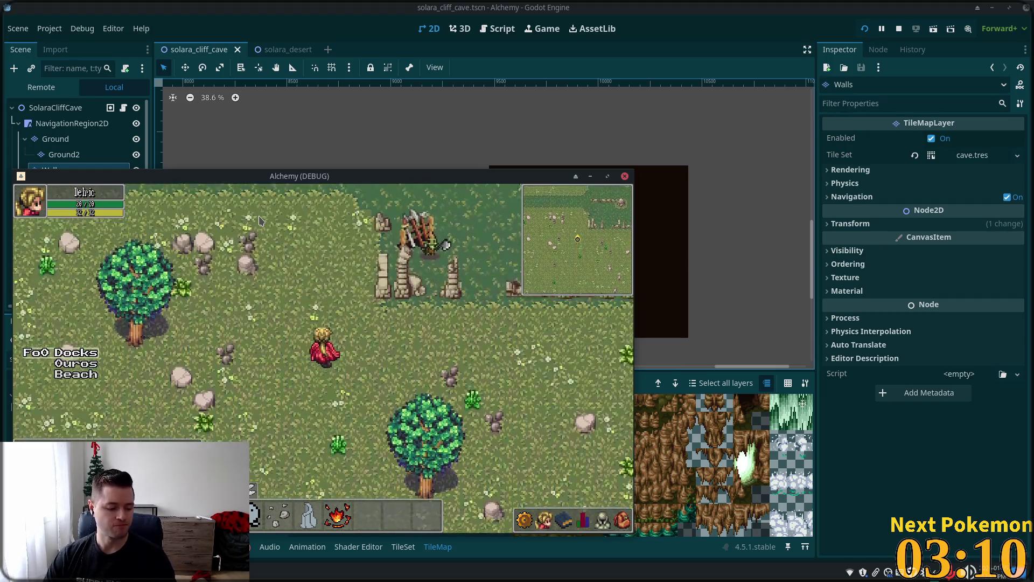
key("a")
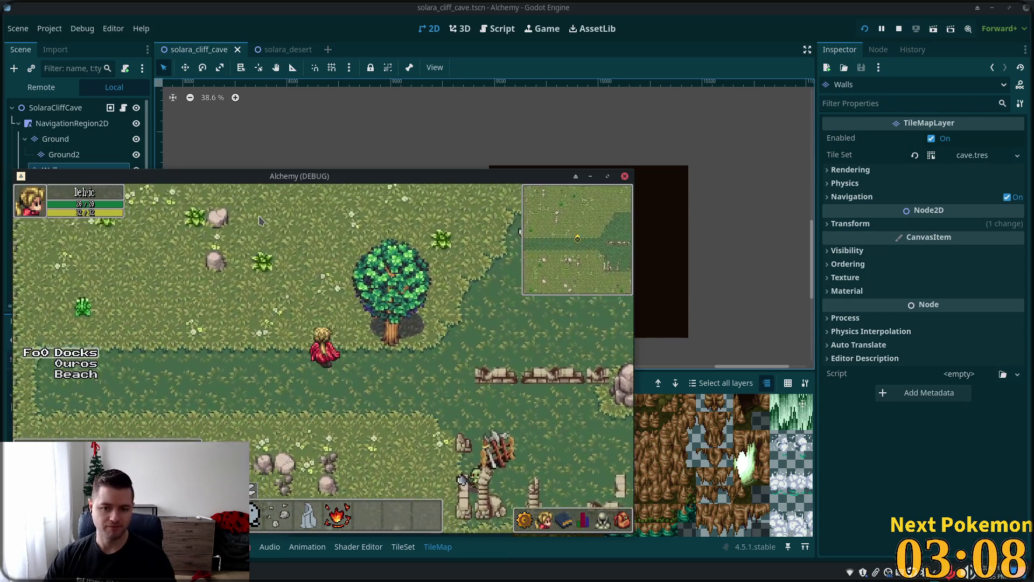
key("w")
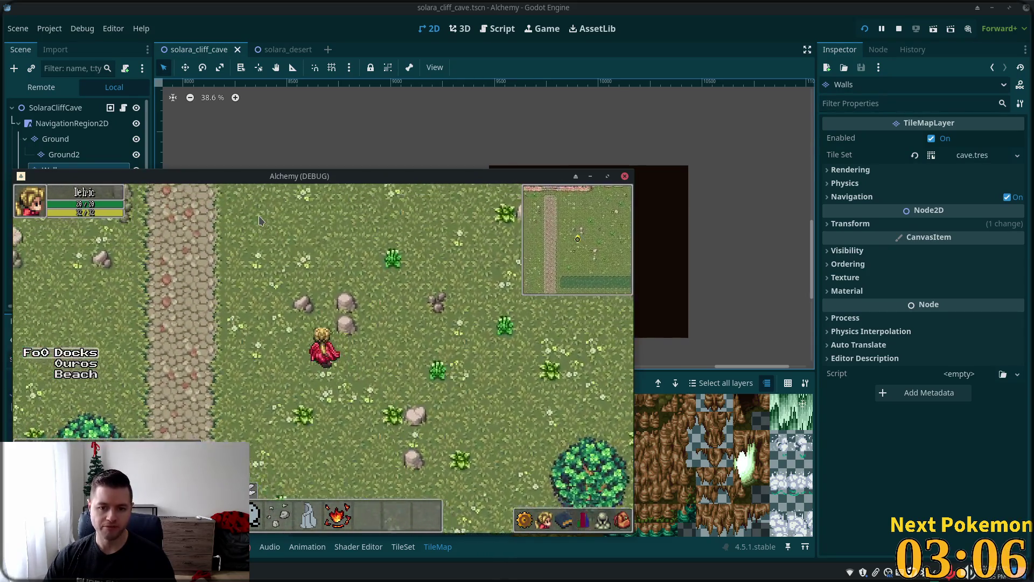
key("w")
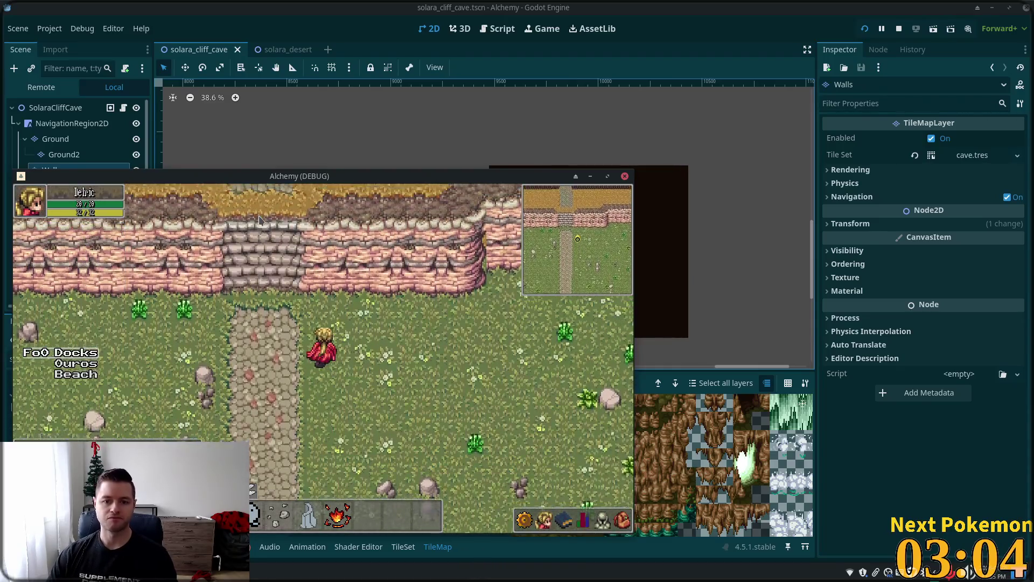
key("w")
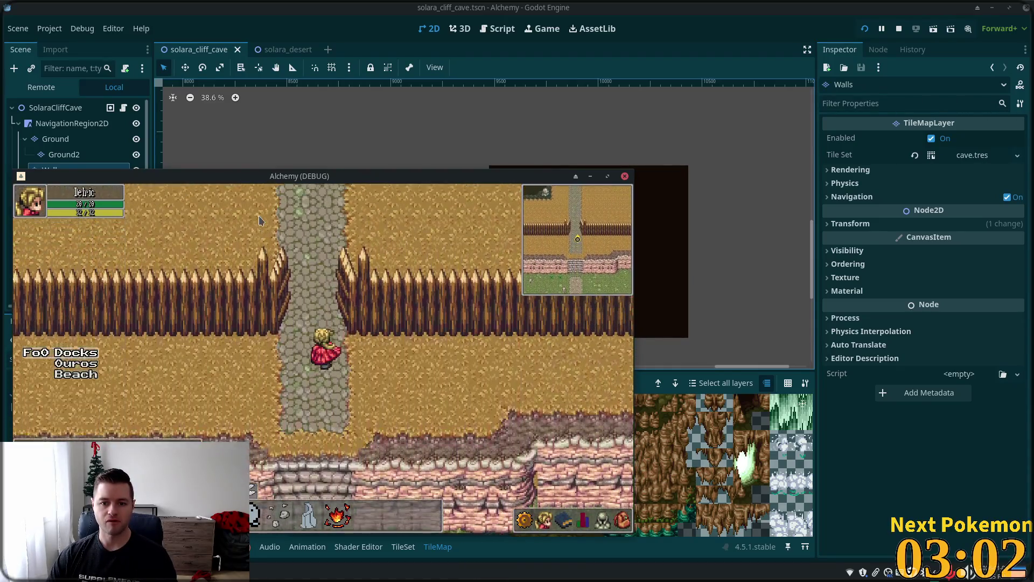
key("w")
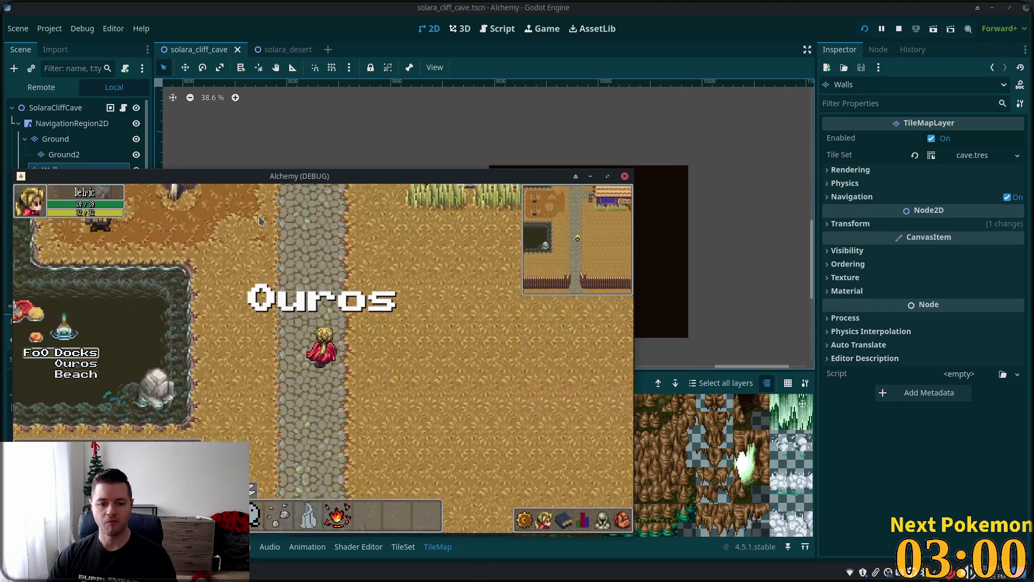
Step back south out of the village, then walk north through the palisade gate past the wells
key("w")
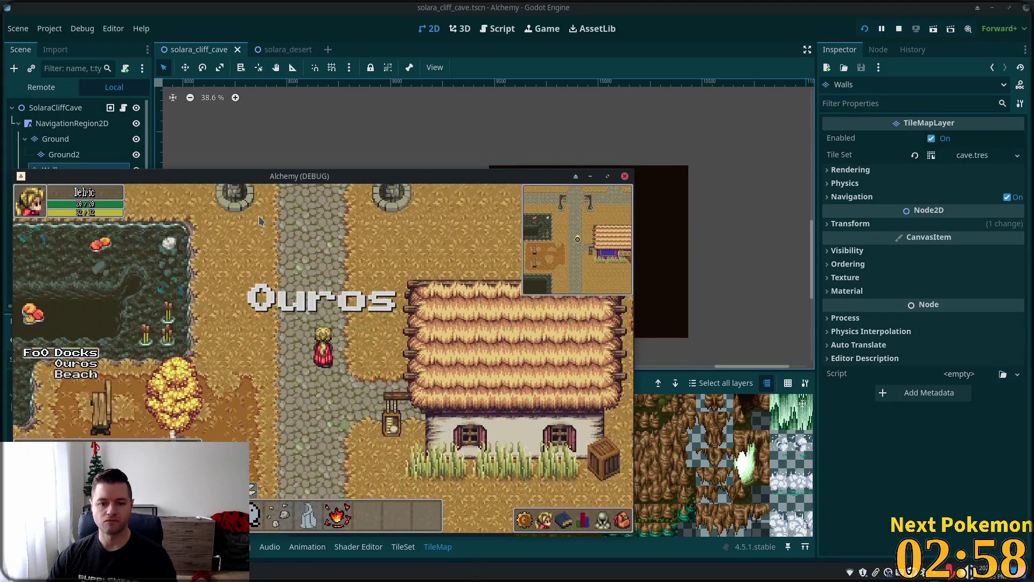
key("s")
key("s")
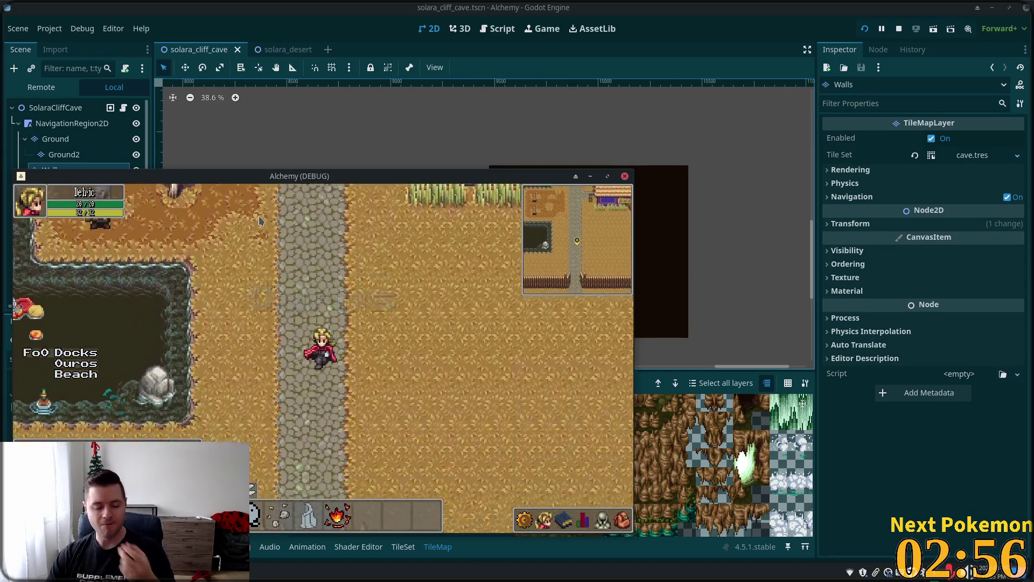
key("s")
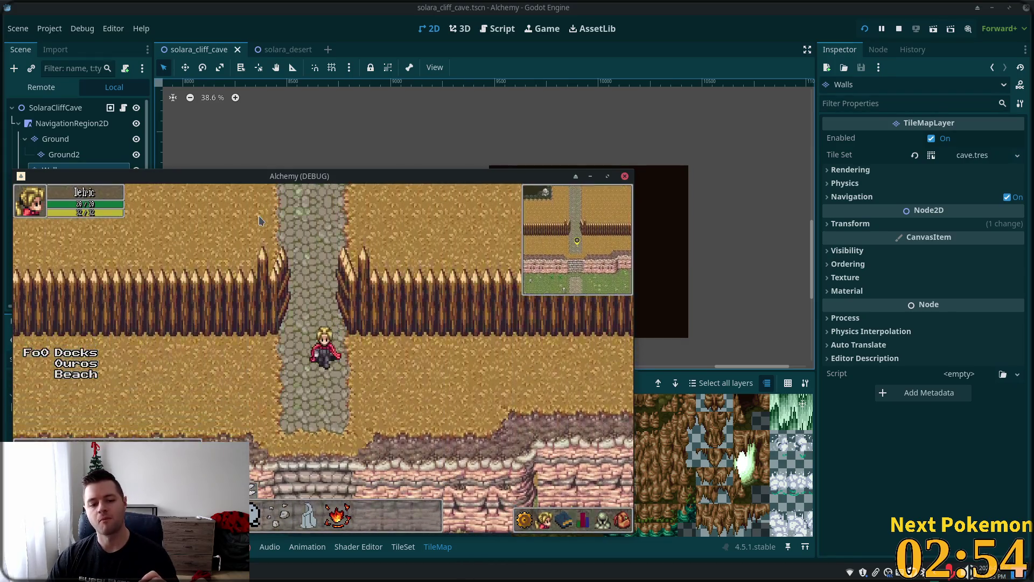
key("w")
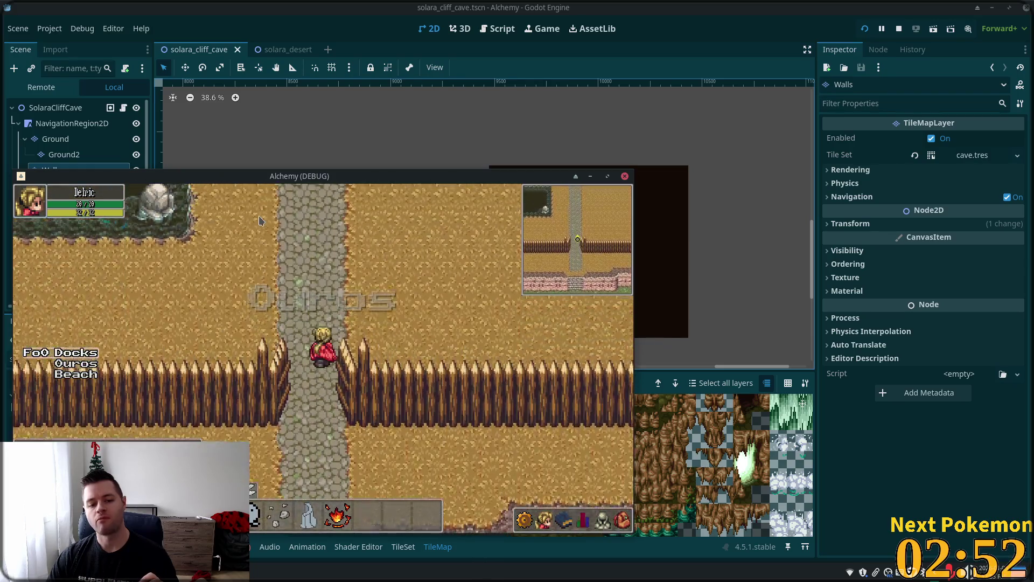
key("w")
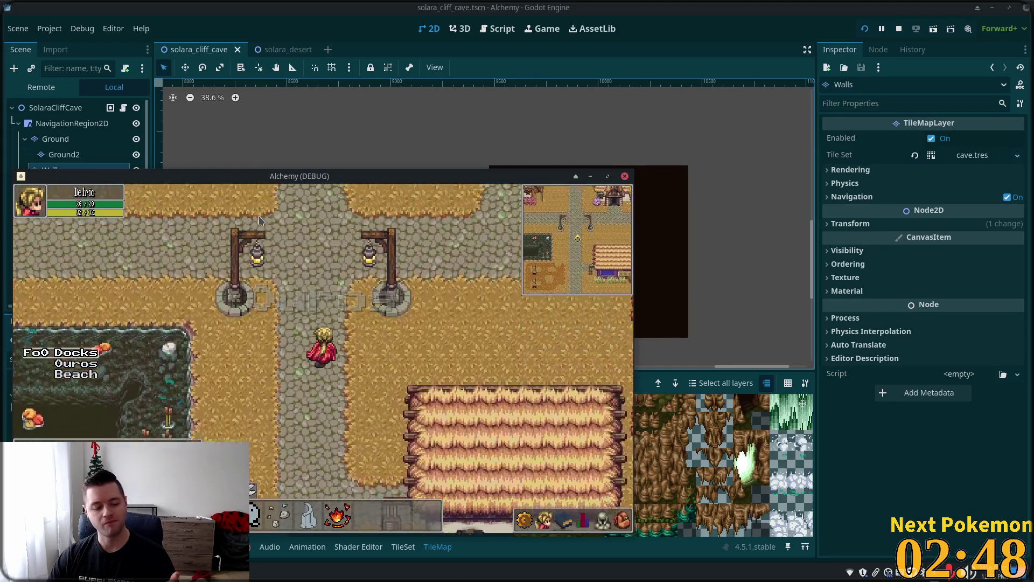
key("w")
key("w")
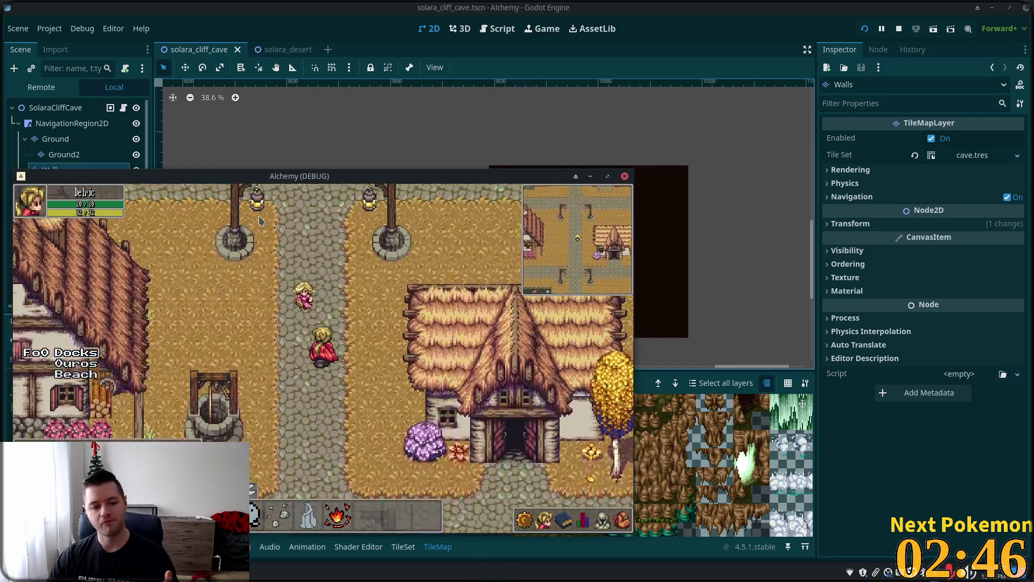
key("w")
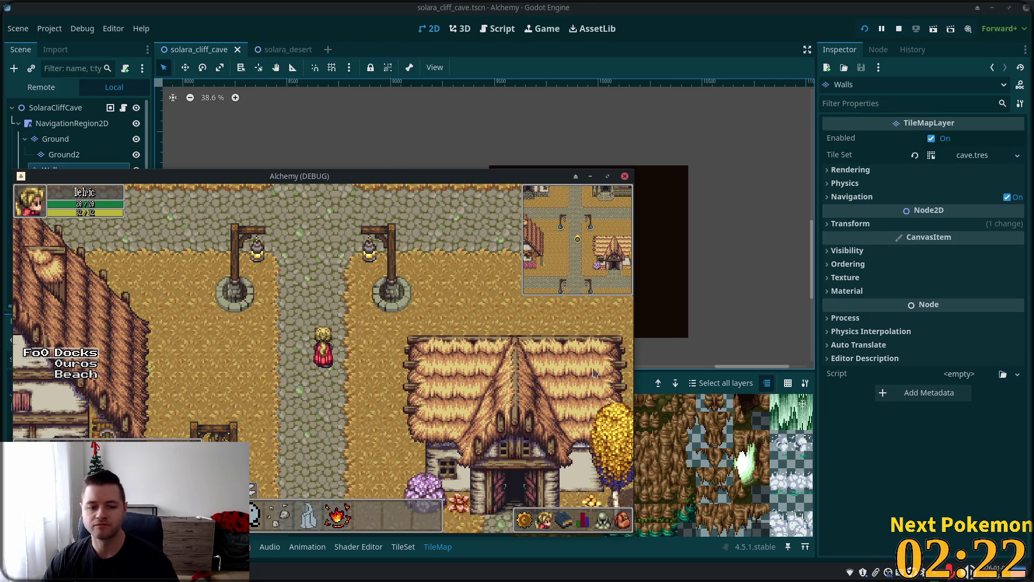
Walk the player along the cobblestone path past the red-roofed house and stone bridge toward the cliffs
key("Down")
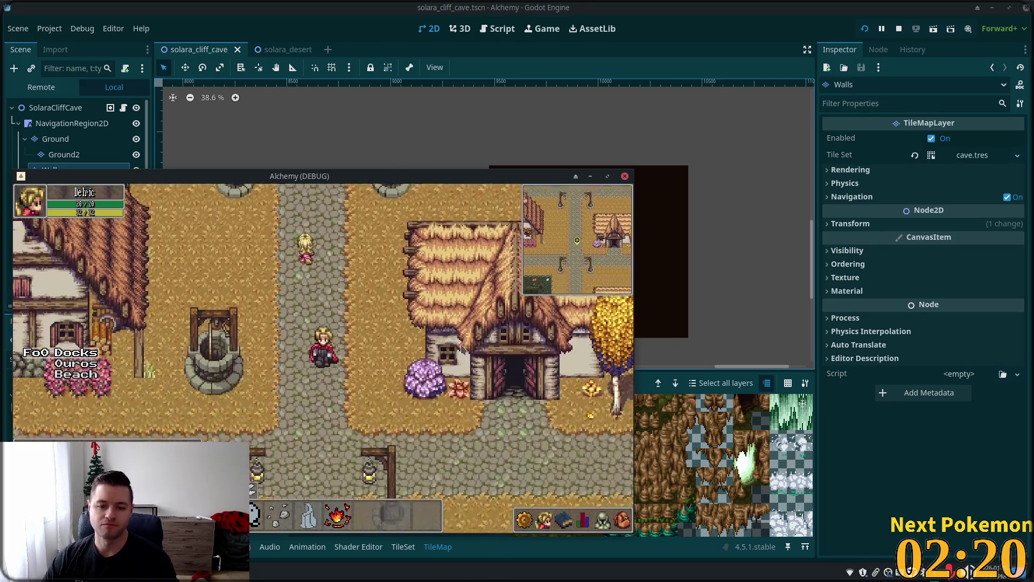
key("Down")
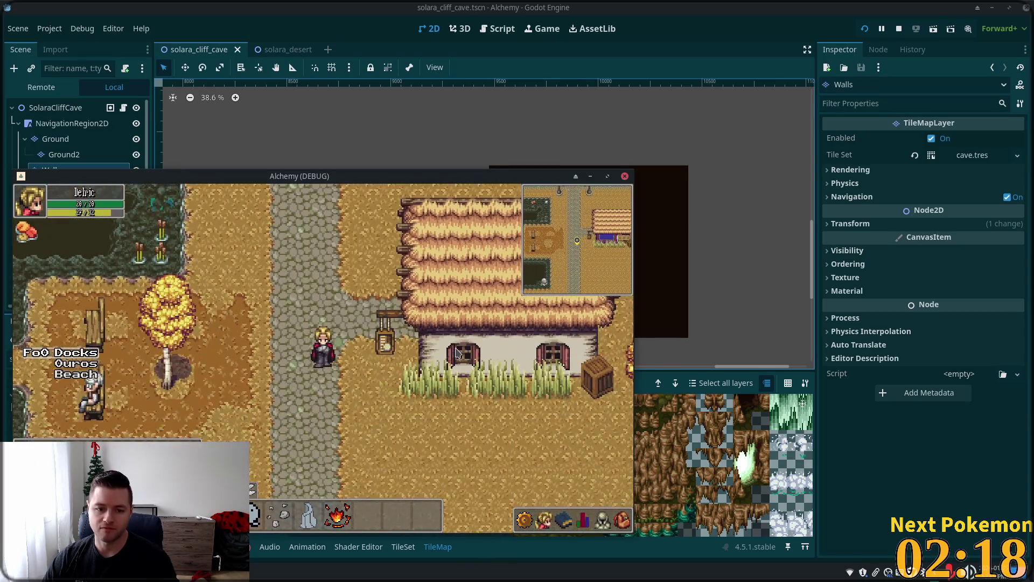
key("Up")
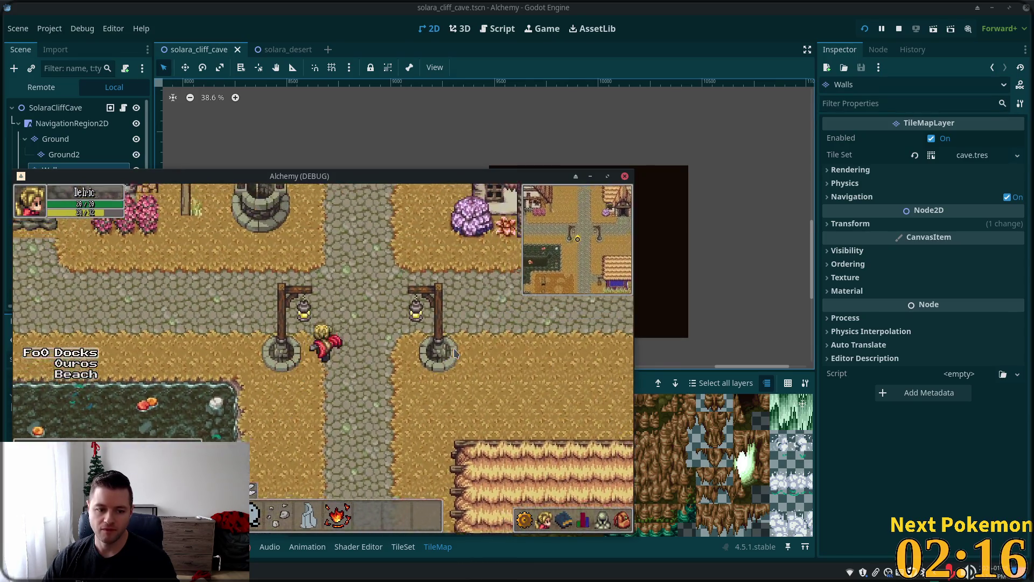
key("Up")
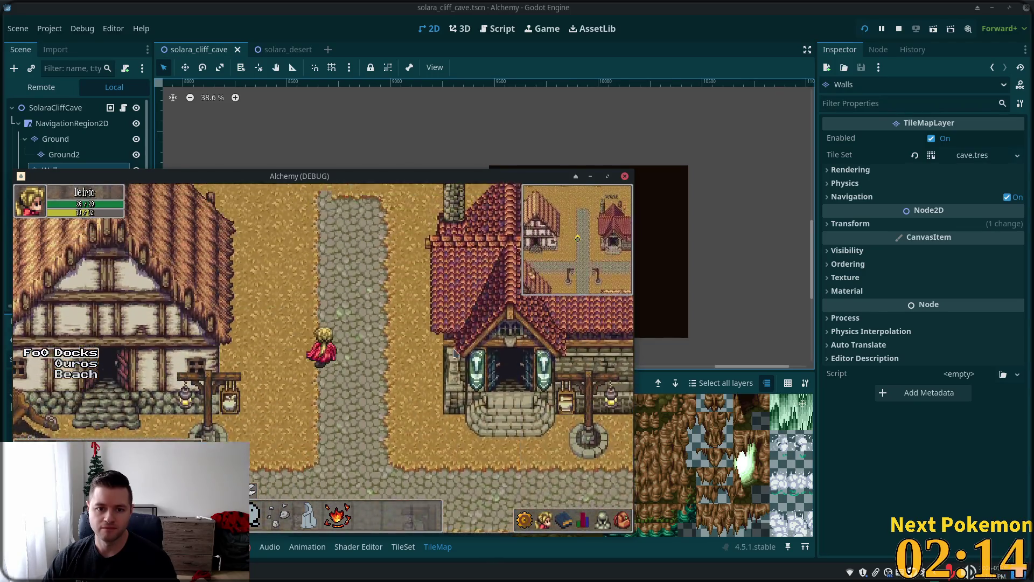
key("Up")
key("Down")
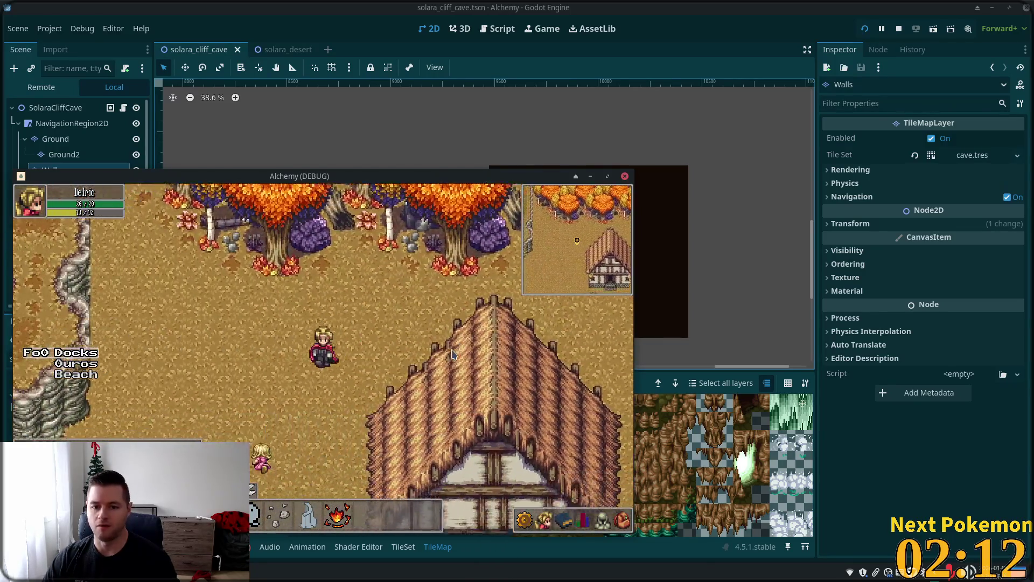
key("Down")
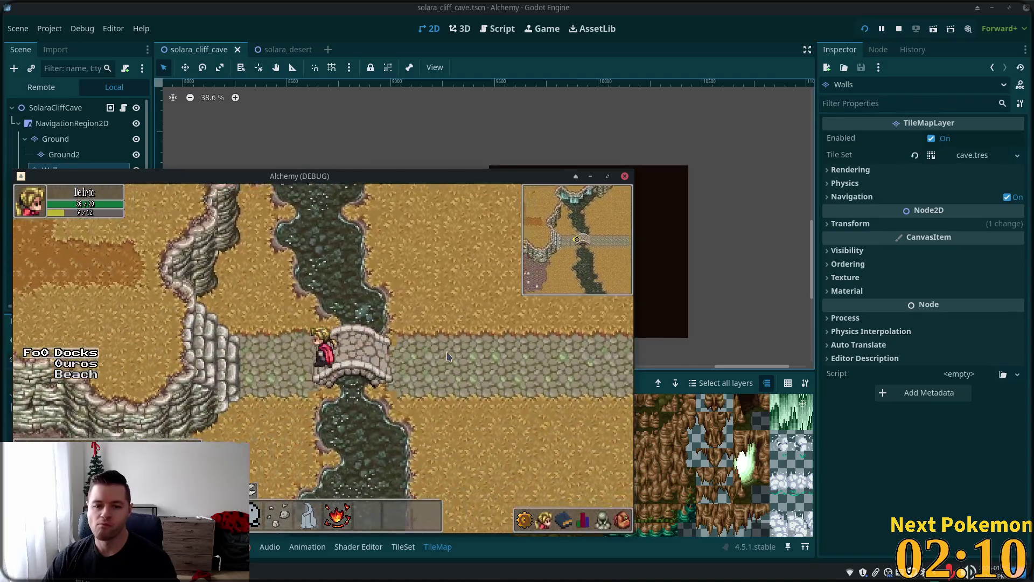
key("Left")
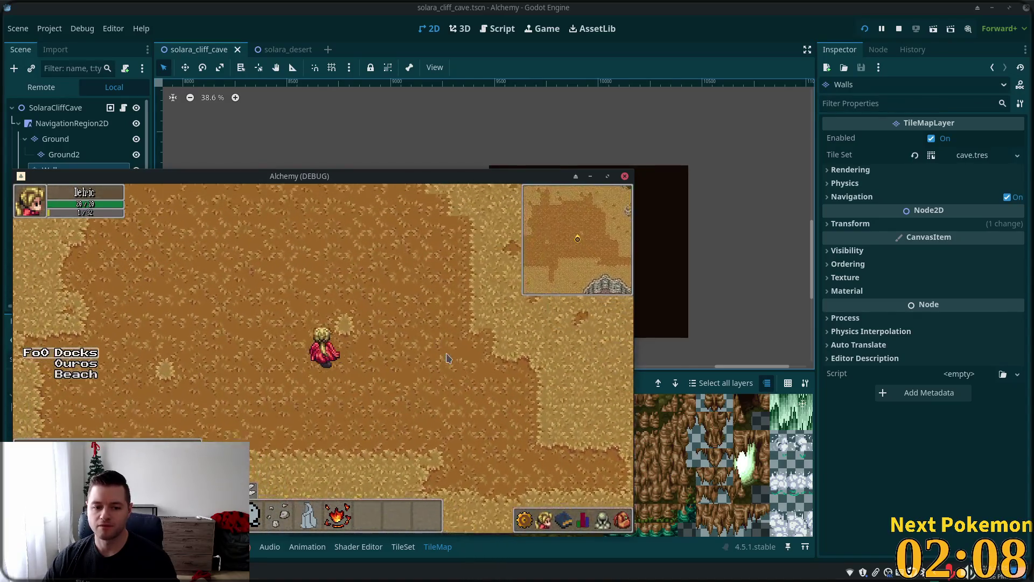
key("Up")
key("Down")
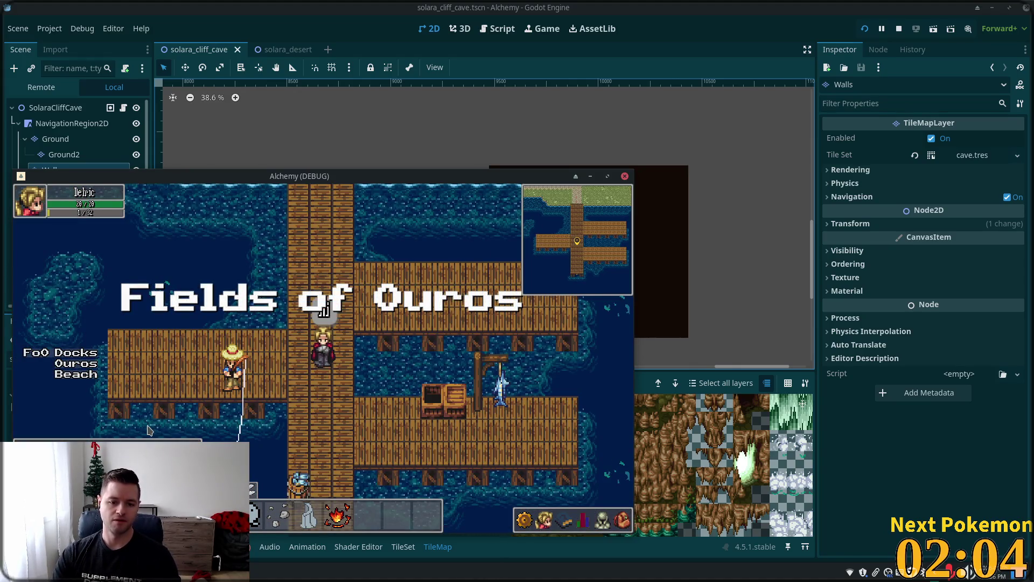
Walk from the dock into Ouros village and back, then travel via Solara Desert to Ouros
key("Up")
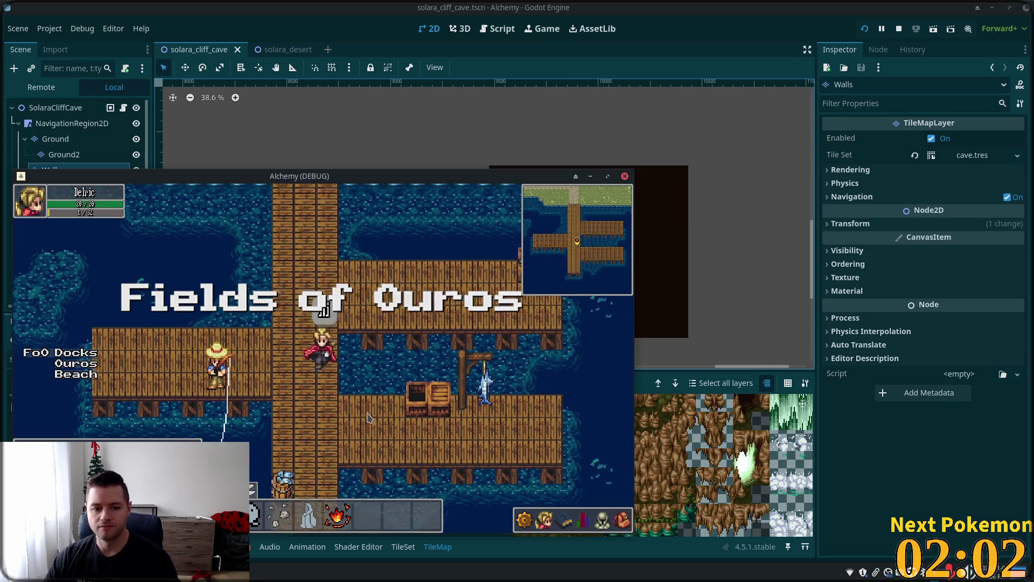
key("Up")
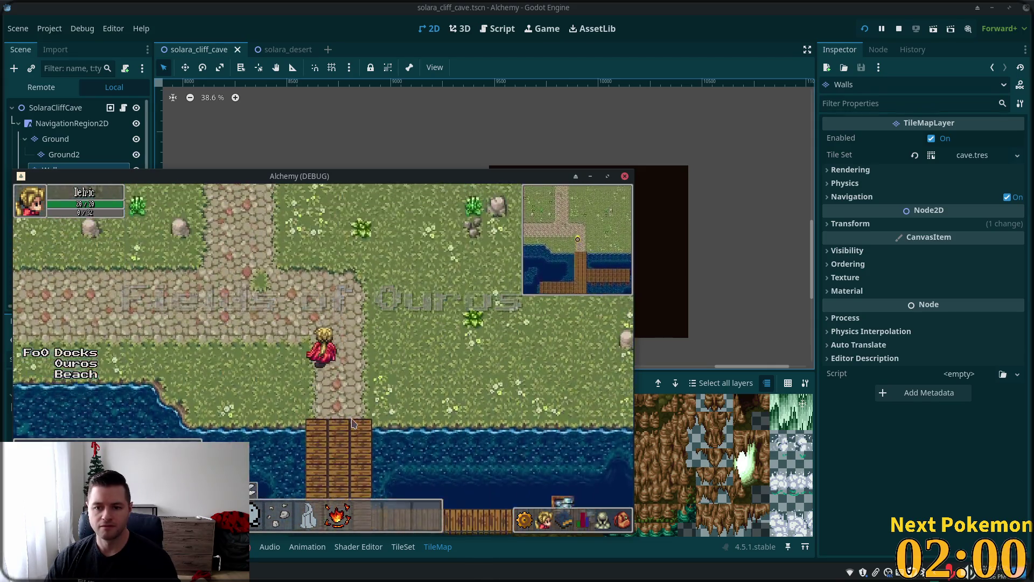
key("Up")
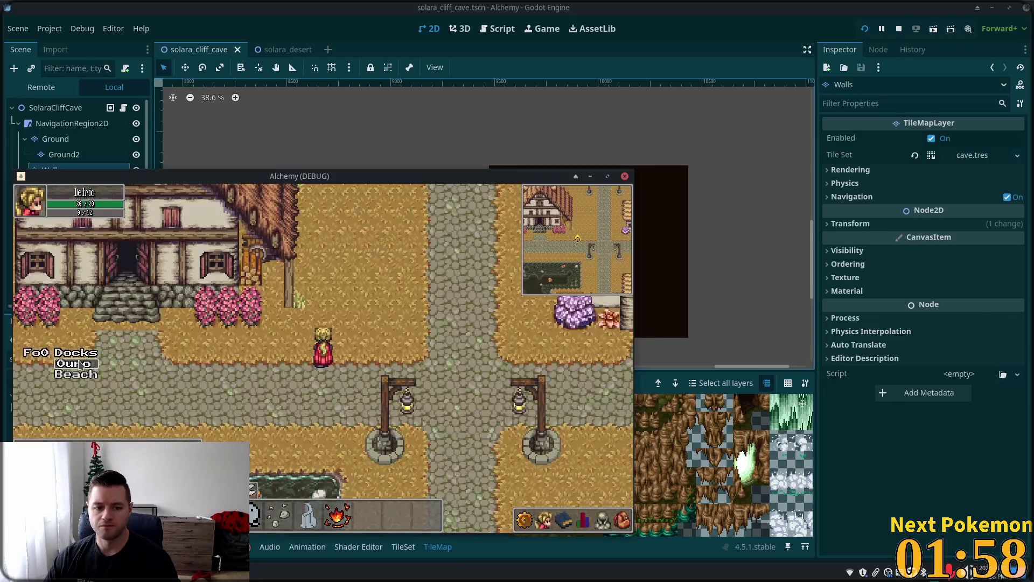
key("Down")
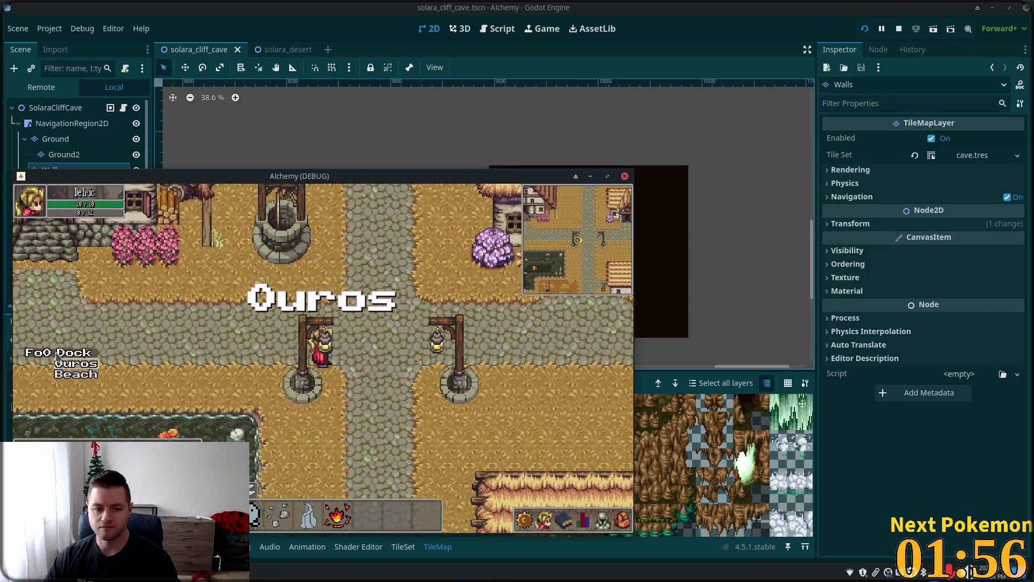
key("Down")
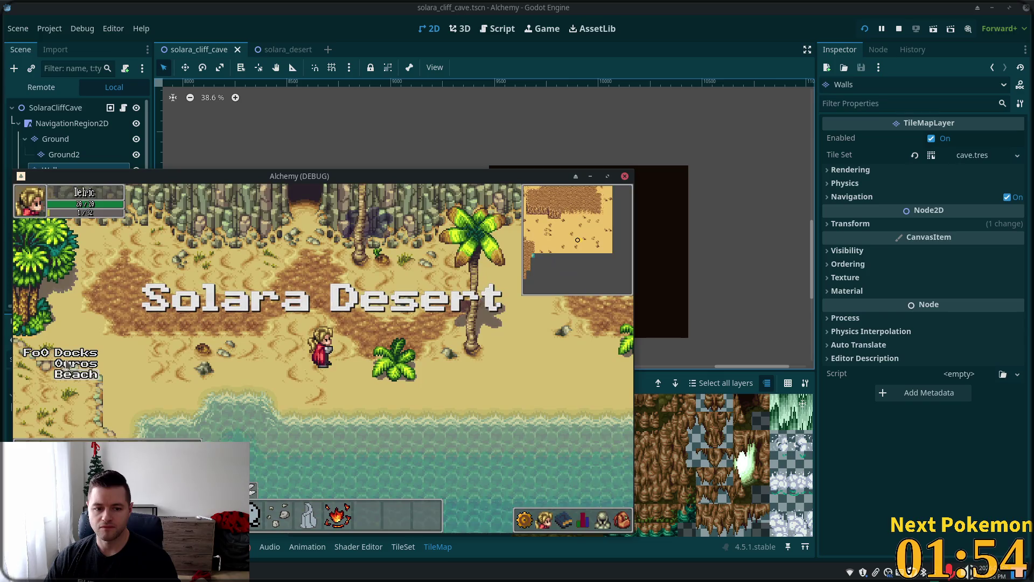
key("Up")
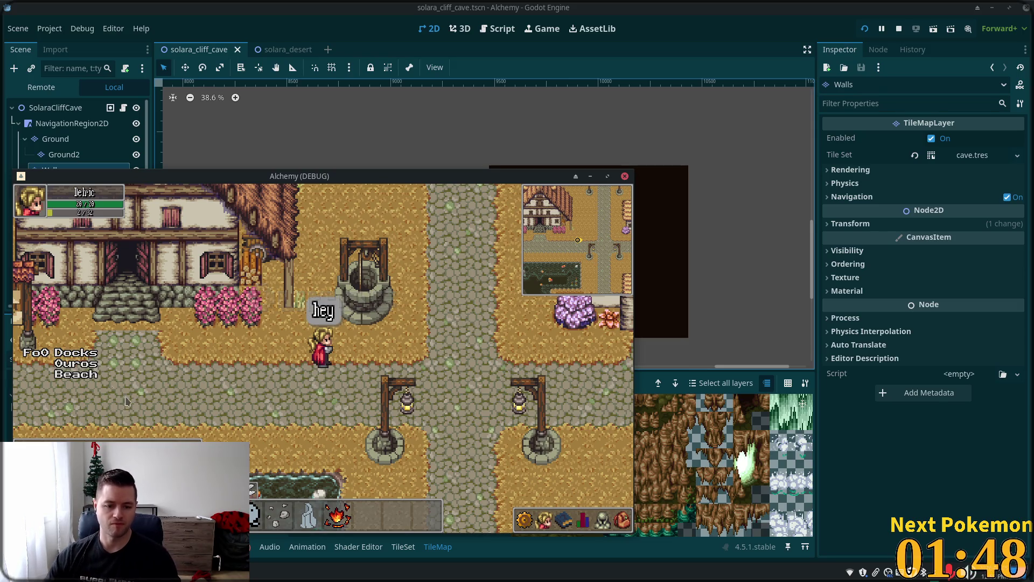
Send the 'hey' chat message and warp to the Fields of Ouros dock
key("Down")
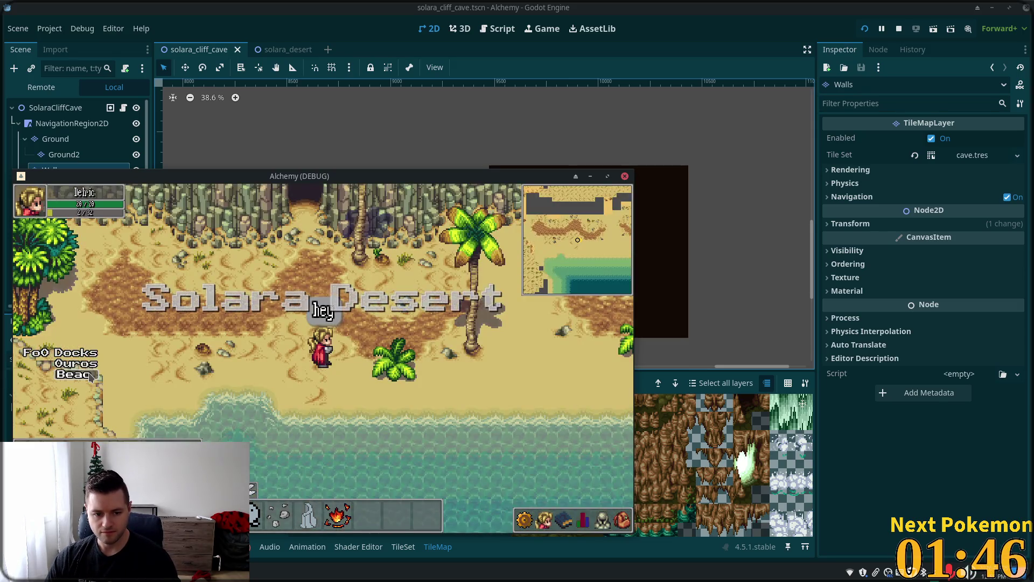
left_click(84, 355)
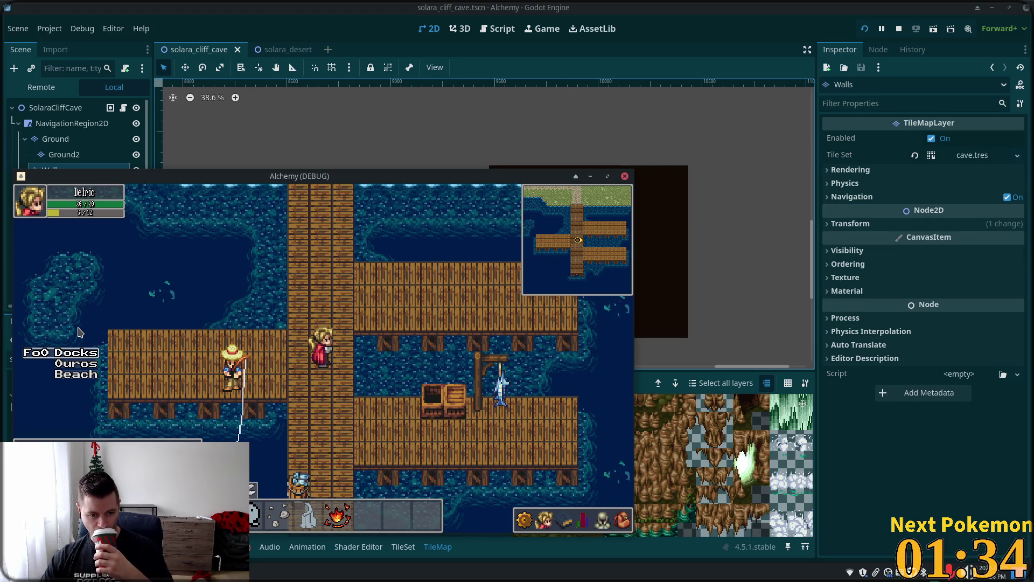
key("XF86AudioRaiseVolume")
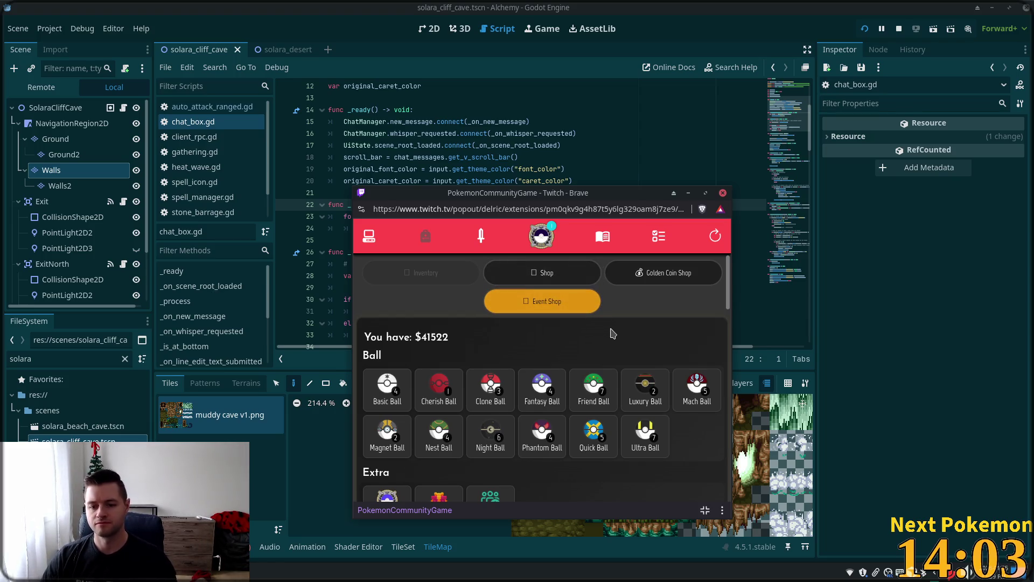
Check the Luxury and Cherish Ball sell offers, cancel both, and bring Godot back to front
left_click(653, 382)
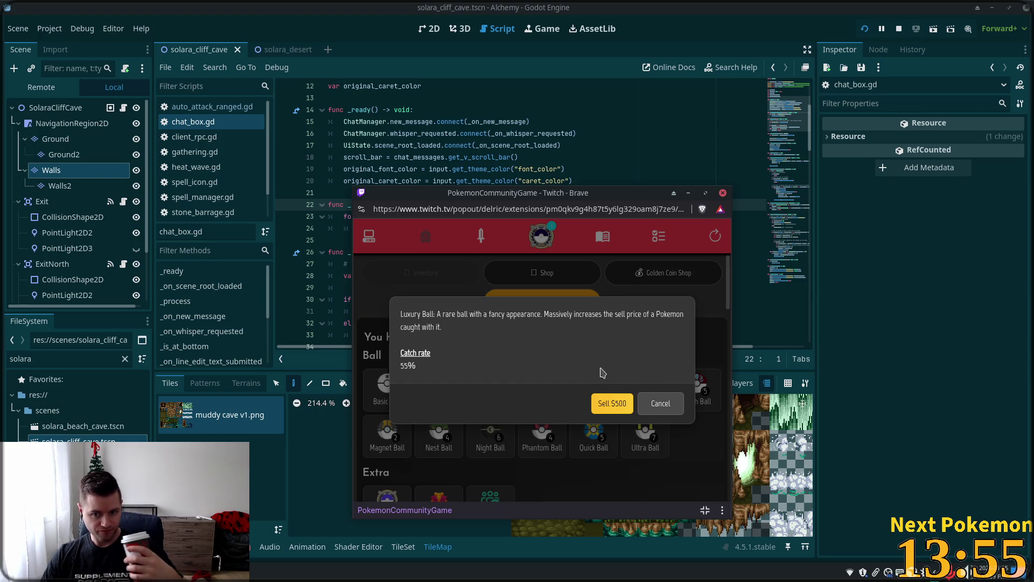
left_click(655, 404)
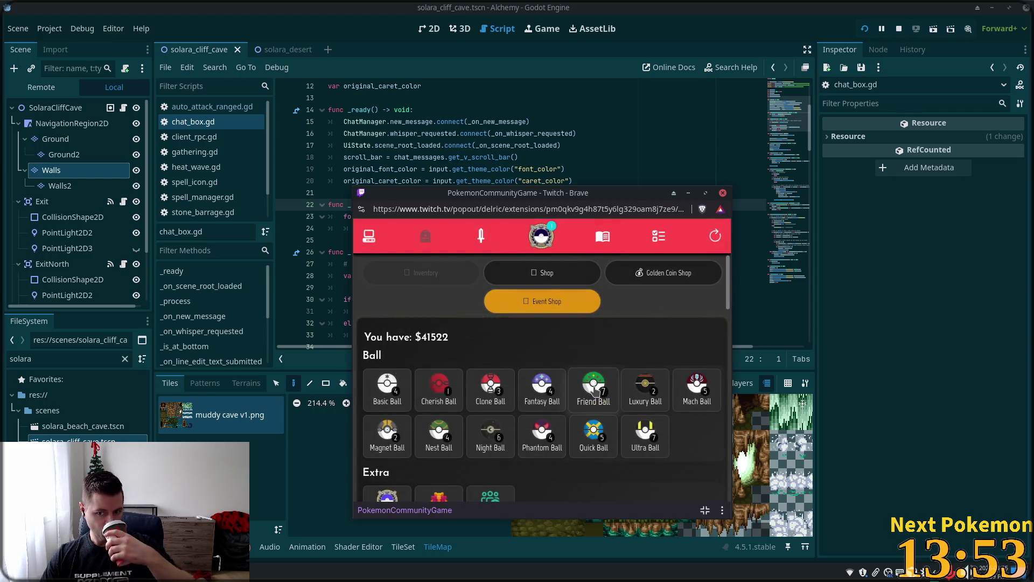
left_click(448, 387)
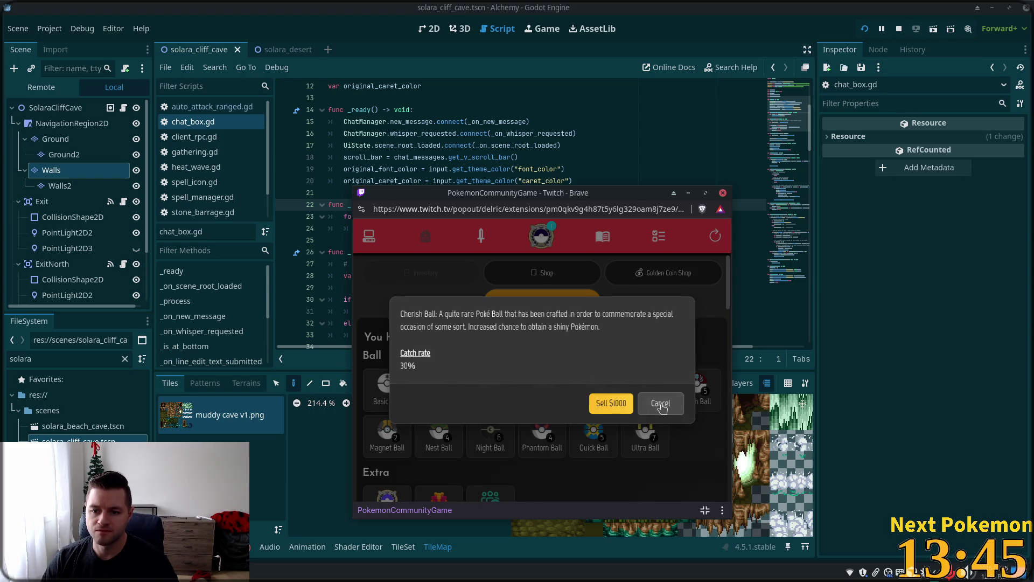
left_click(654, 410)
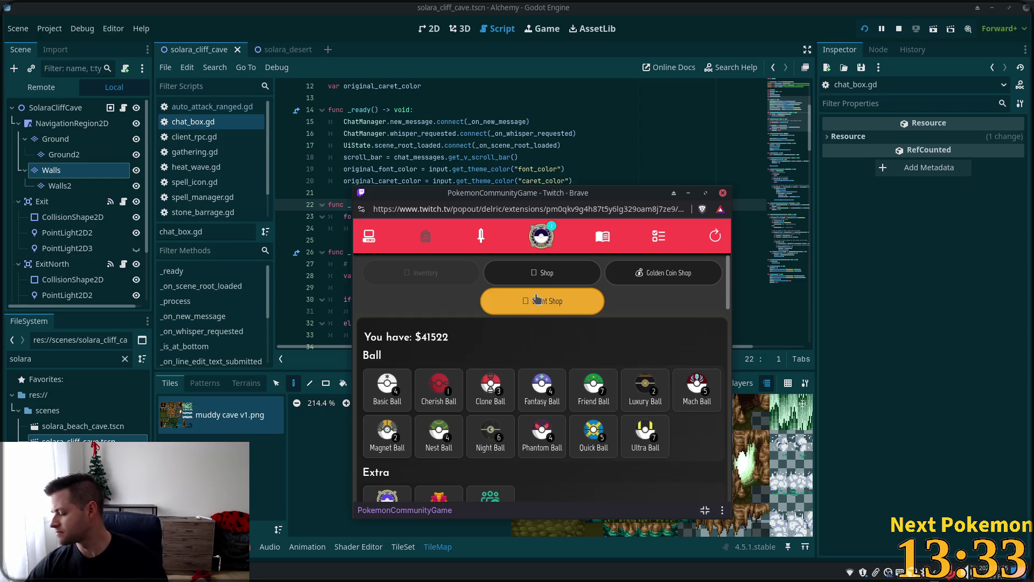
key("XF86AudioLowerVolume")
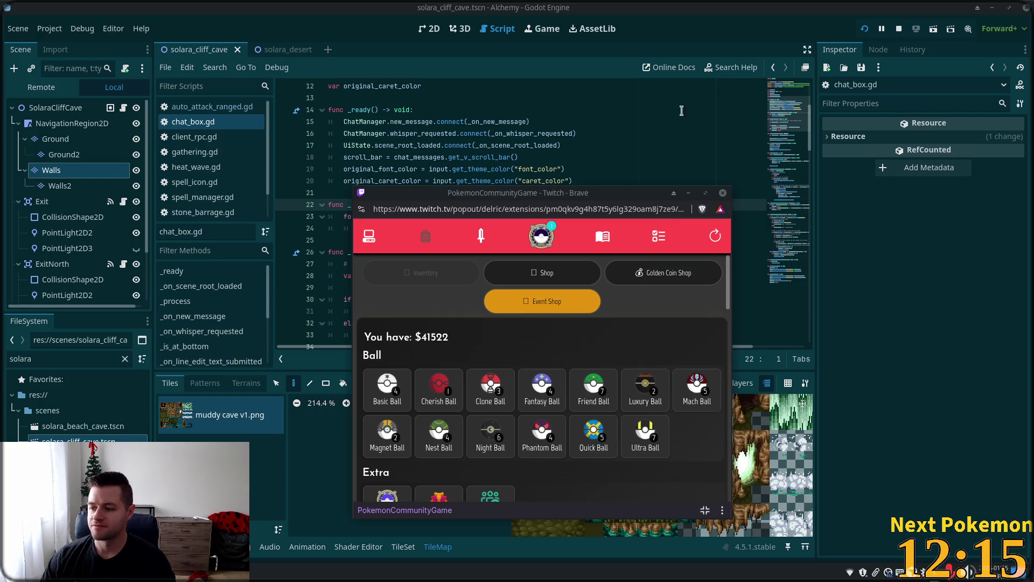
left_click(714, 17)
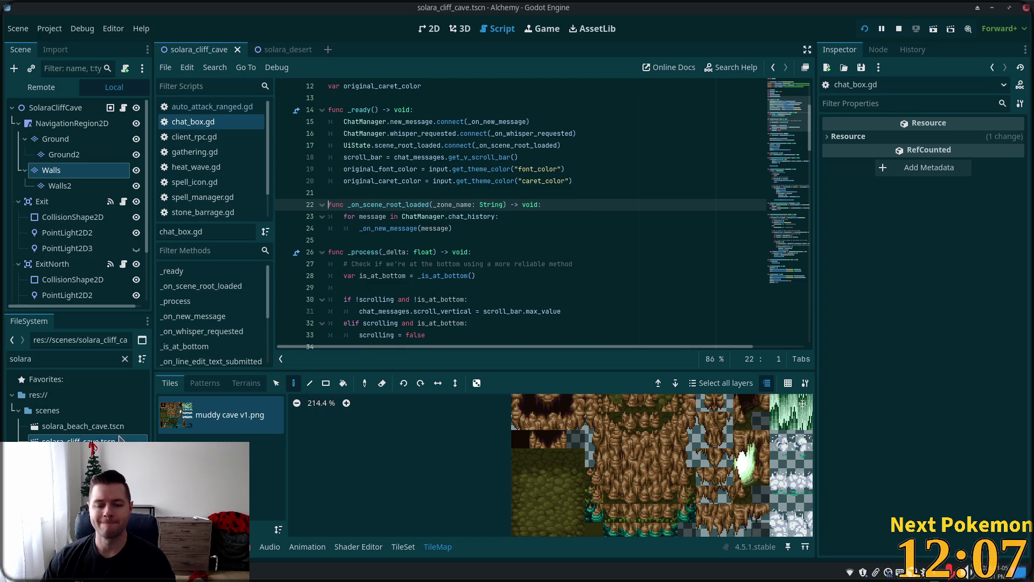
Switch to Cursor and open chat_box.gd through a quick file search for 'chat'
key("alt+Tab")
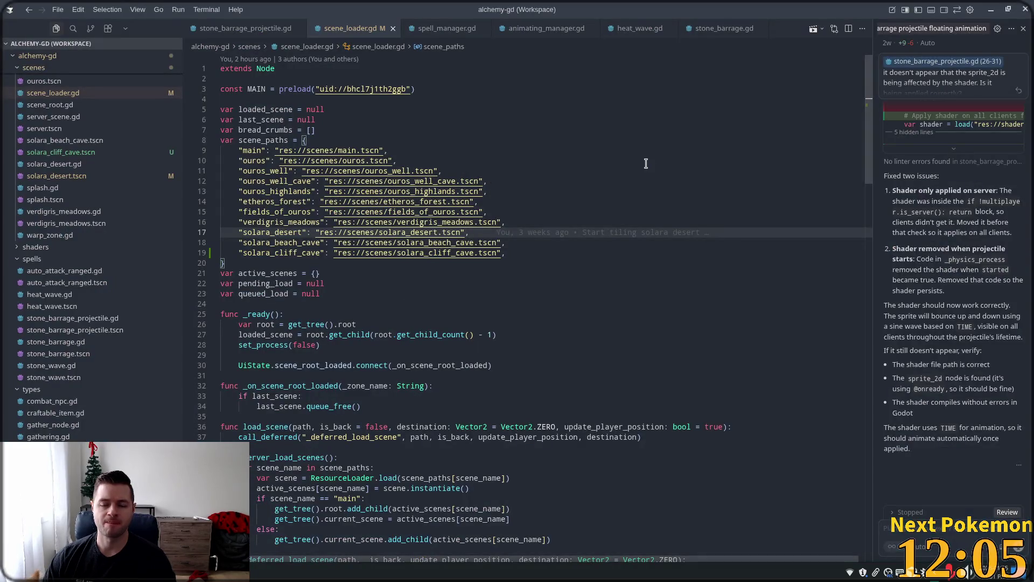
left_click(646, 163)
key("ctrl+p")
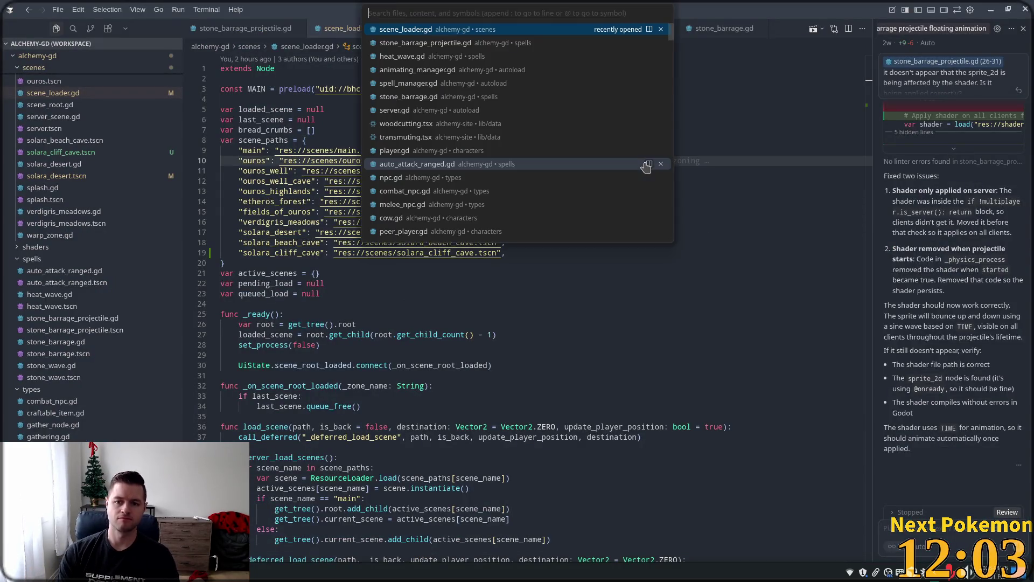
type("chat")
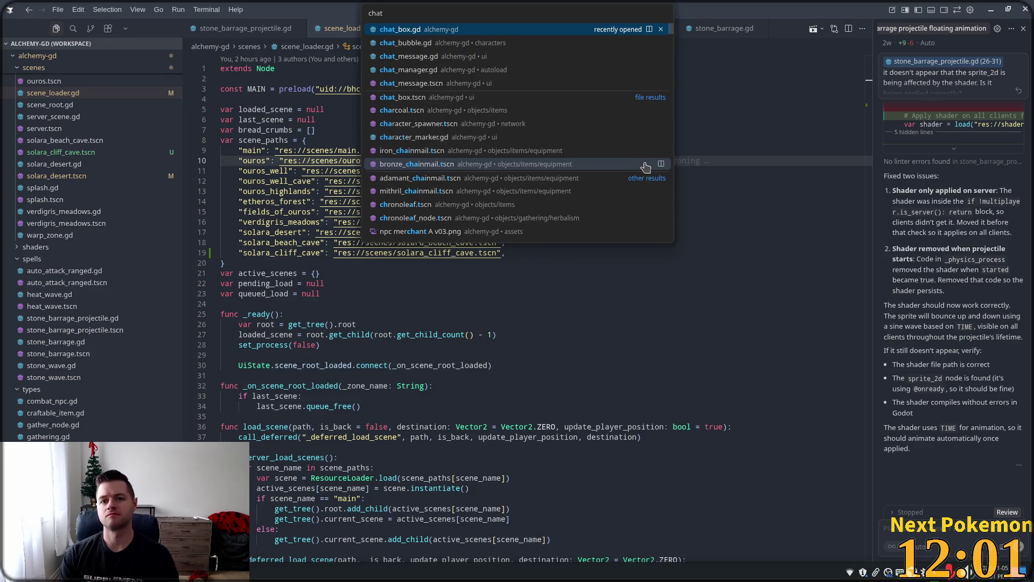
key("Return")
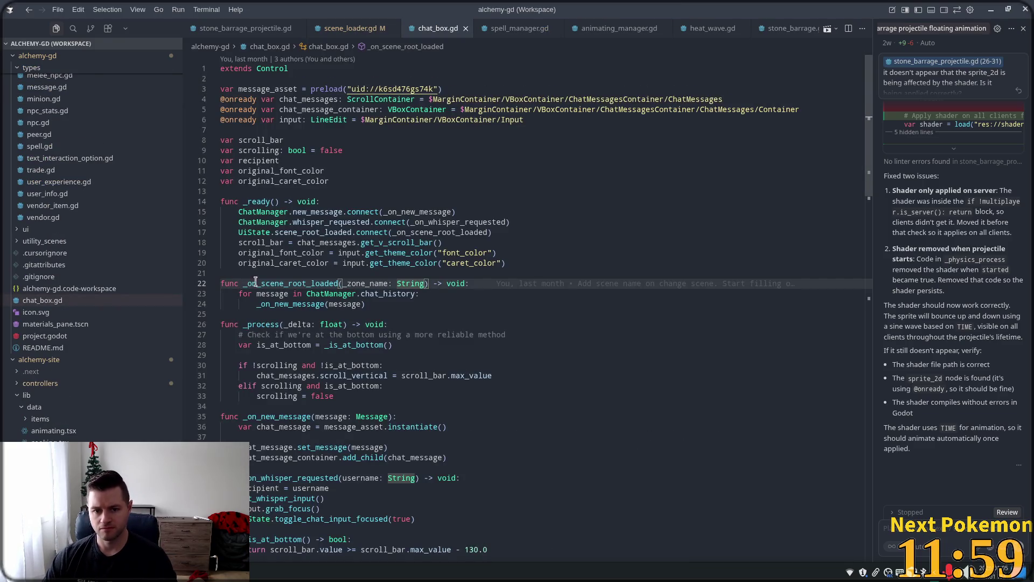
Add a '# clear' loop in _on_scene_root_loaded that frees each chat_message_container child
left_click(487, 283)
key("Return")
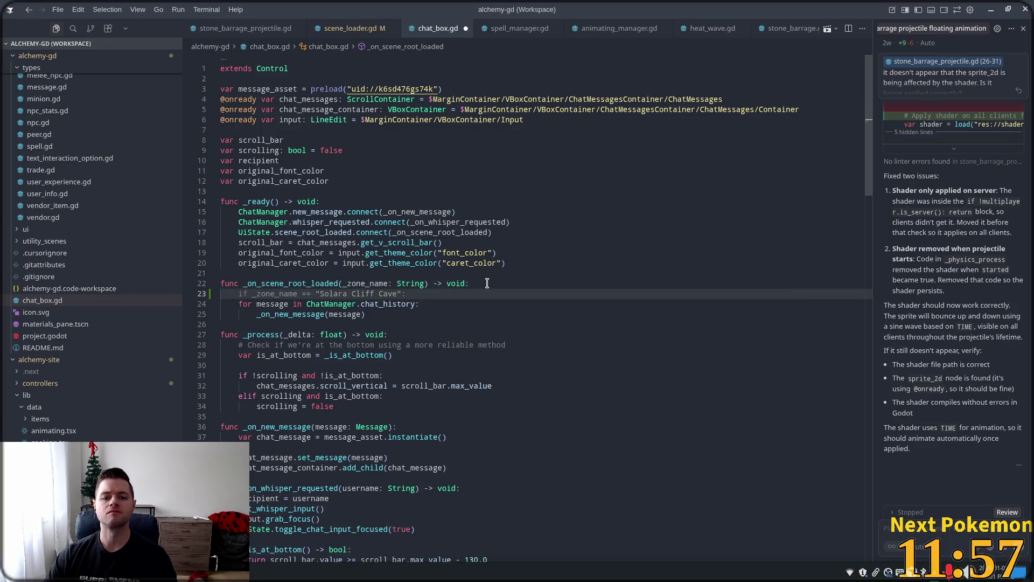
type("#")
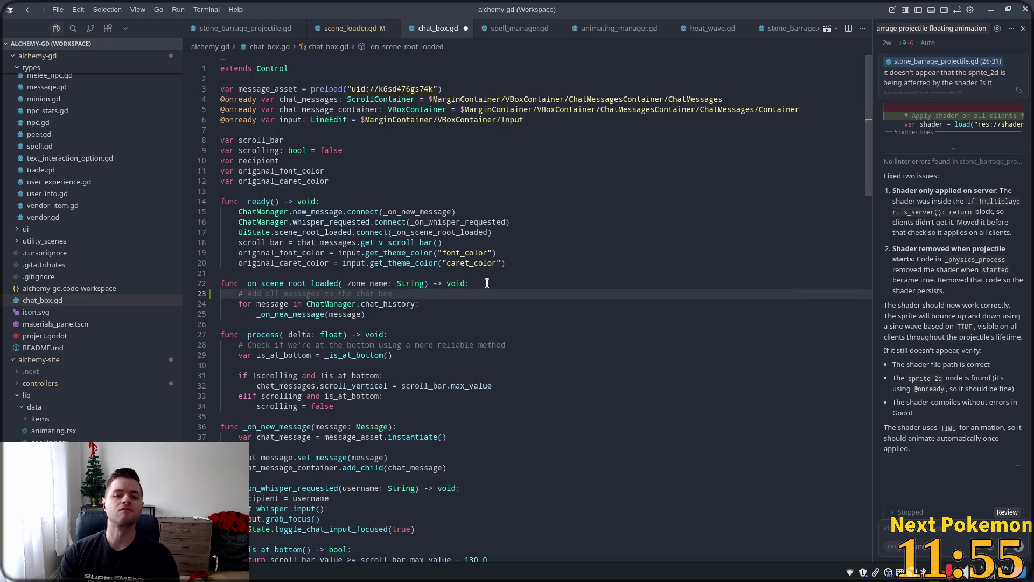
type(" clear")
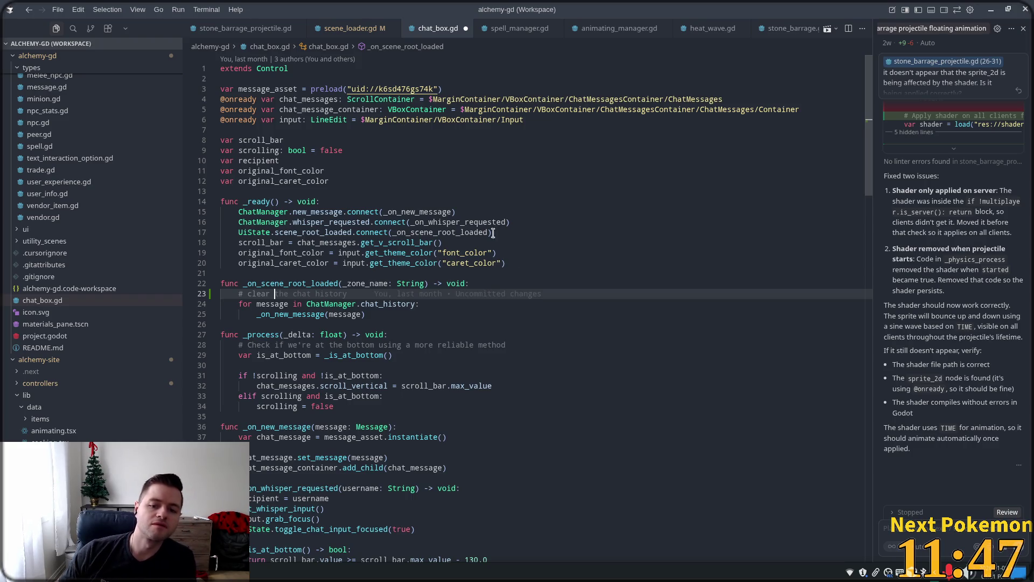
scroll(472, 226, "down", 4)
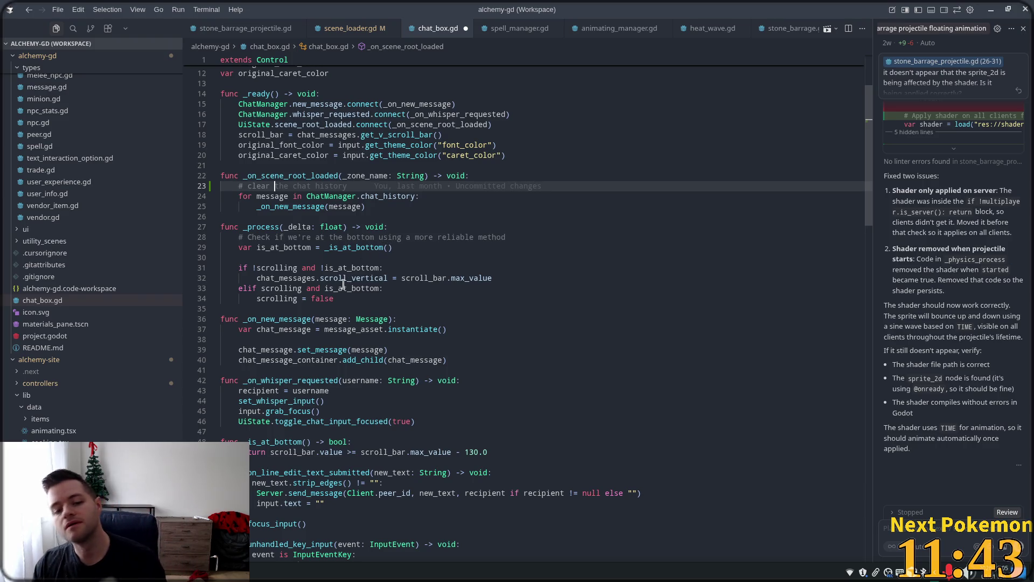
double_click(287, 360)
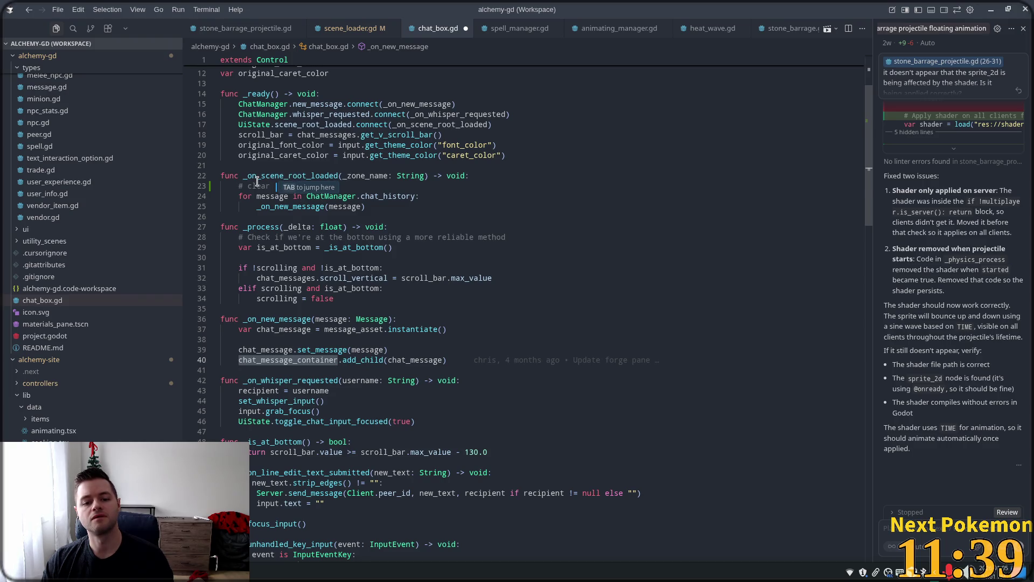
key("Tab")
key("Tab")
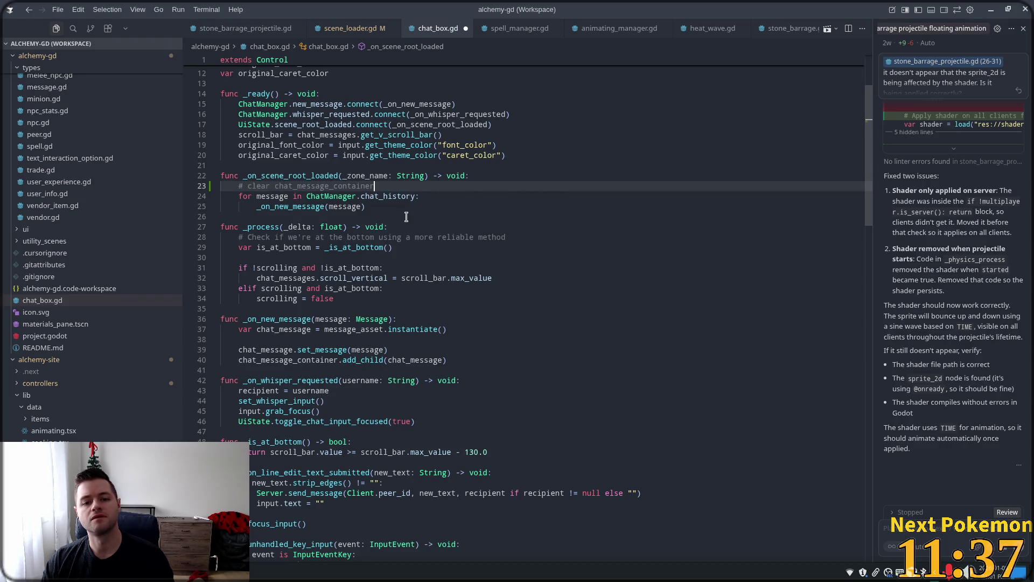
key("Tab")
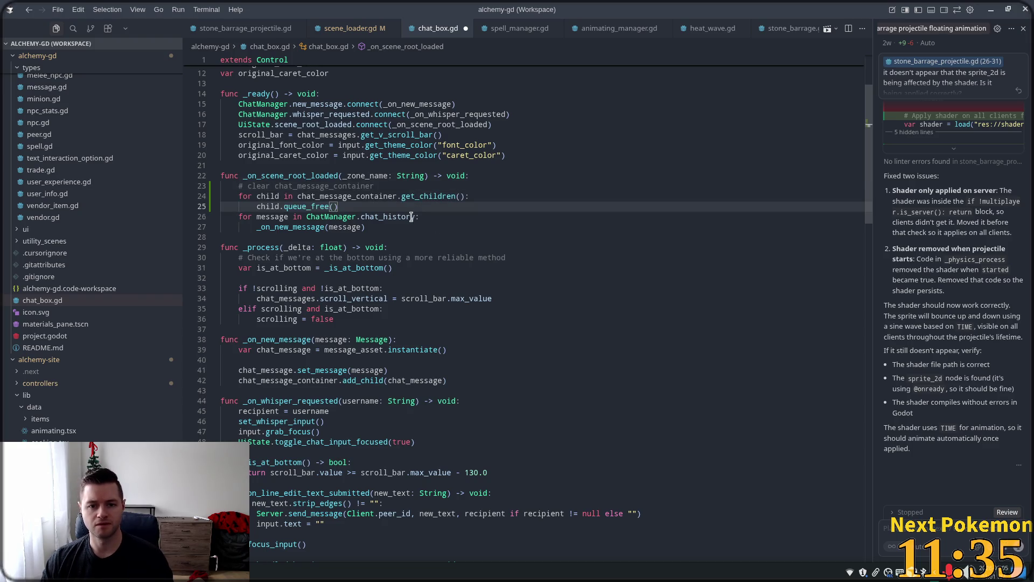
key("Return")
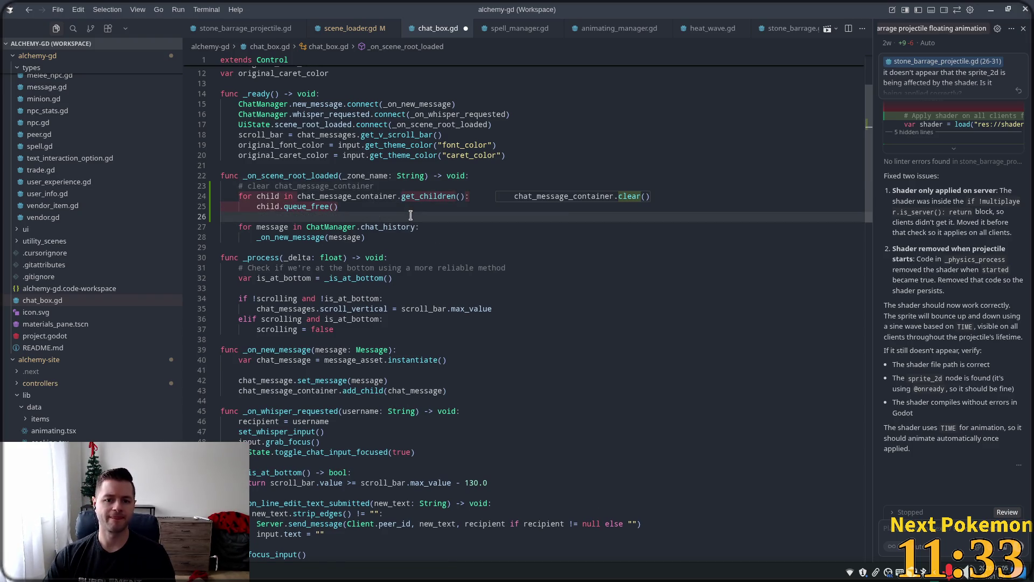
Dismiss the inline clear() suggestion, save chat_box.gd, and return to the loop on line 24
left_click(604, 145)
key("ctrl+s")
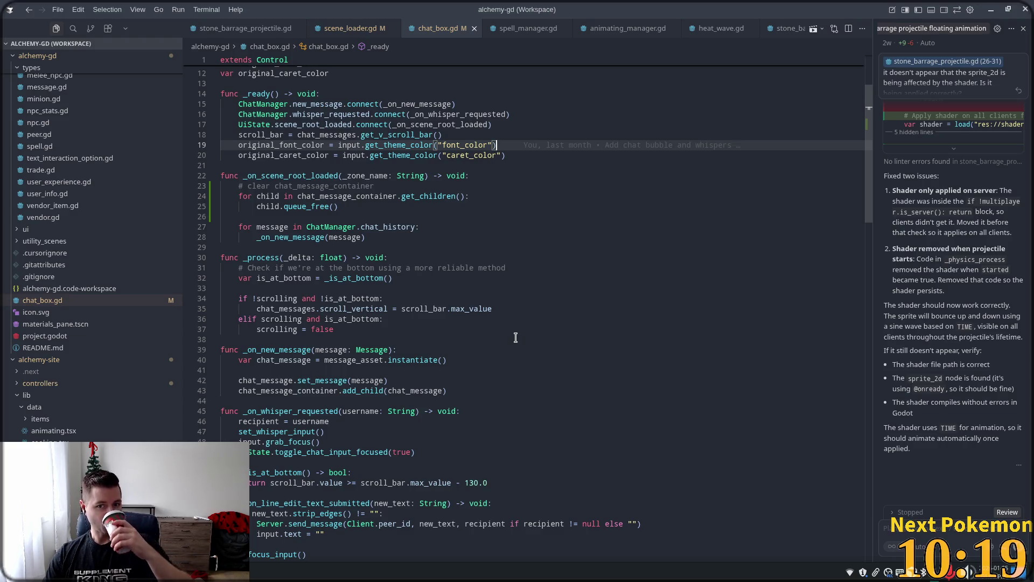
left_click(494, 198)
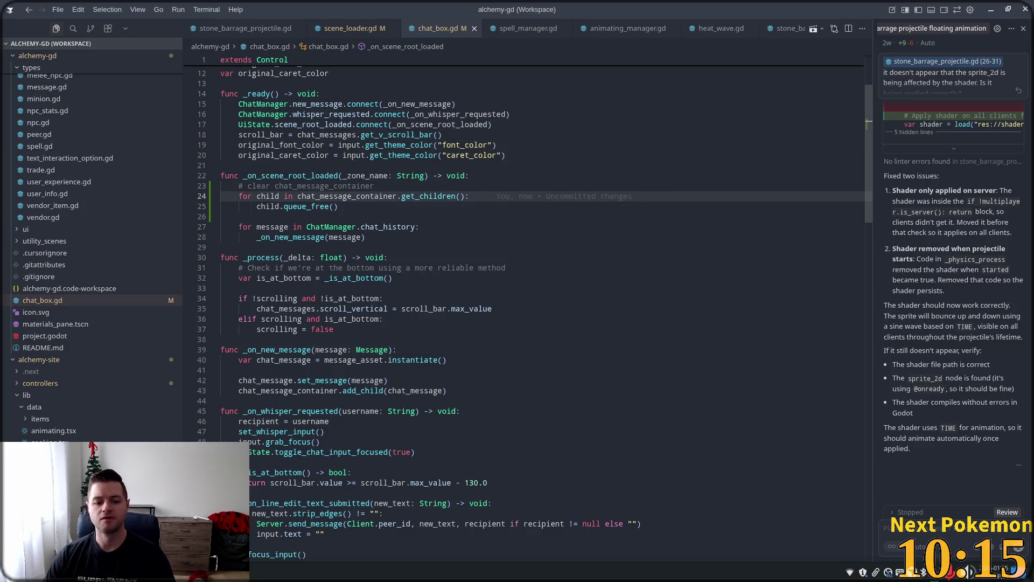
Launch the game with F5 and walk from the docks into the Solara Desert beach area
key("F5")
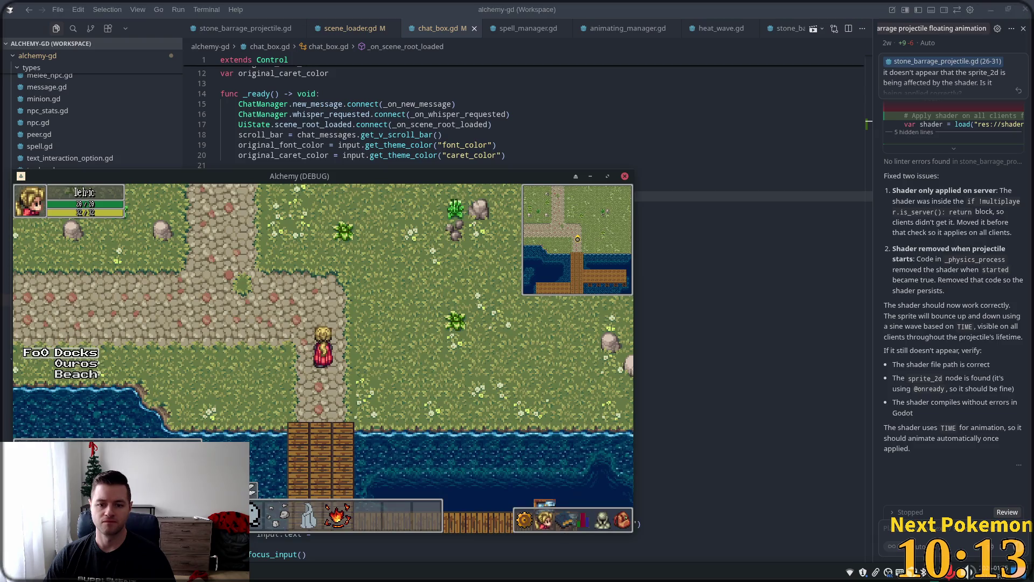
key("w")
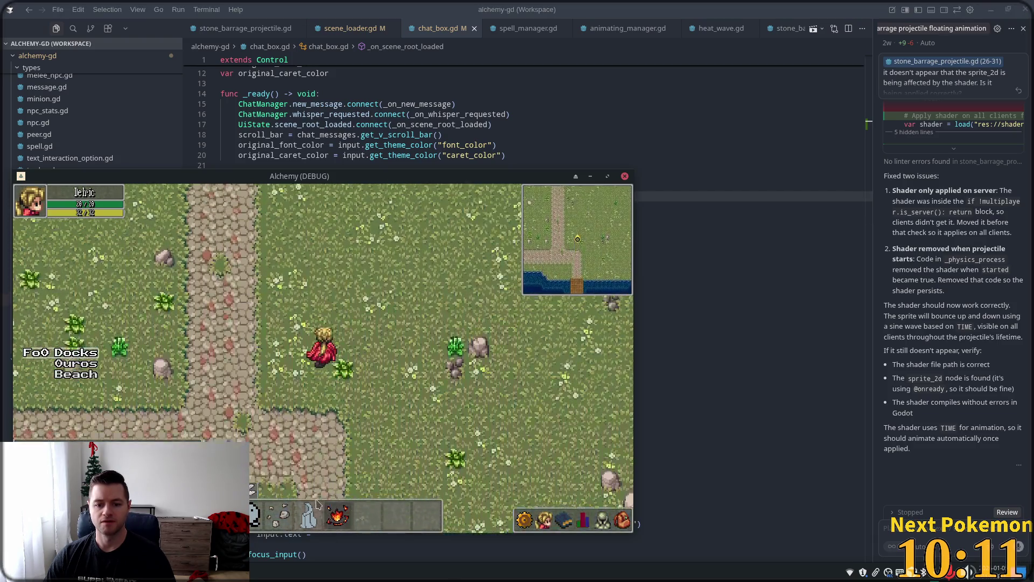
left_click(77, 377)
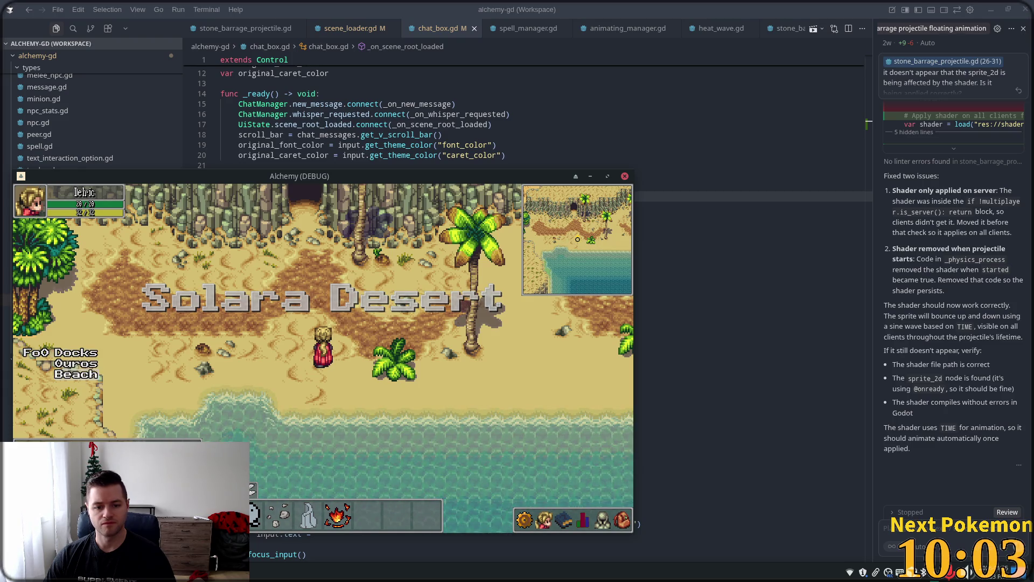
key("w")
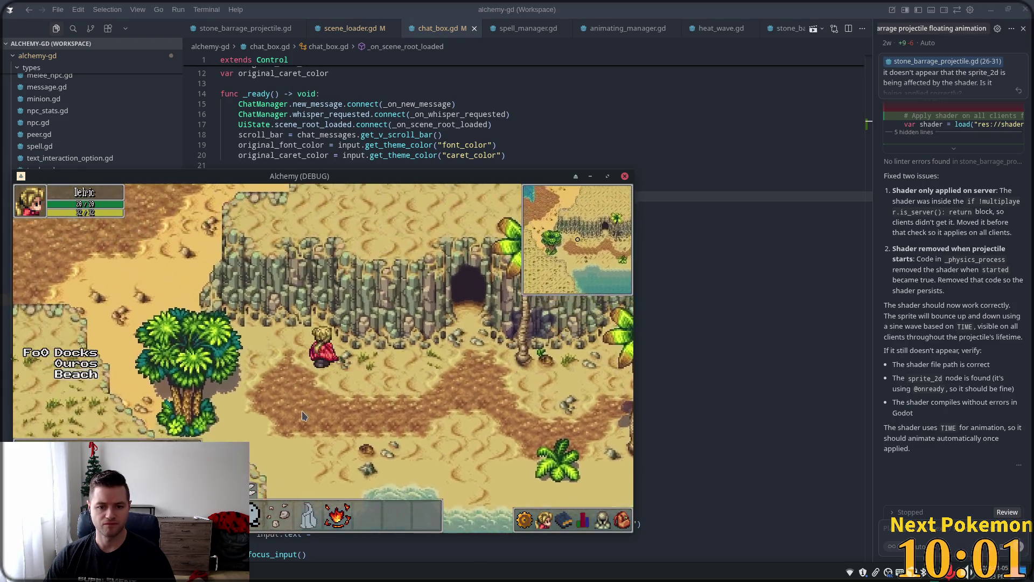
key("a")
key("a")
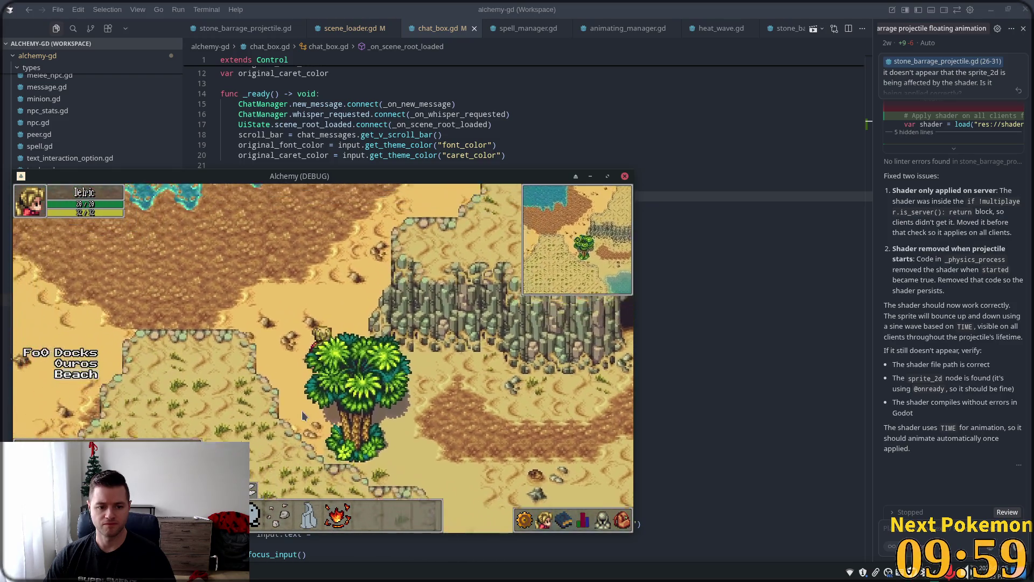
key("w")
key("a")
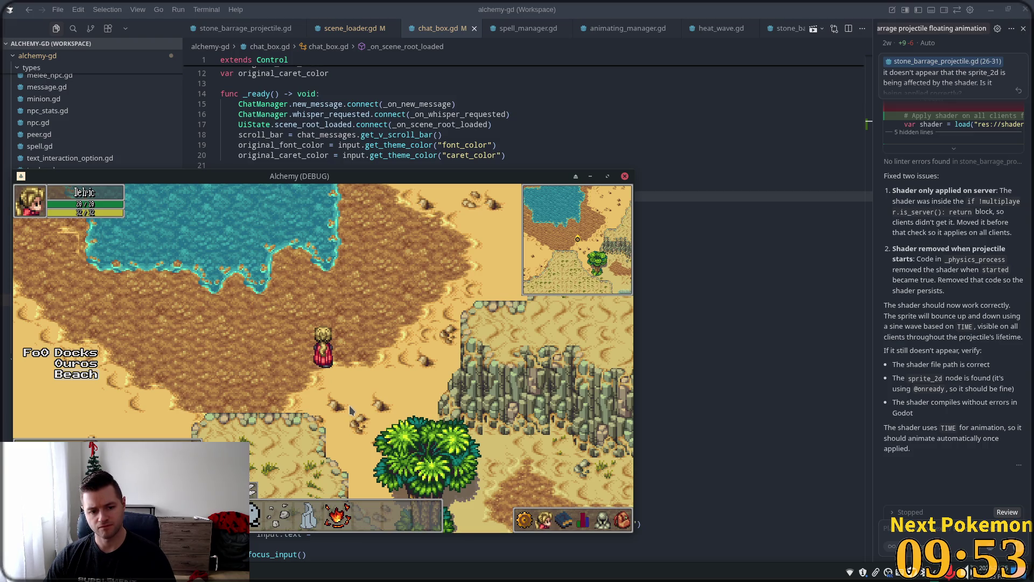
Walk west past the lake and north through the palm grove across the desert
key("a")
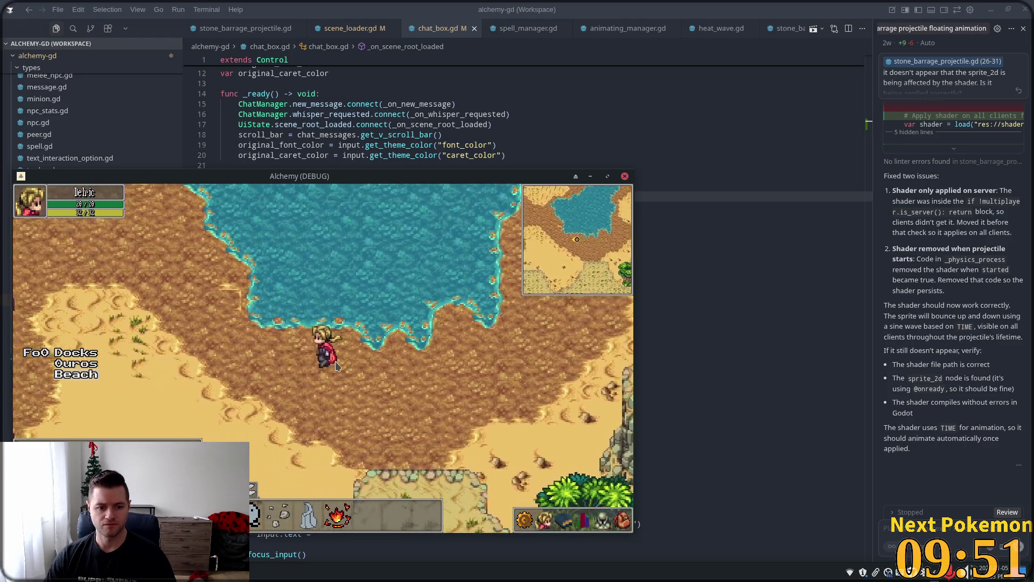
key("w")
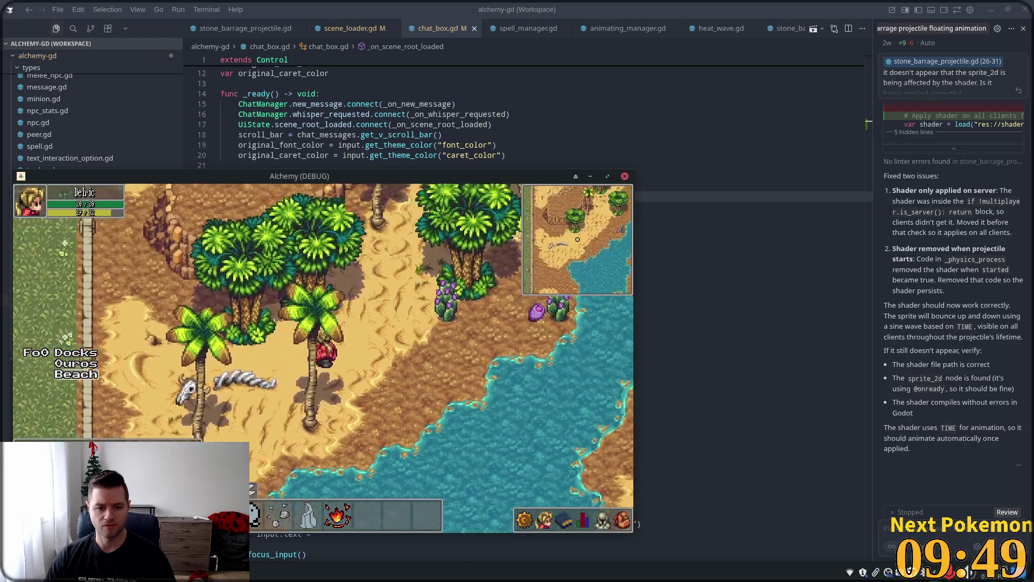
key("w")
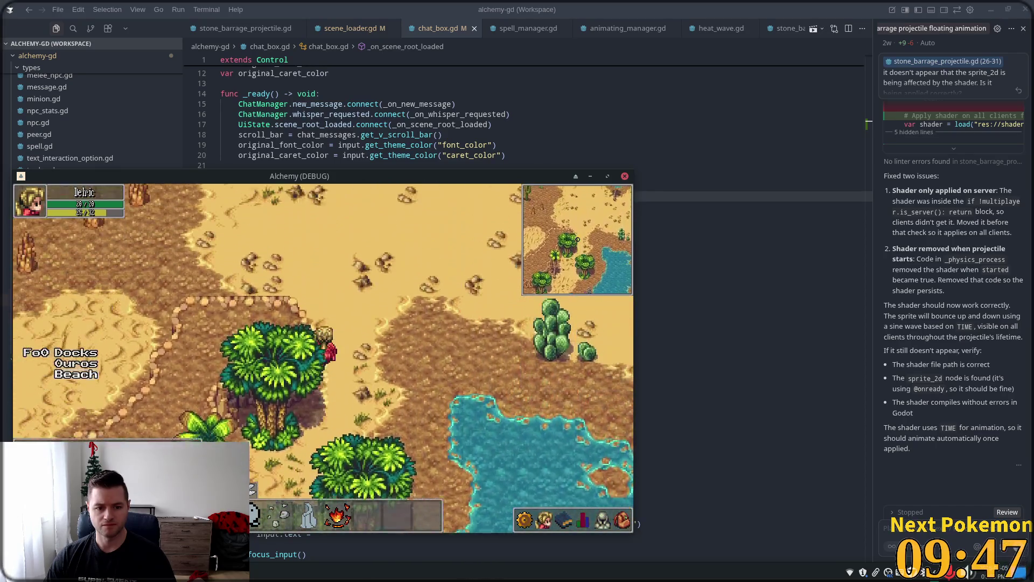
key("w")
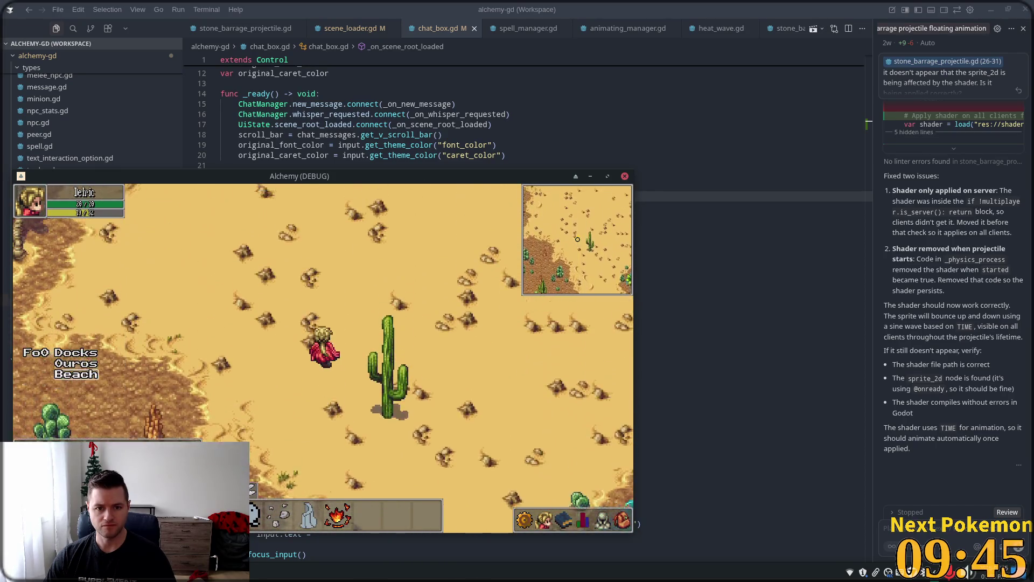
key("w")
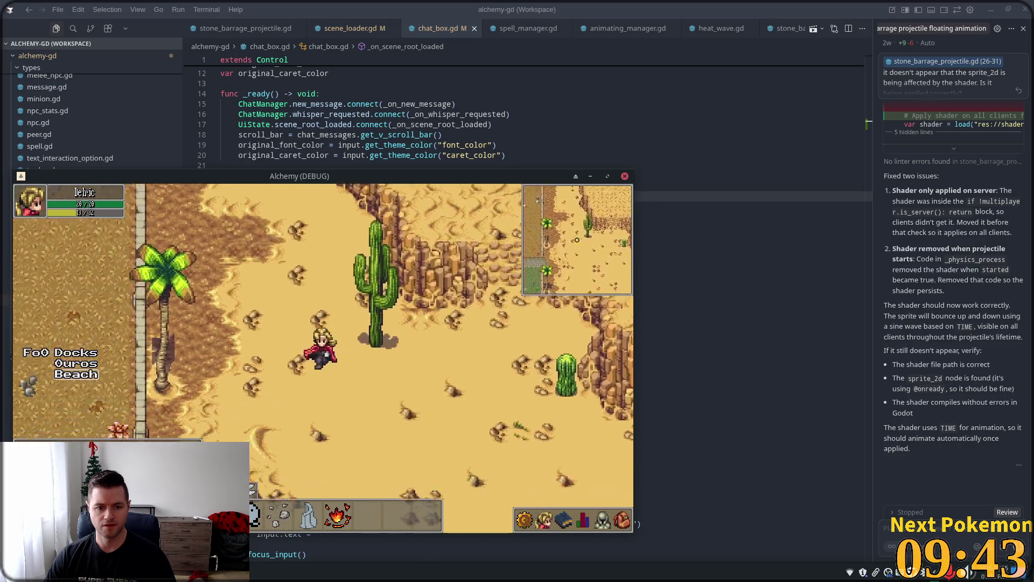
Follow the path over the wooden dock into Fields of Ouros, then walk back east to the crossroads
key("a")
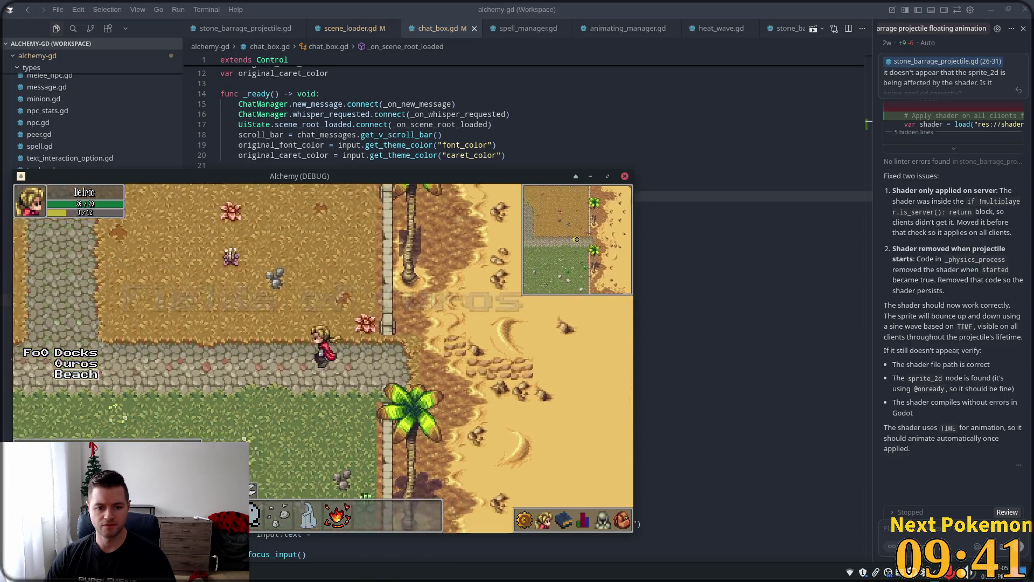
key("a")
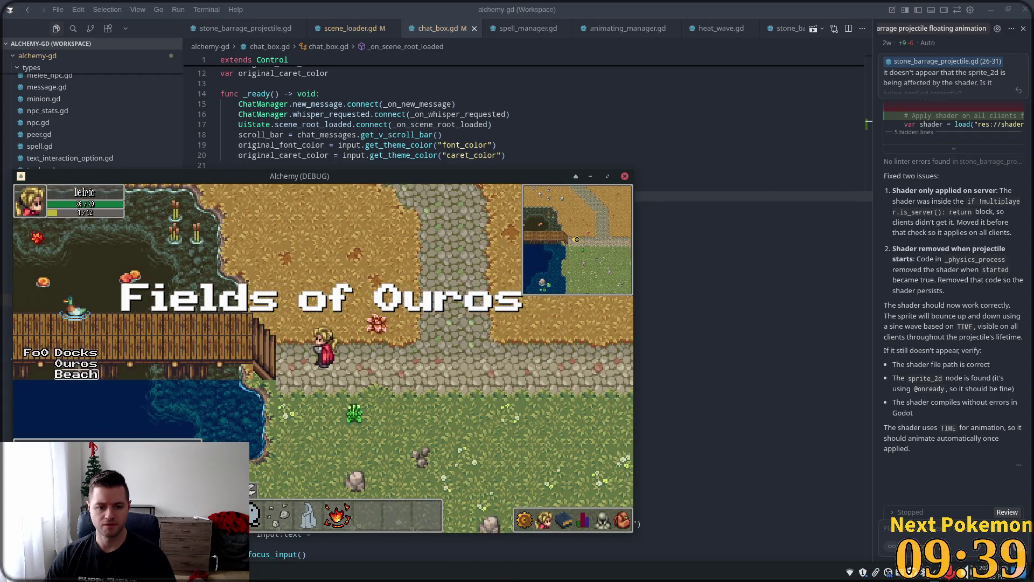
key("a")
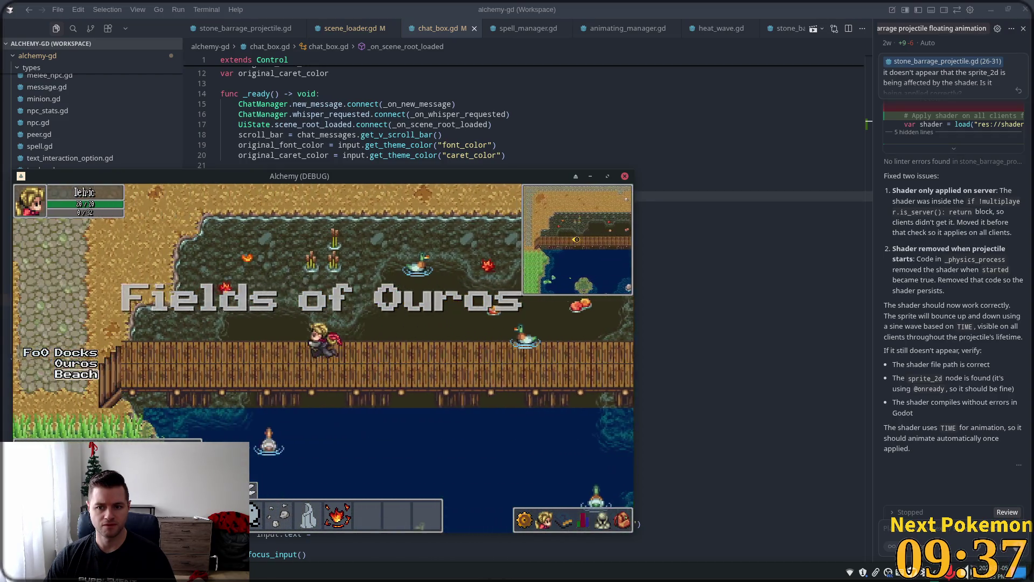
key("a")
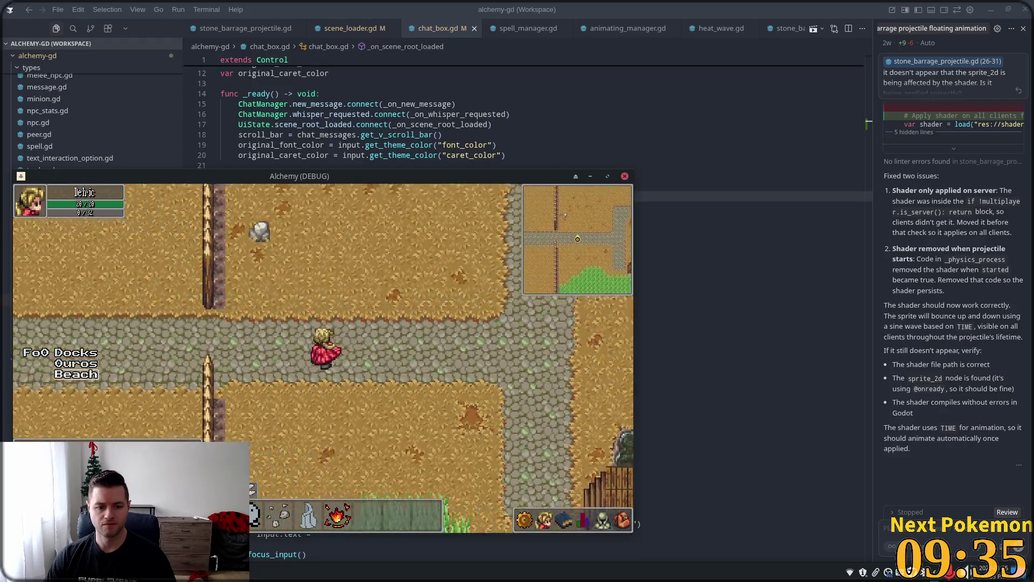
key("a")
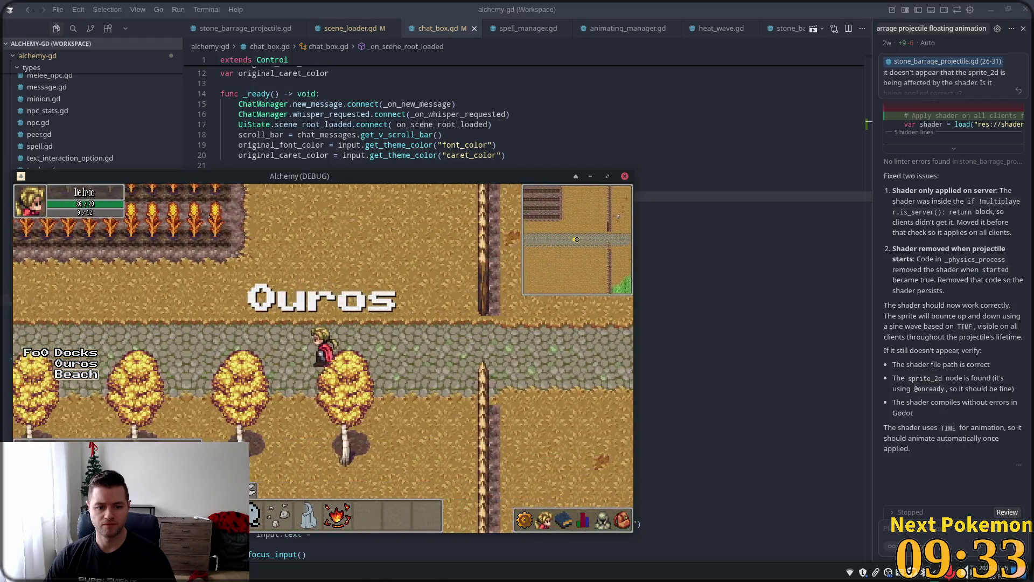
key("d")
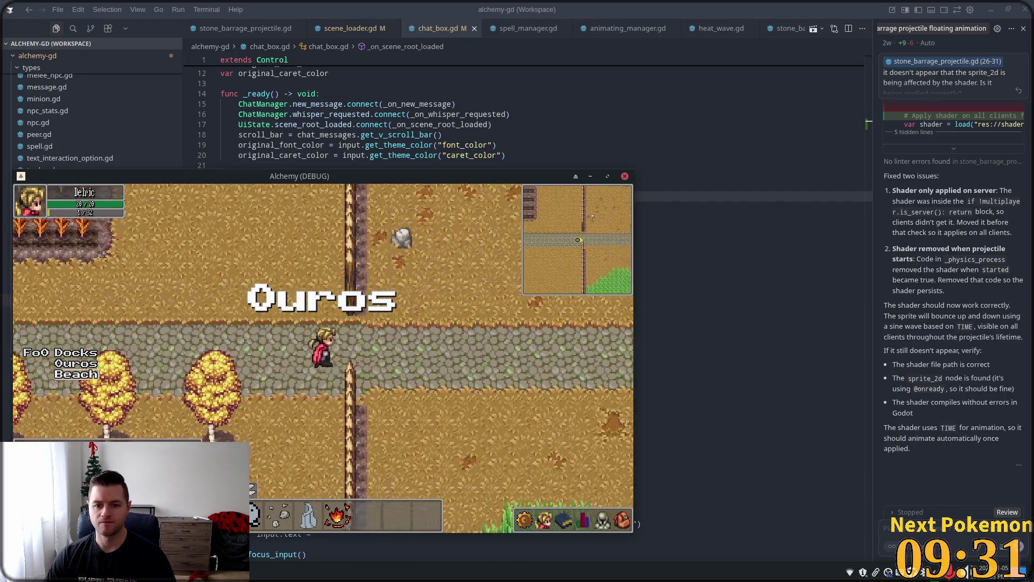
key("d")
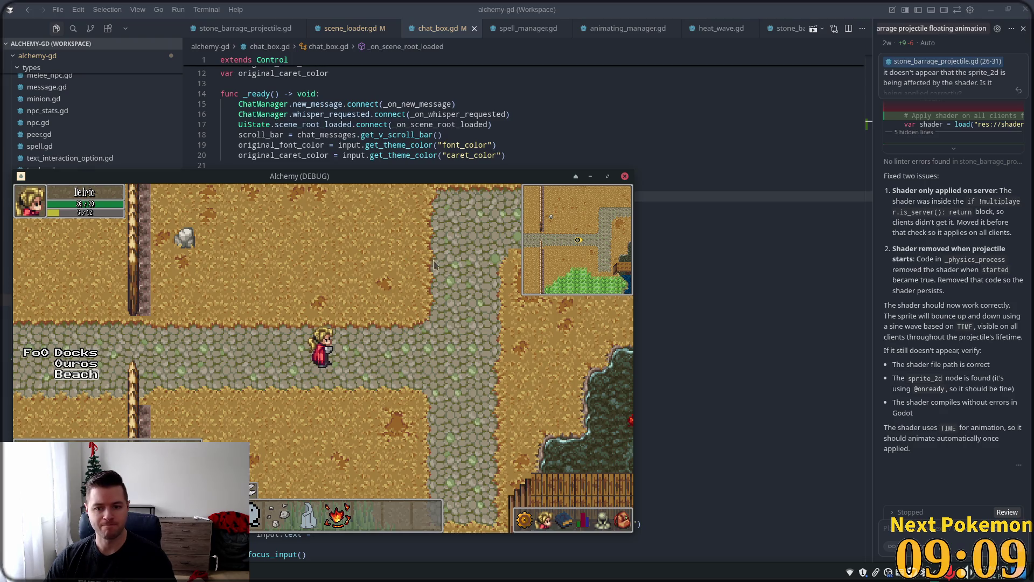
Walk the character over the dock bridge and around Solara Desert past the oasis
key("Right")
key("Down")
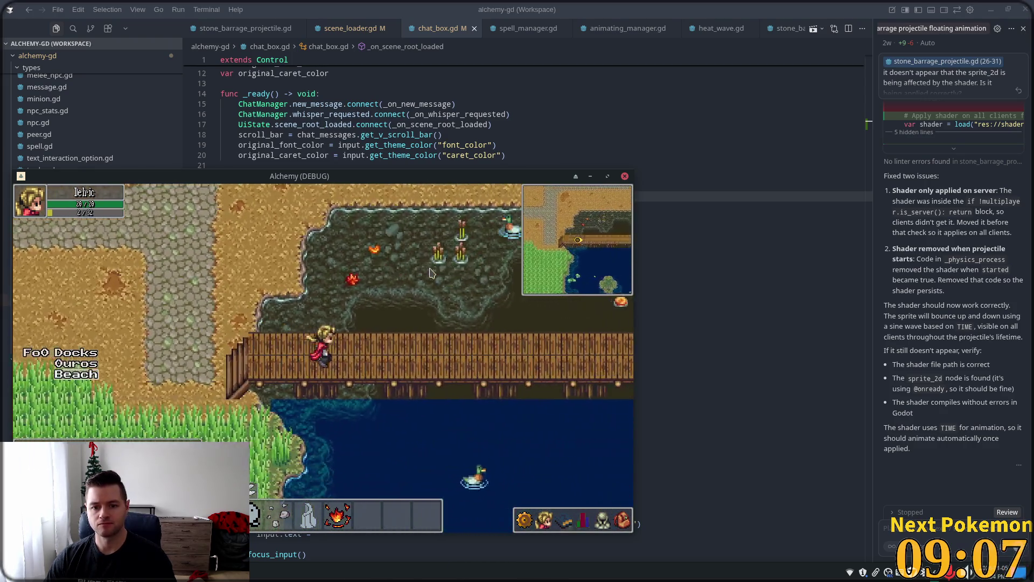
key("Right")
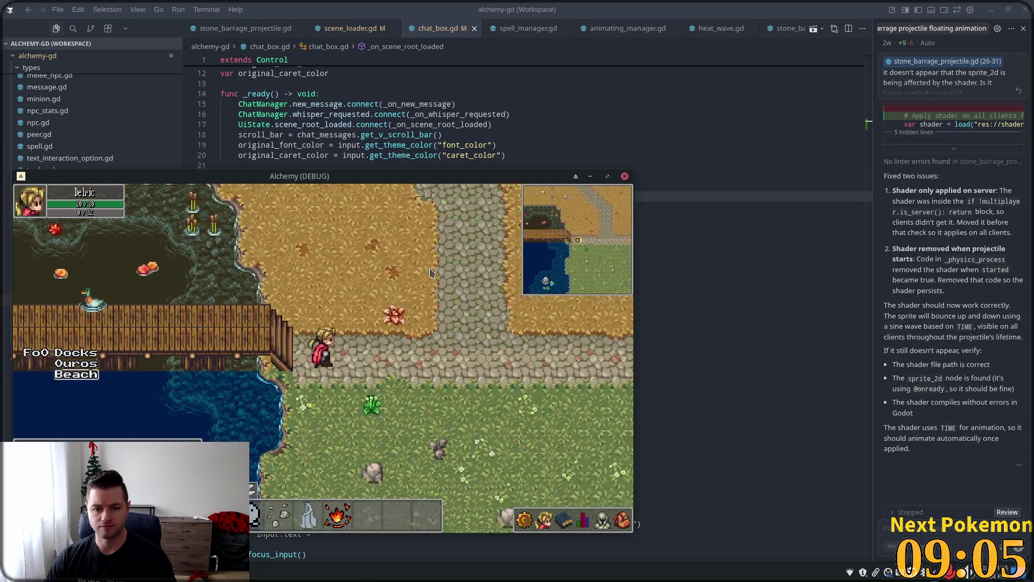
key("Right")
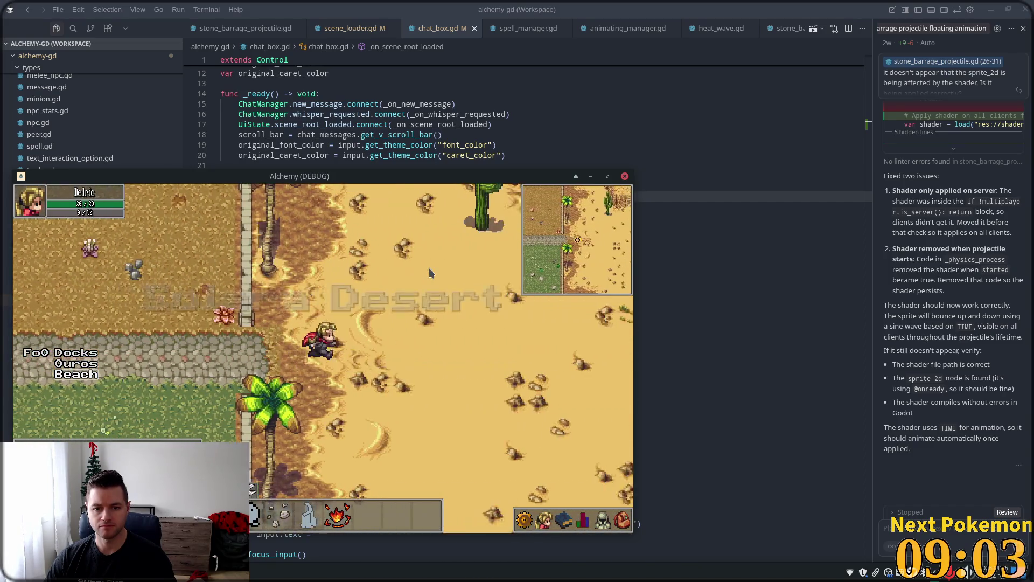
key("Right")
key("Down")
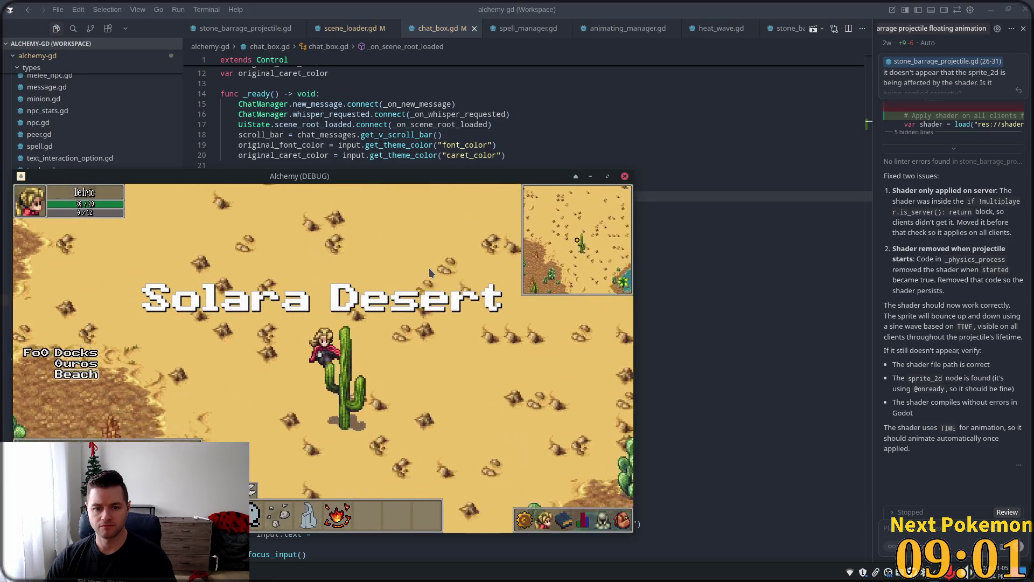
key("Down")
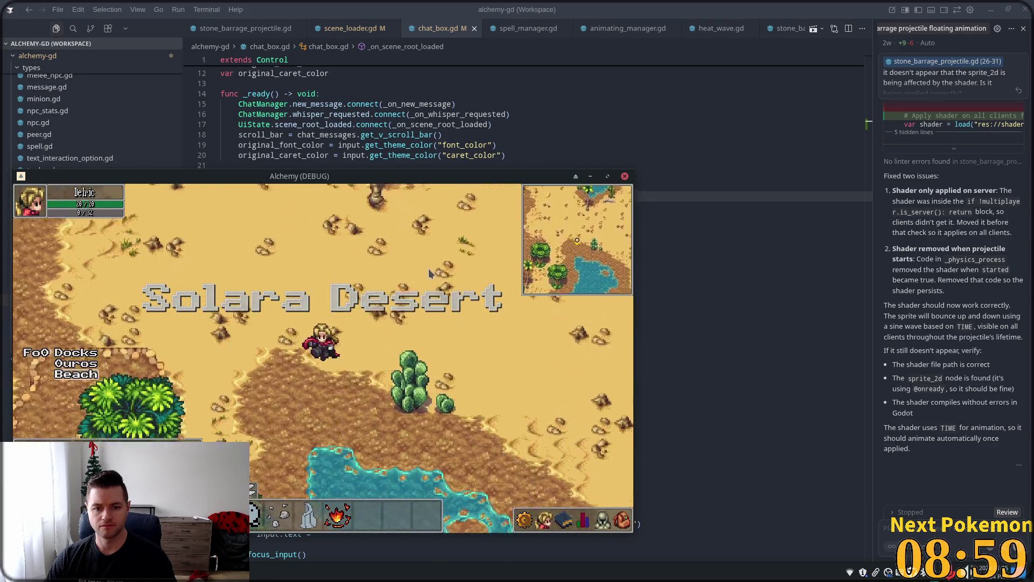
key("Up")
key("Left")
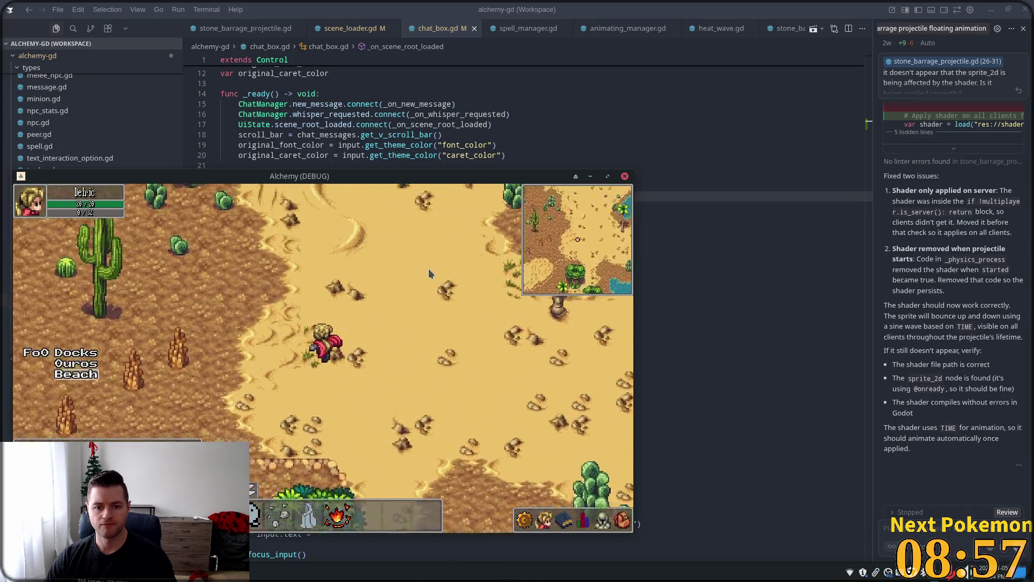
key("Left")
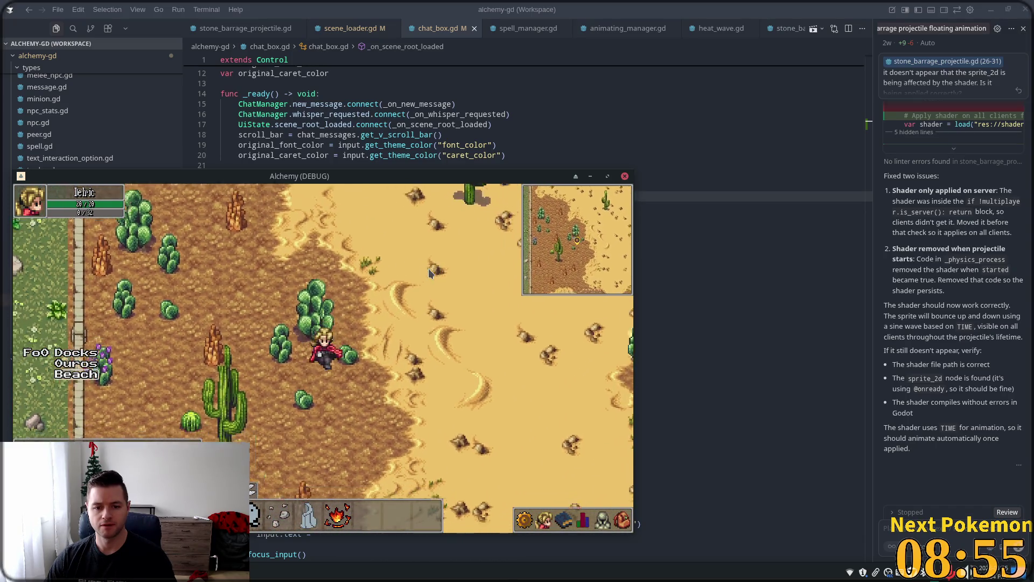
key("Right")
key("Up")
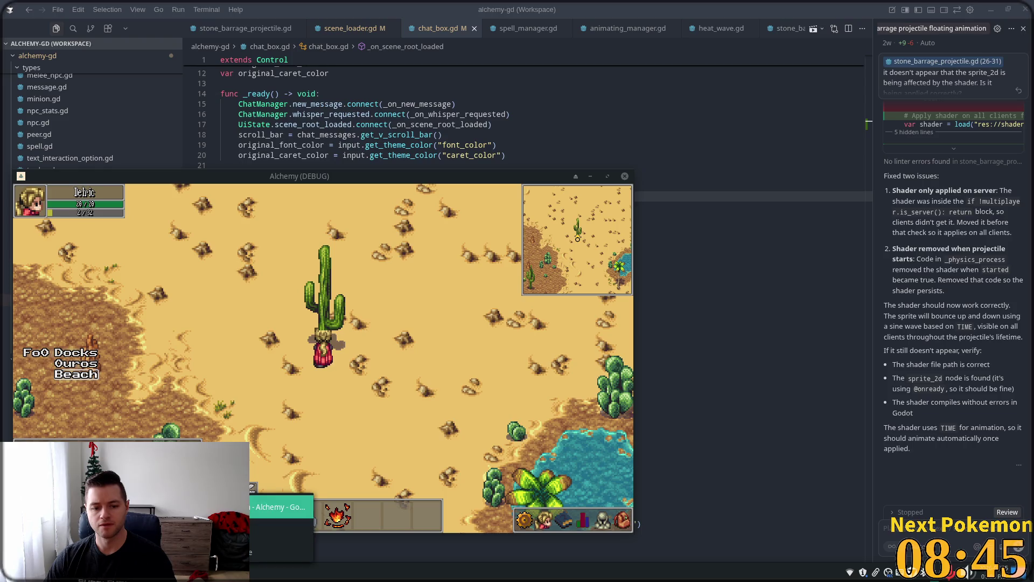
Back in the Godot editor, show the solara_cliff_cave scene in 2D and open the Editor menu
key("alt+Tab")
left_click(429, 28)
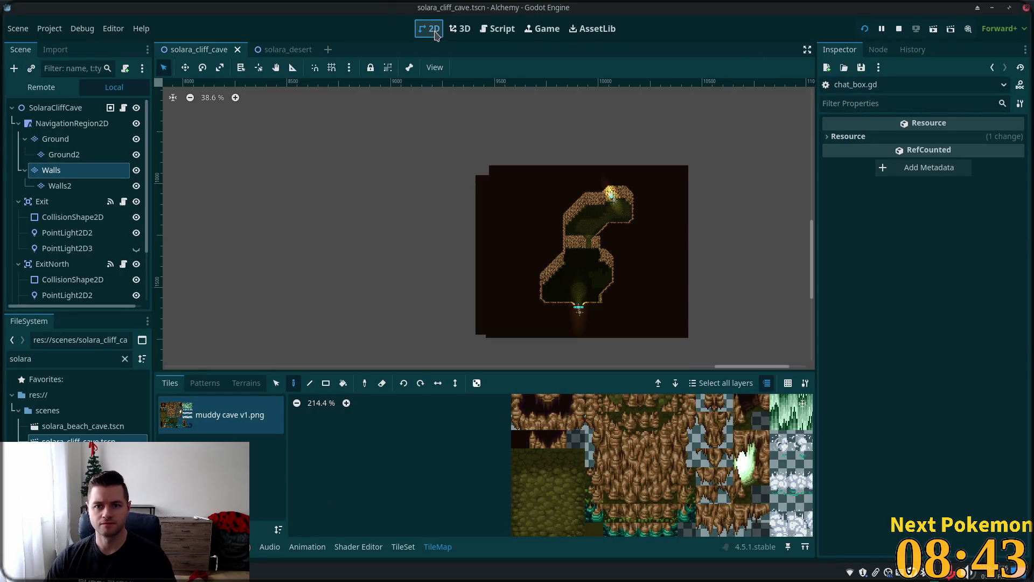
left_click(107, 29)
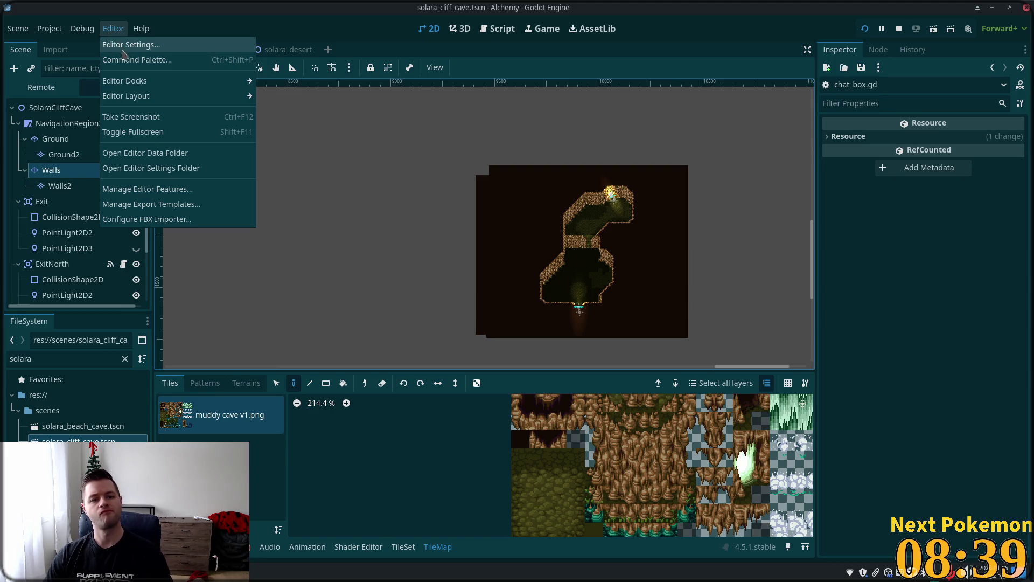
Look through the Debug and Editor menus unchanged, then bring the Alchemy (DEBUG) game window forward
left_click(83, 32)
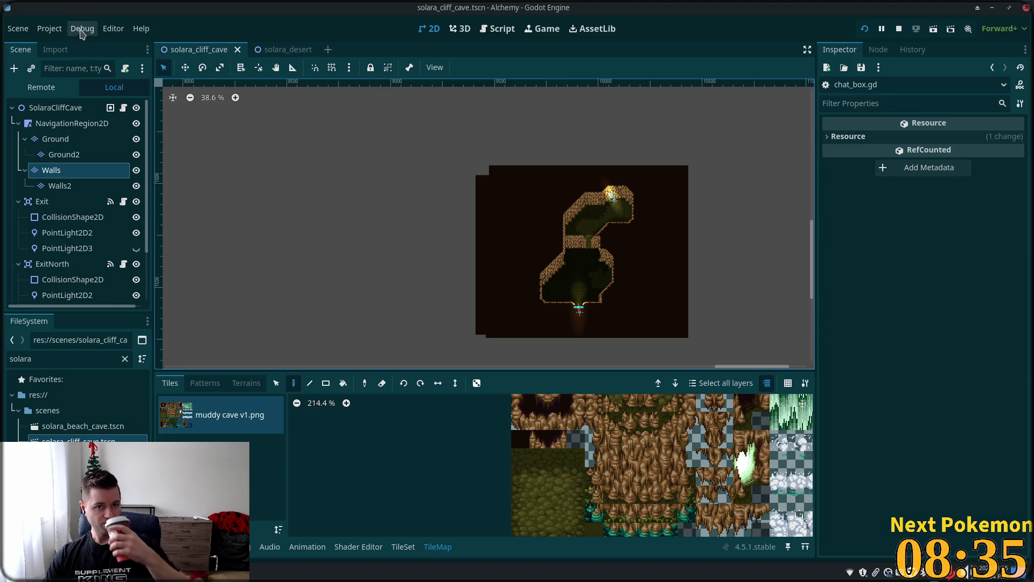
left_click(82, 33)
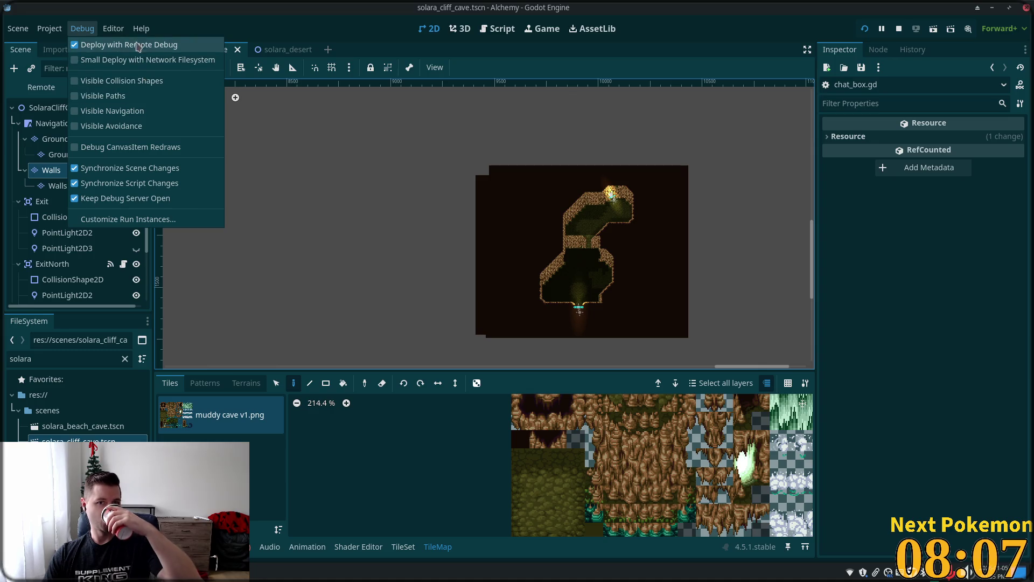
left_click(82, 28)
left_click(113, 28)
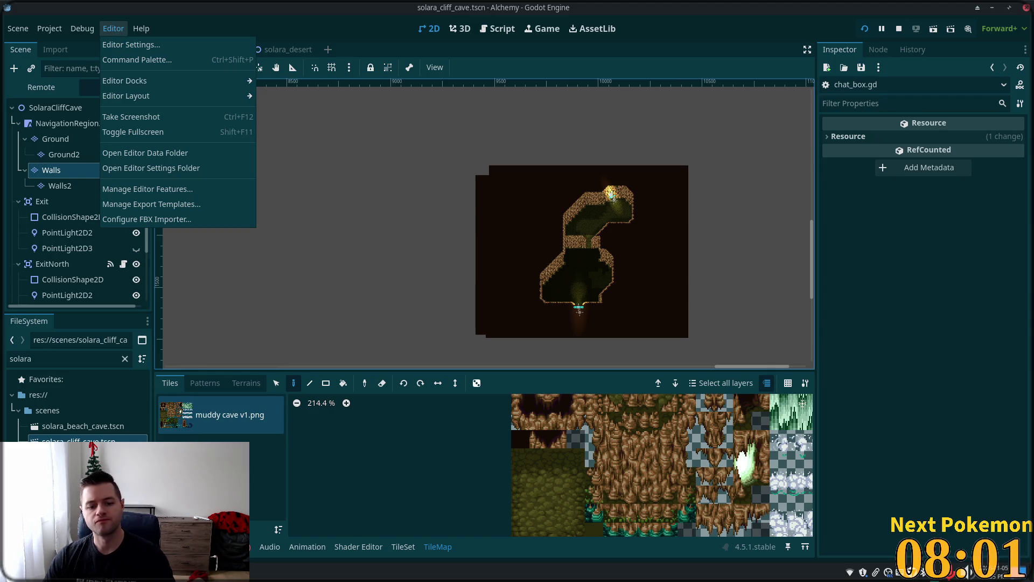
left_click(283, 572)
left_click(283, 552)
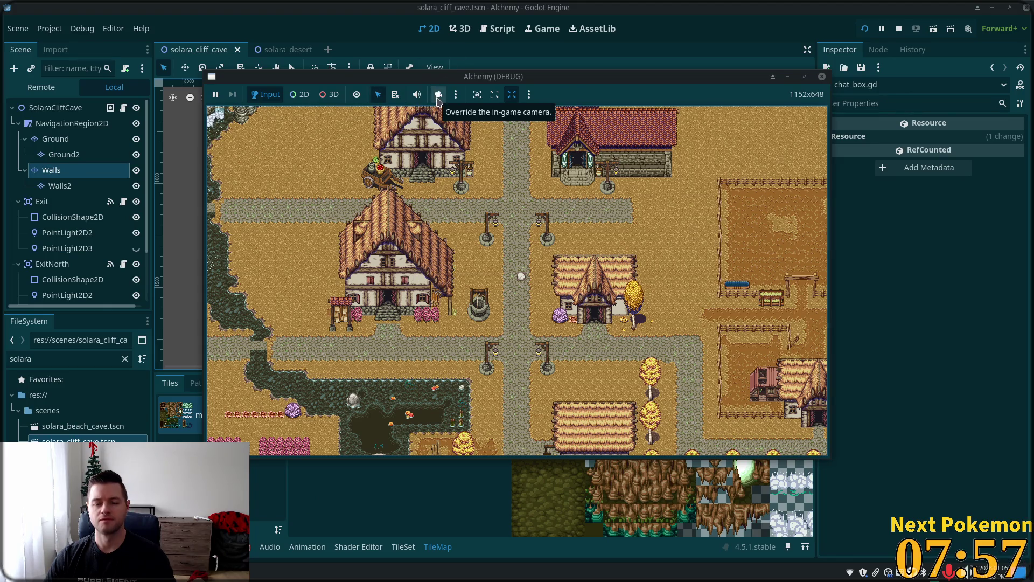
Mute the game's audio, glance at the embedding options, then stop the game with F8
left_click(417, 95)
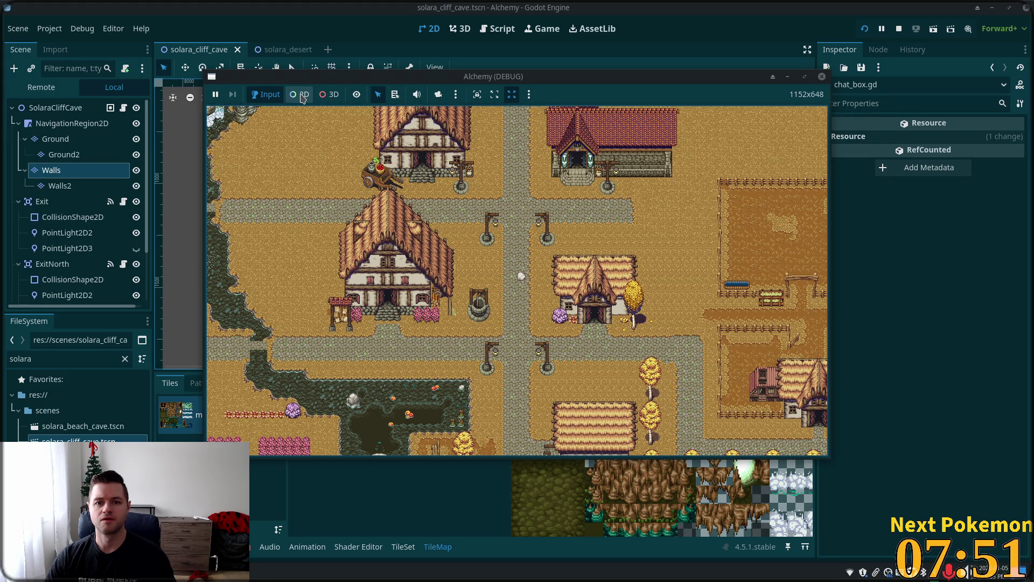
left_click(528, 94)
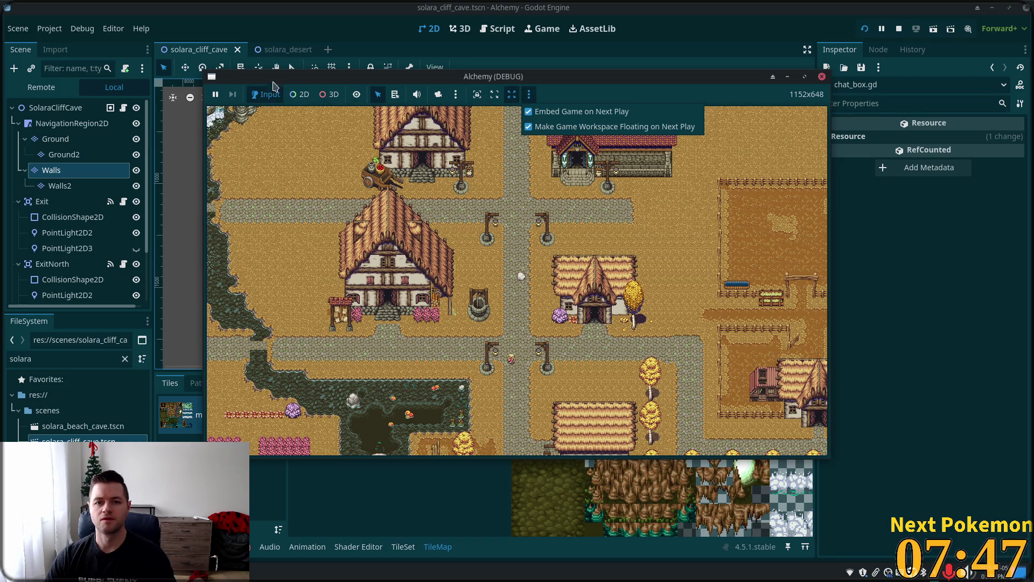
left_click(516, 68)
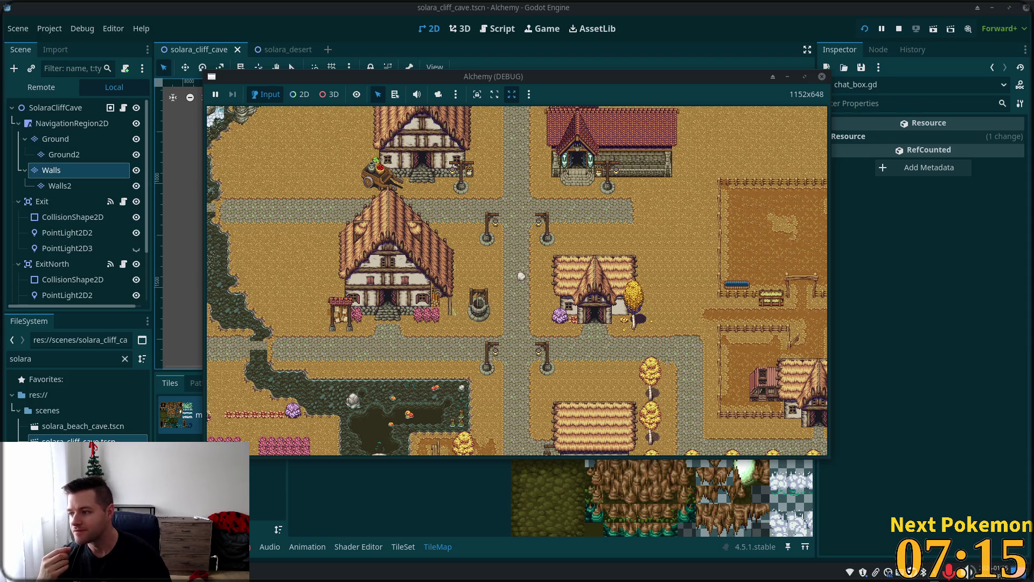
key("F8")
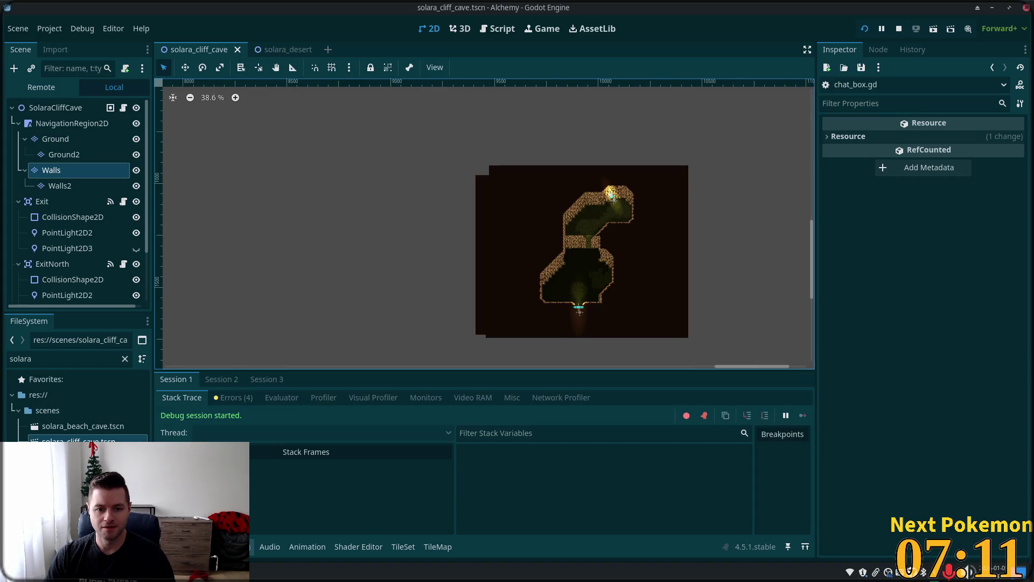
Show the Profiler for Session 2 and walk the first character around the desert
left_click(320, 398)
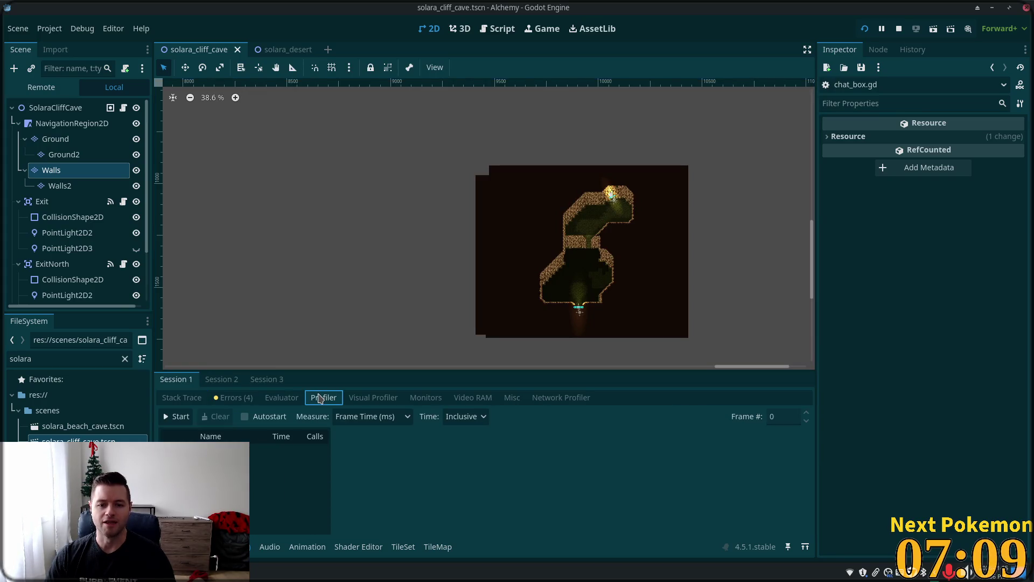
left_click(220, 380)
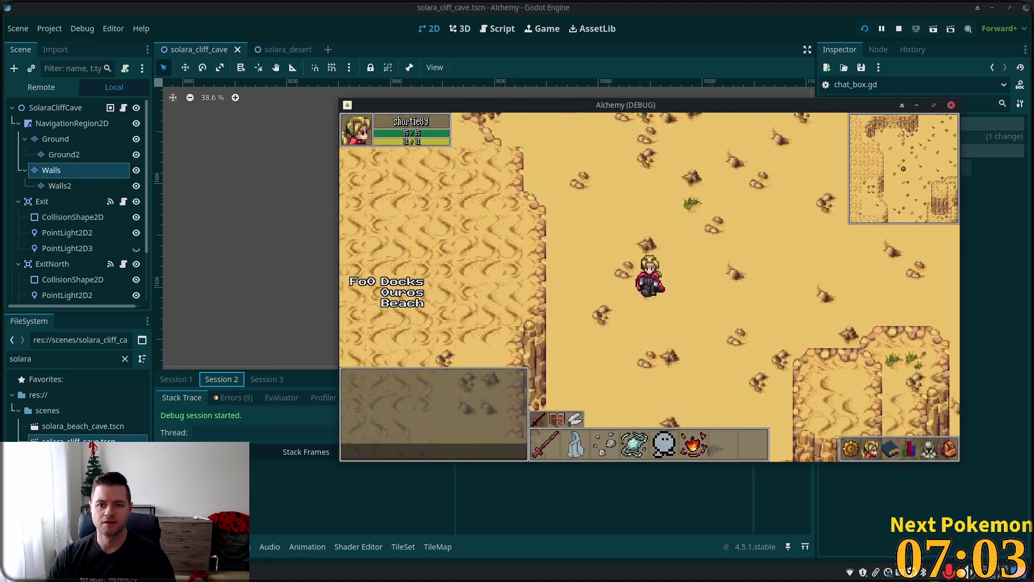
key("Right")
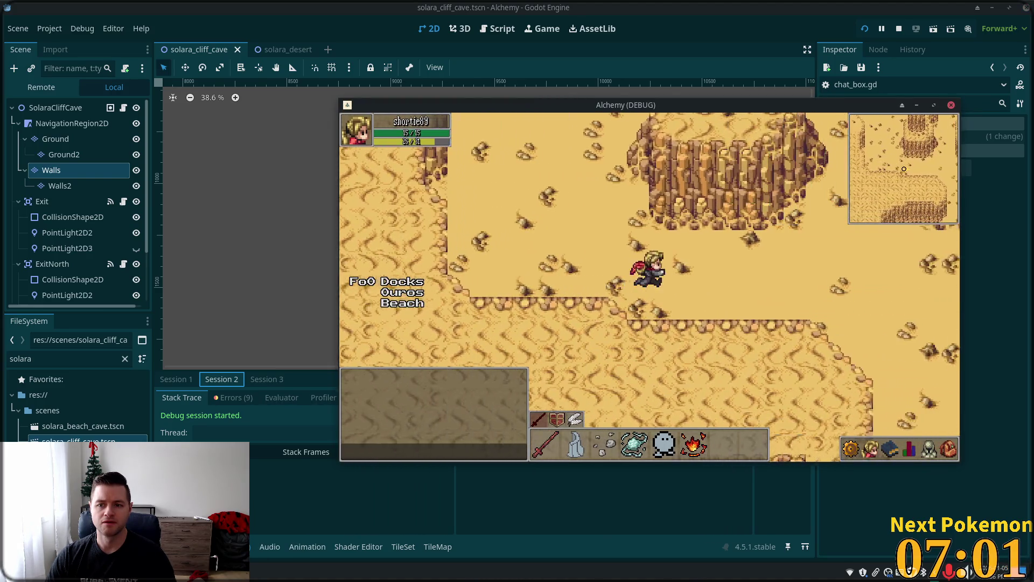
key("Right")
key("Up")
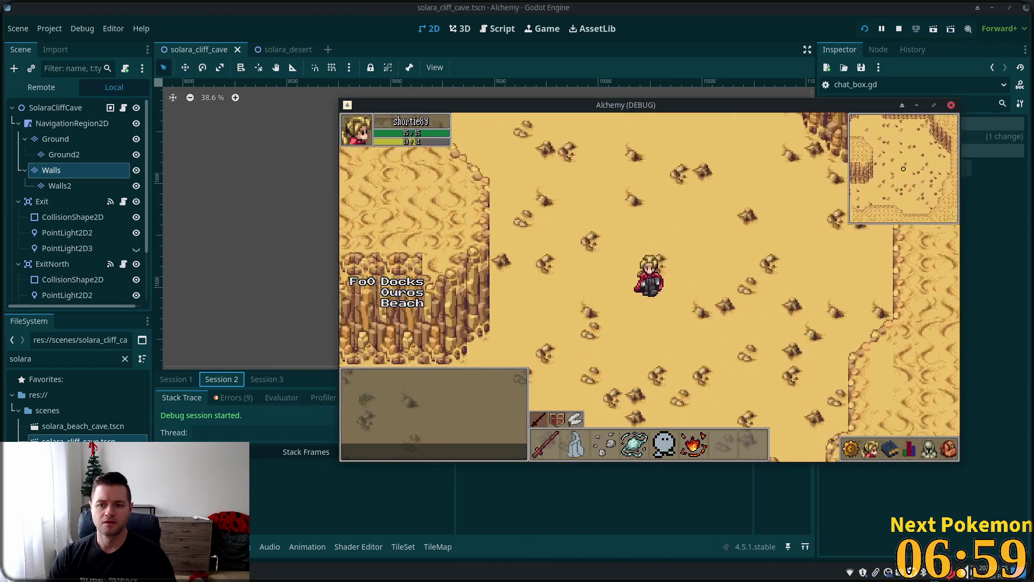
key("Down")
Walk the second game client's character west and south, then return to the editor
key("alt+Tab")
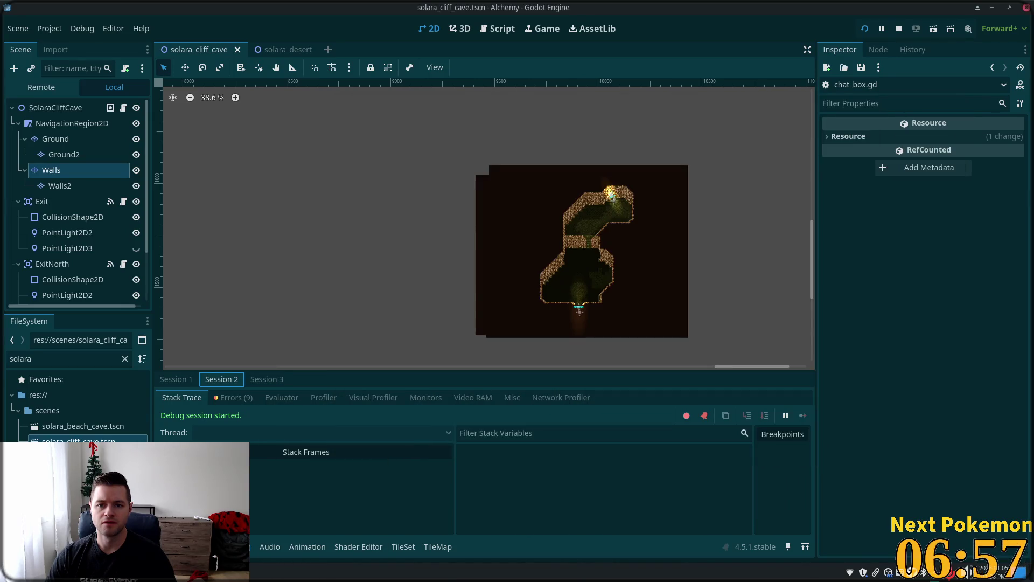
key("alt+Tab")
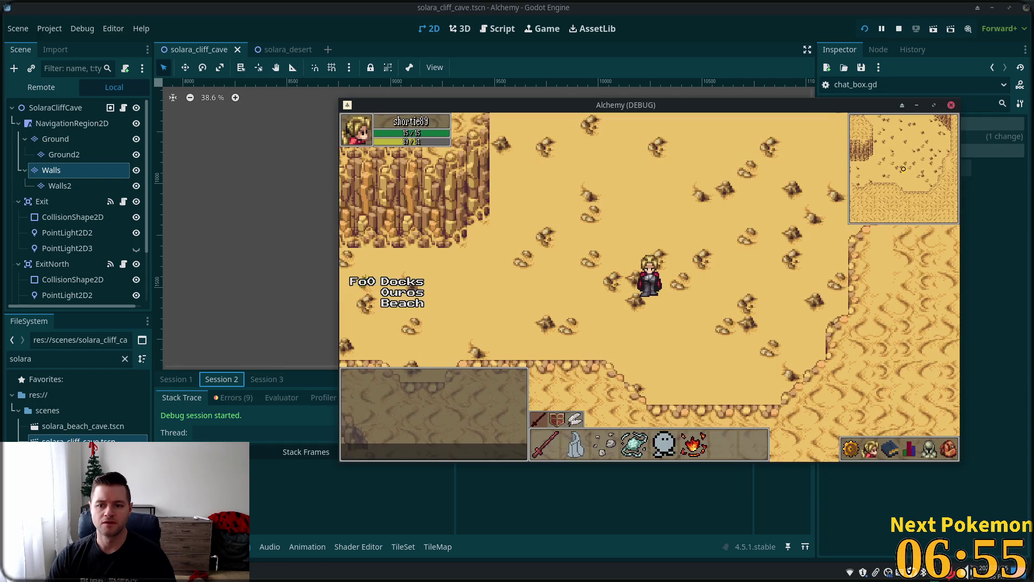
key("alt+Tab")
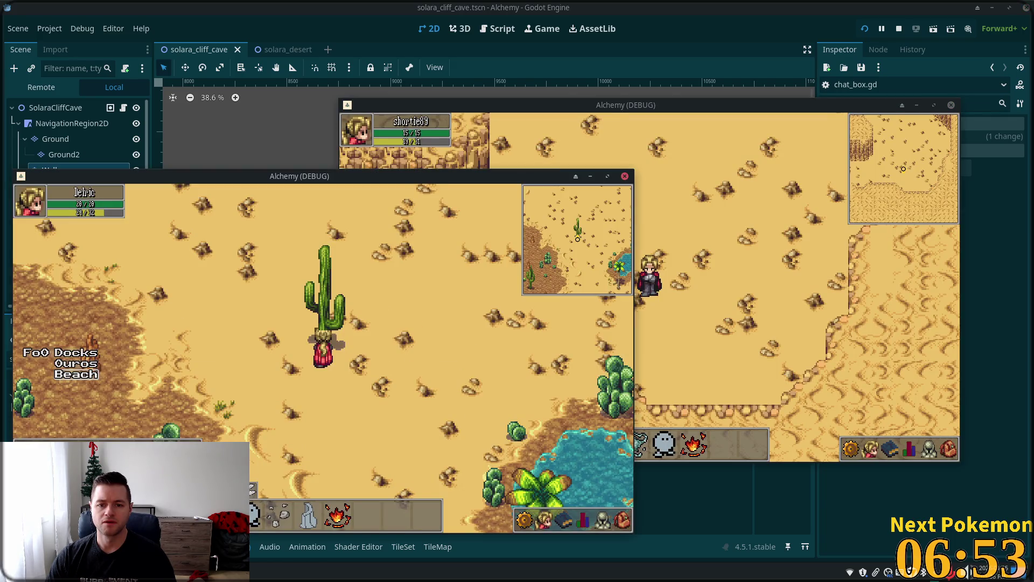
key("Left")
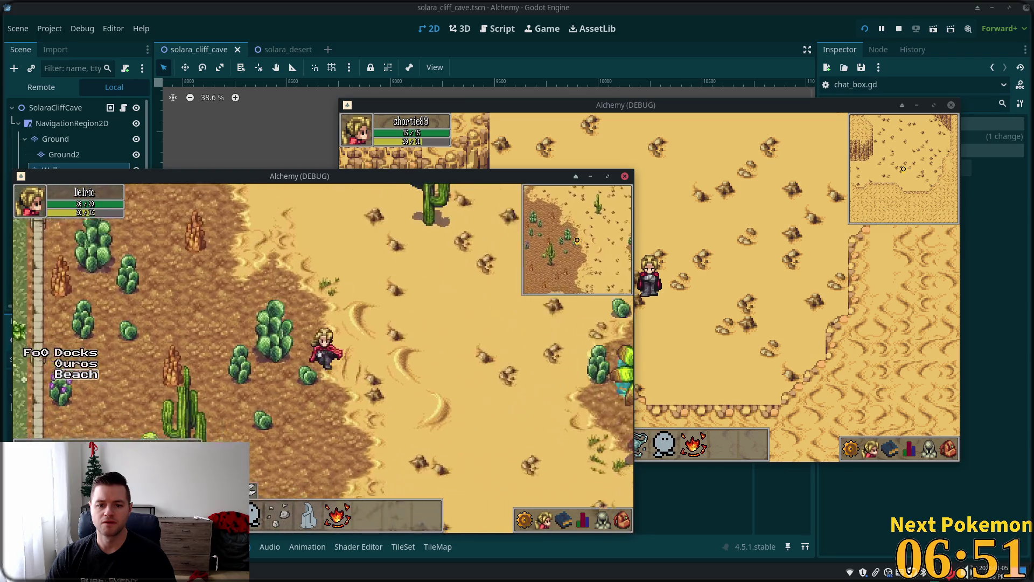
key("Down")
key("alt+Tab")
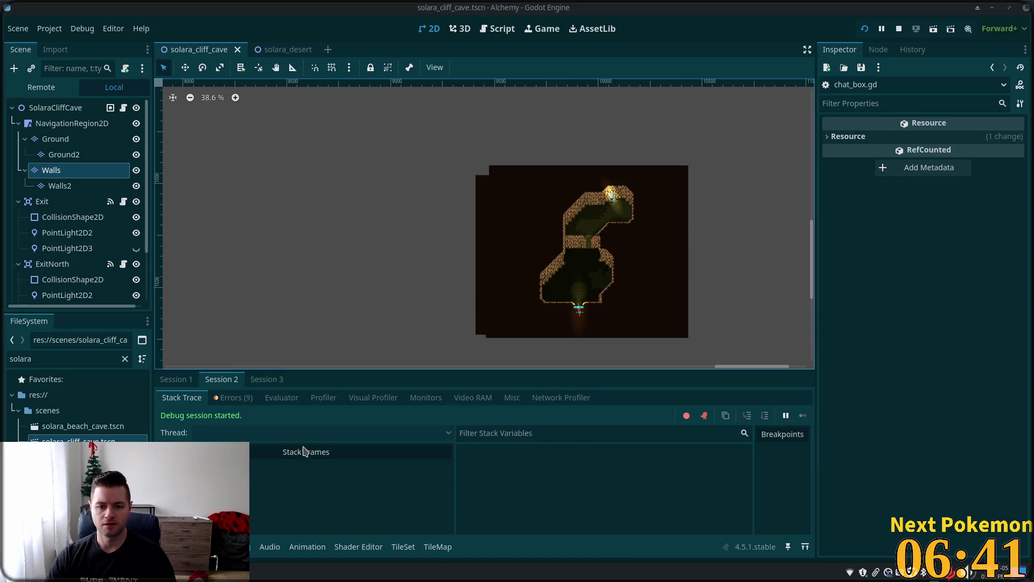
Review Session 2's 9 errors, then start the Visual Profiler recording CPU and GPU frame times
left_click(312, 399)
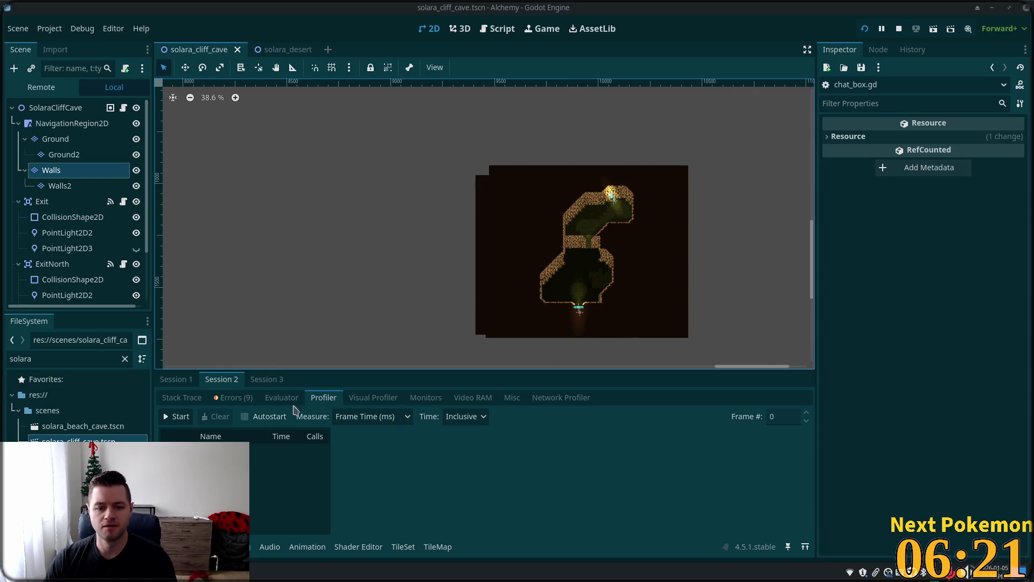
left_click(234, 397)
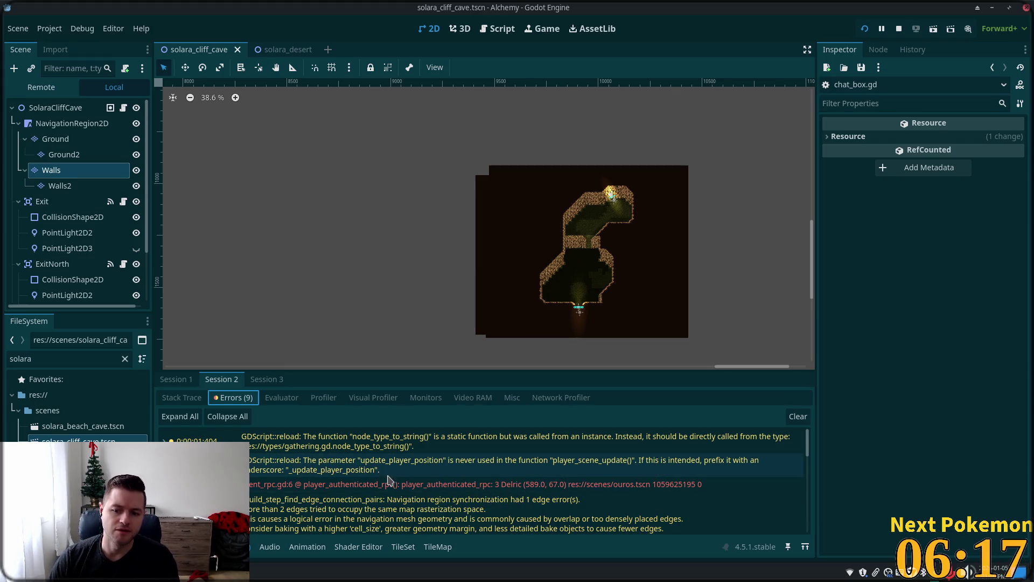
left_click(325, 398)
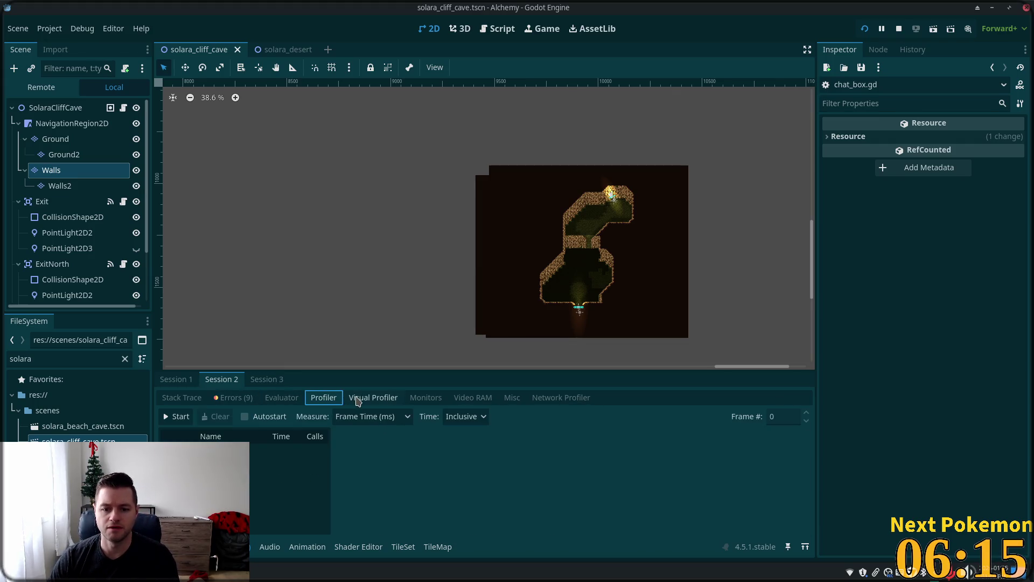
left_click(354, 401)
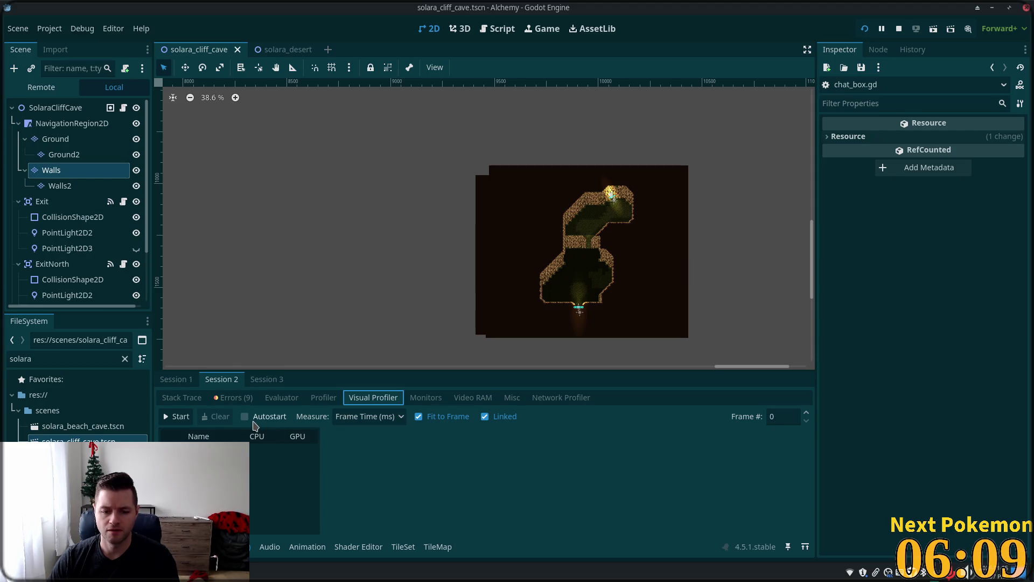
left_click(168, 421)
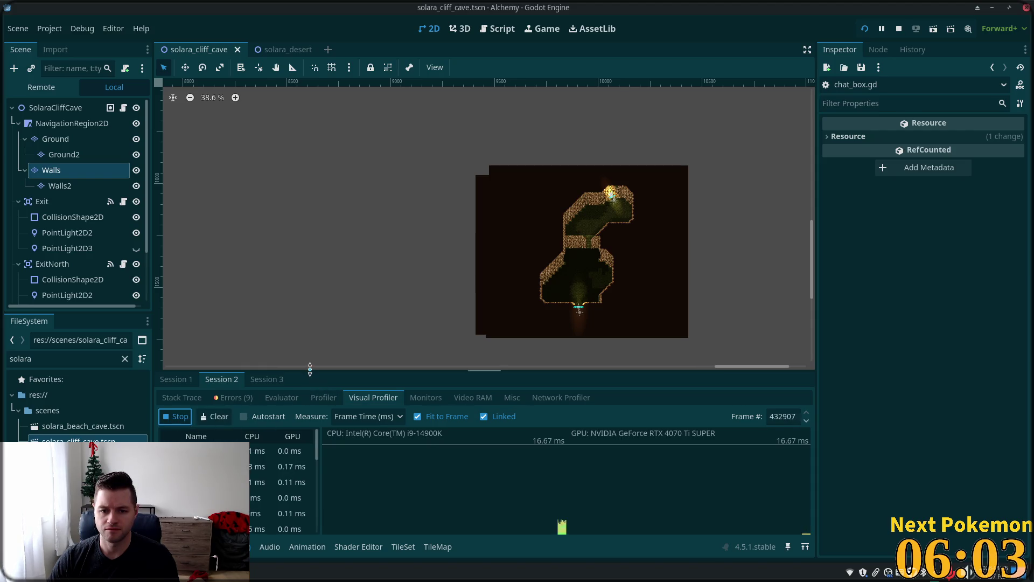
Make the profiler panel much taller and move the game window up and left
left_click_drag(309, 369, 307, 160)
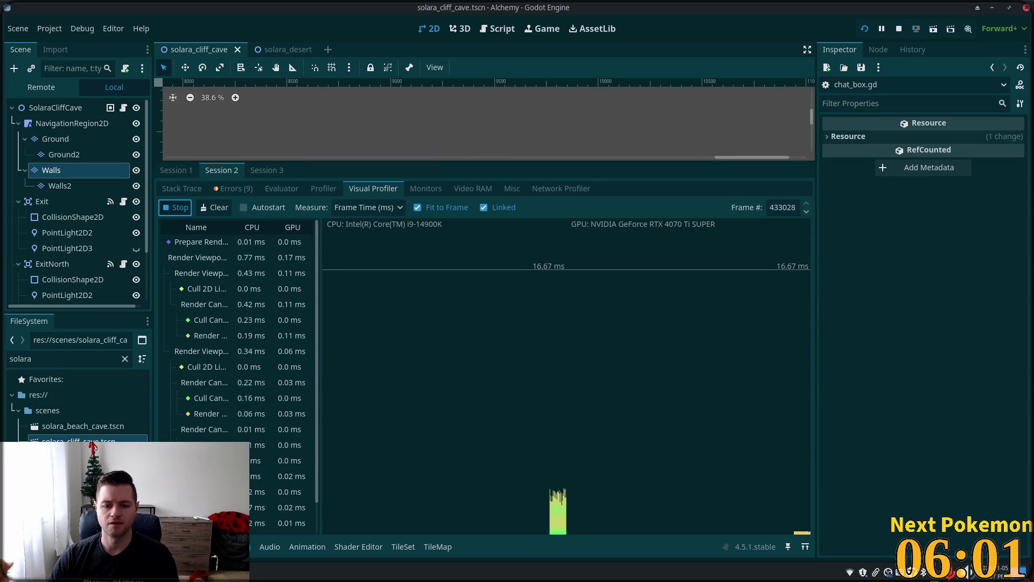
key("alt+Tab")
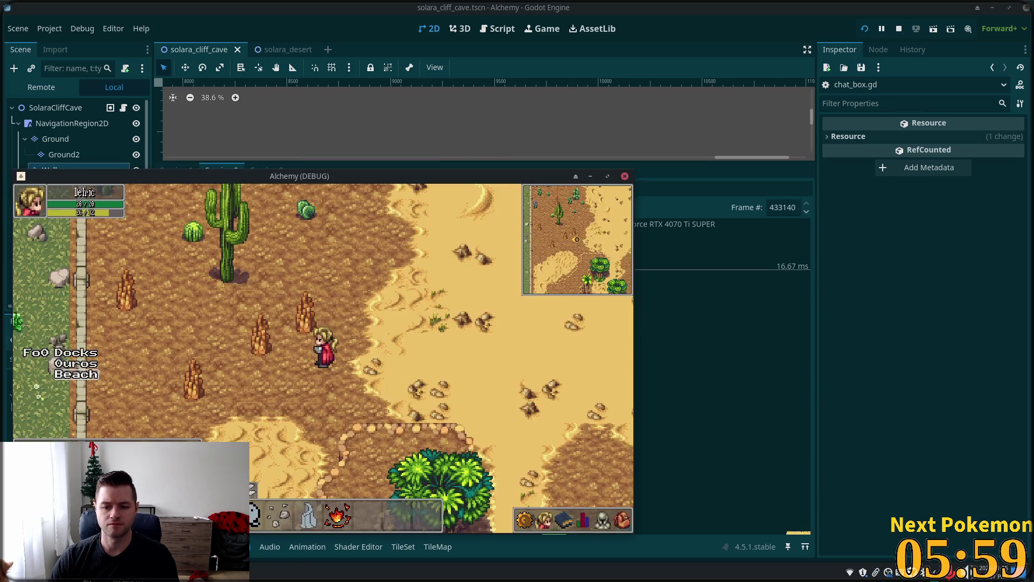
left_click_drag(482, 178, 285, 88)
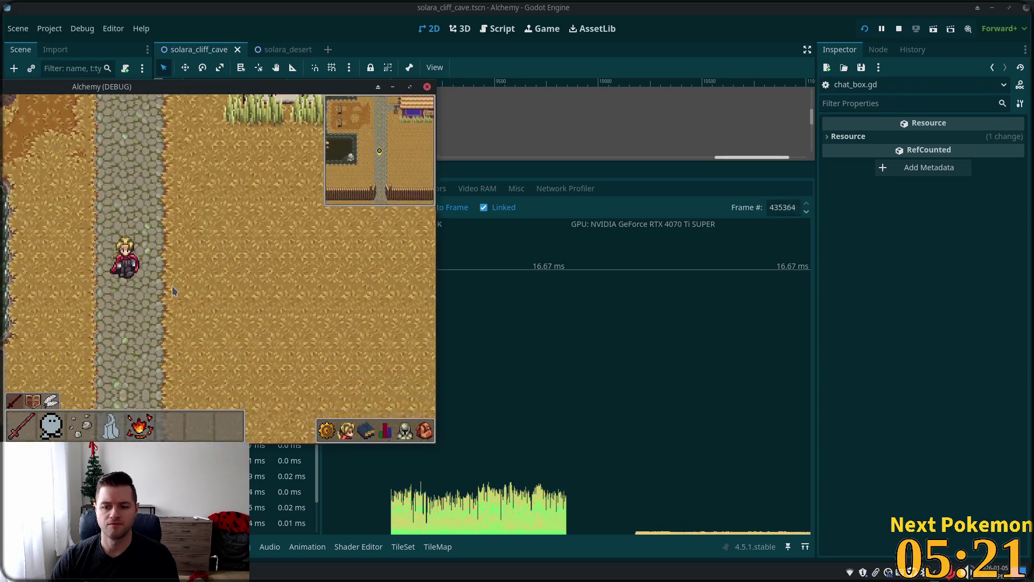
Walk the character through the fence gate, past the cow pen and crops, onto the cobblestone path
key("Up")
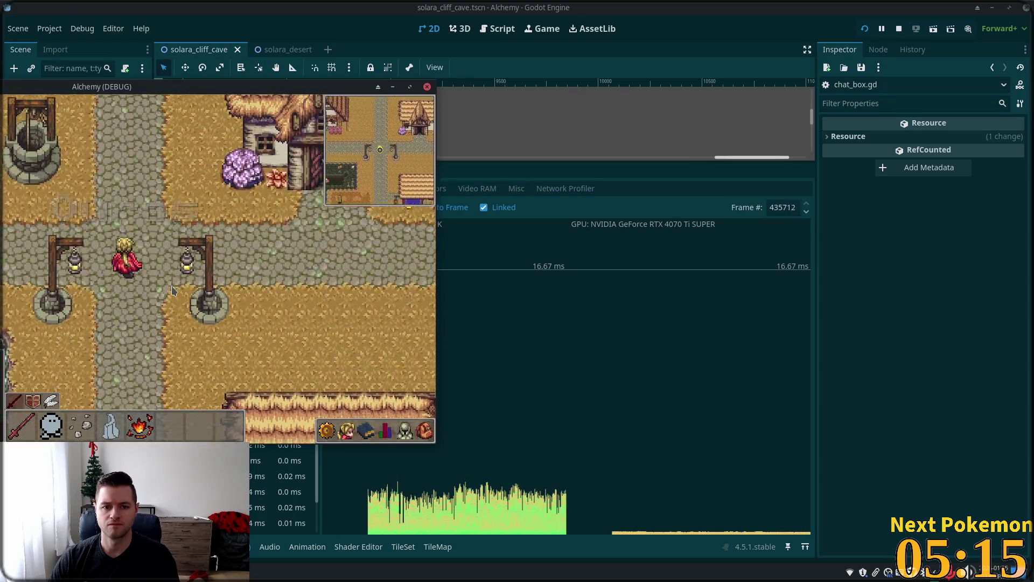
key("Right")
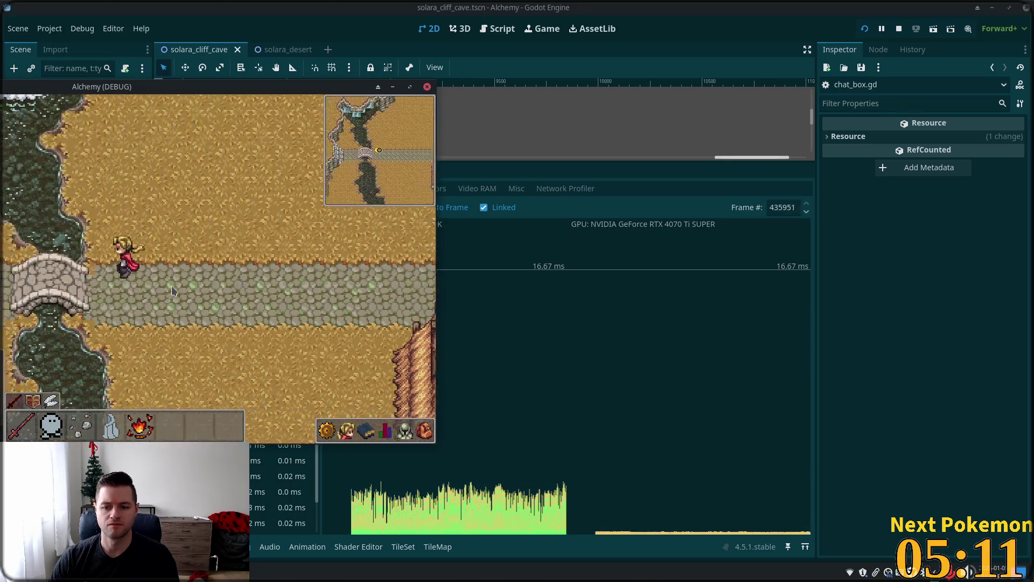
key("Up")
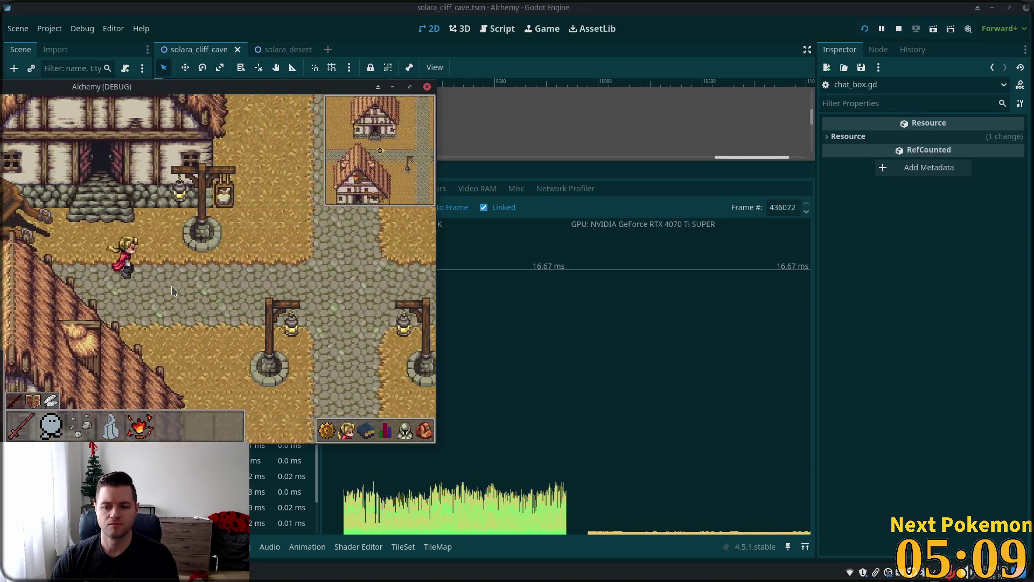
key("Right")
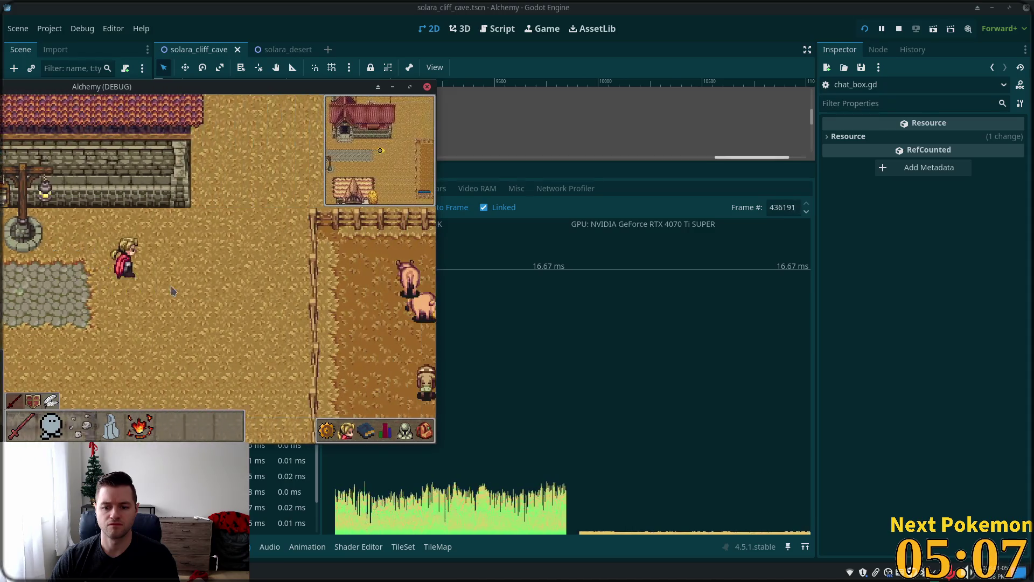
key("Up")
key("Right")
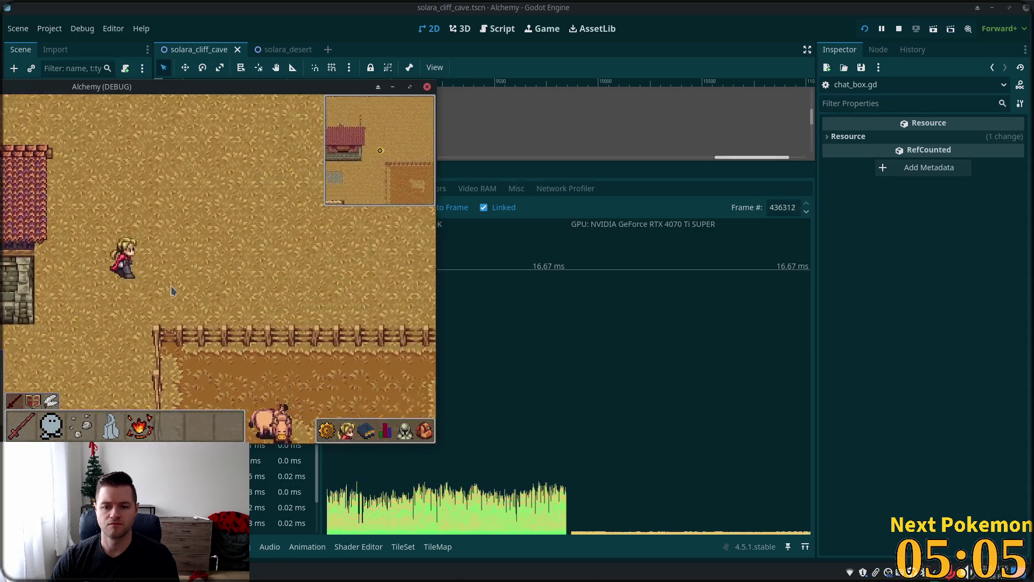
key("Right")
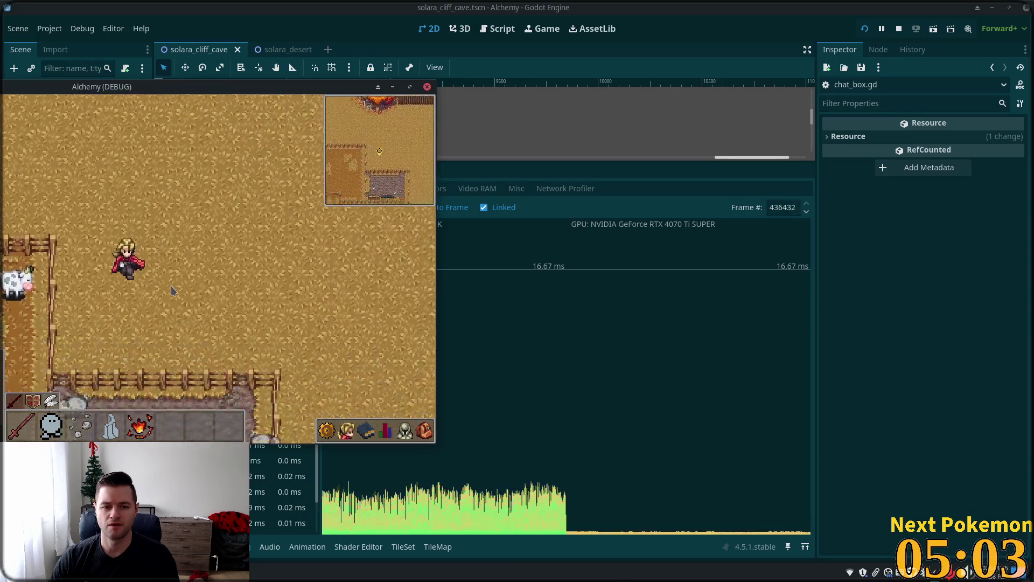
key("Down")
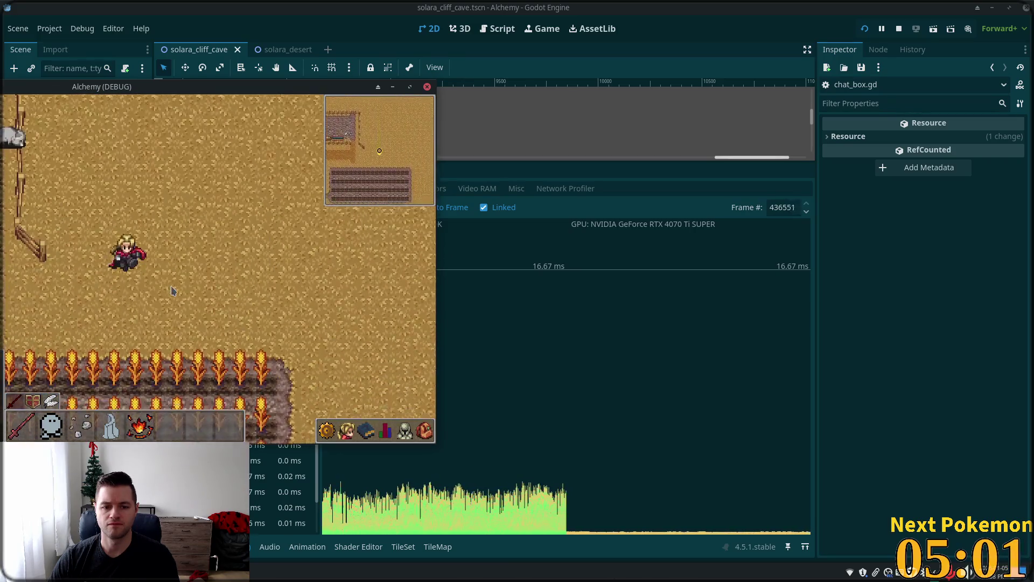
key("Right")
key("Down")
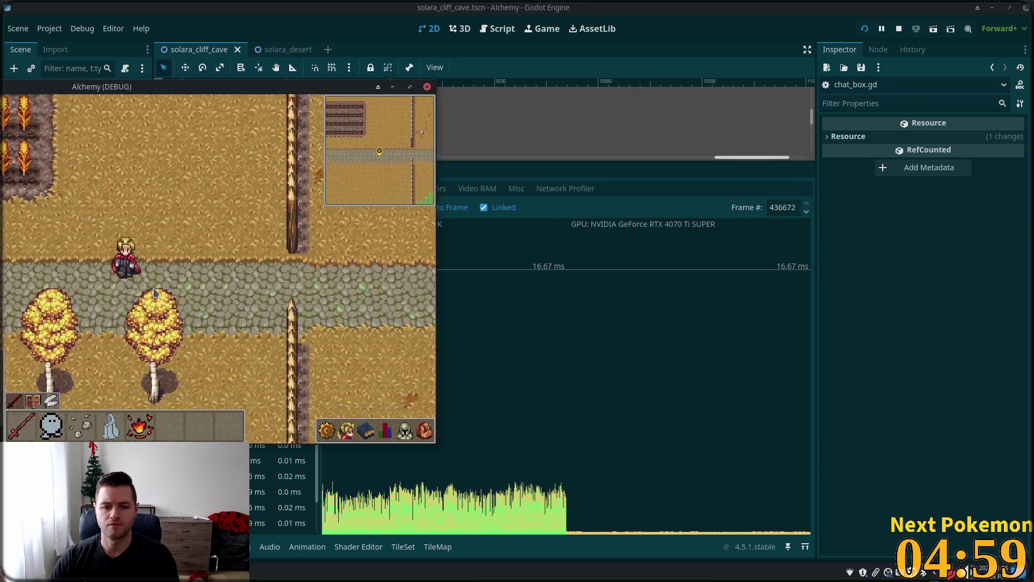
key("Left")
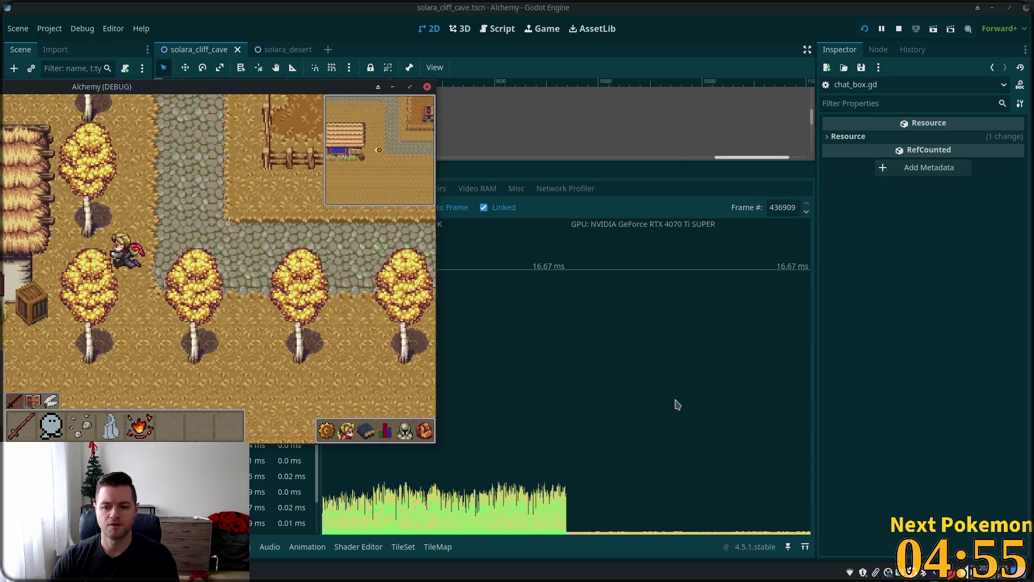
left_click(586, 209)
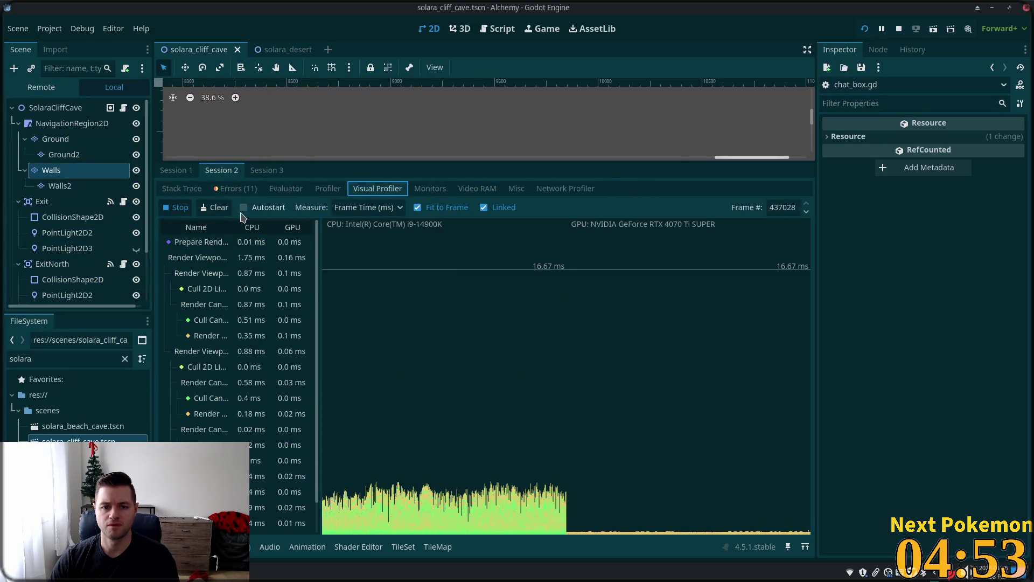
Stop the Visual Profiler recording and scrub the graph back to an earlier frame
left_click(178, 207)
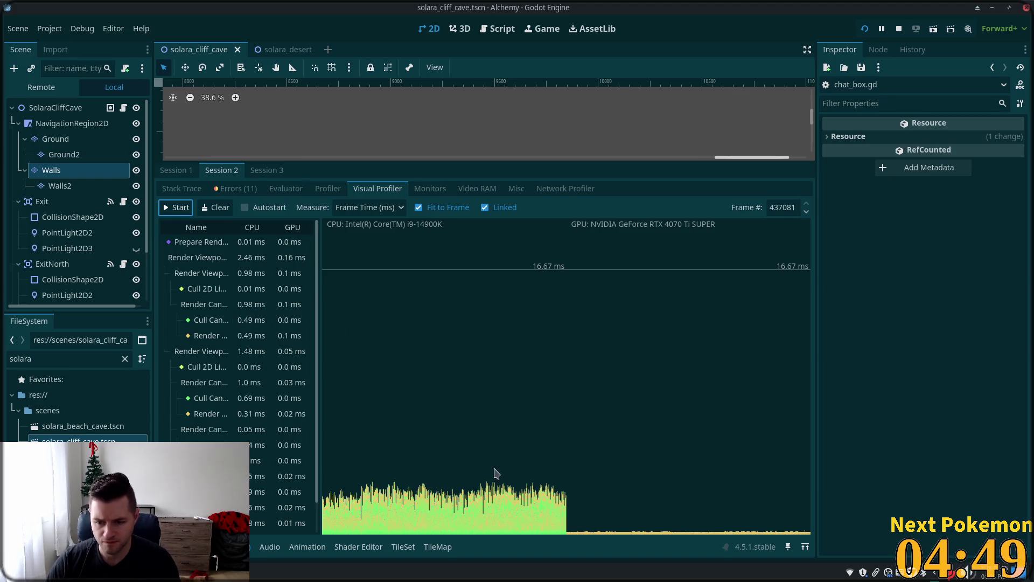
left_click(512, 498)
left_click(408, 488)
left_click(522, 497)
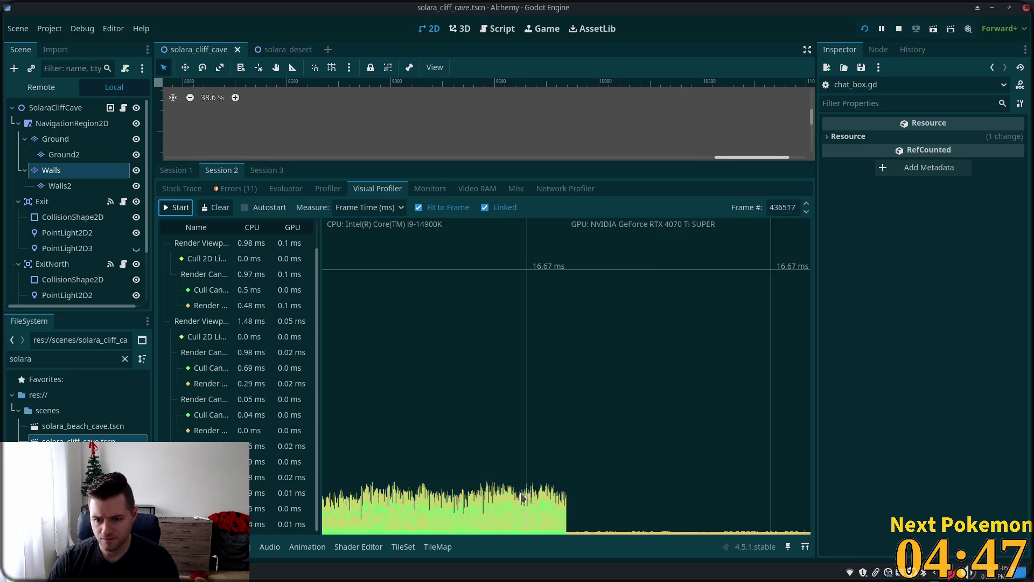
left_click(535, 517)
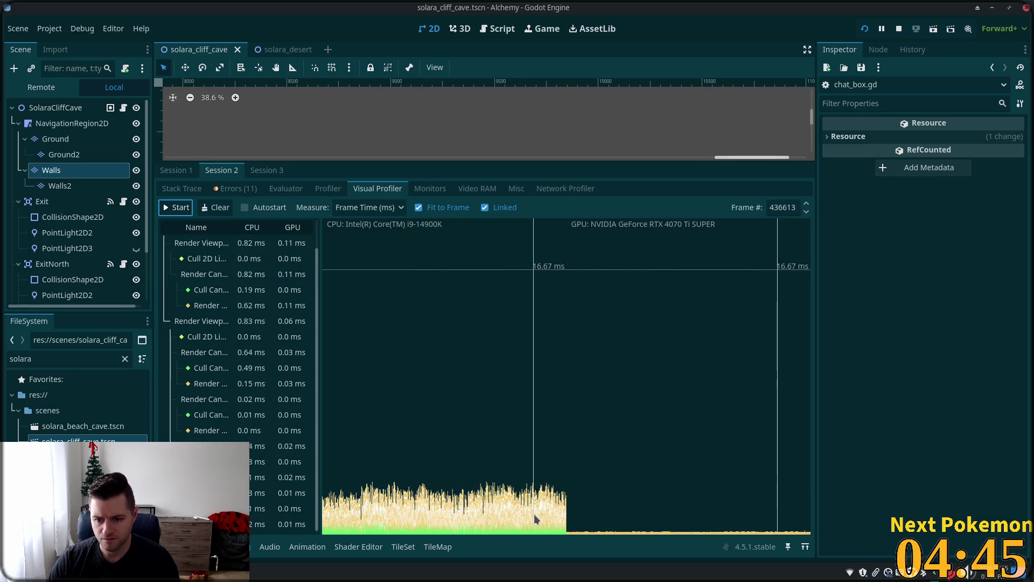
left_click_drag(545, 515, 372, 506)
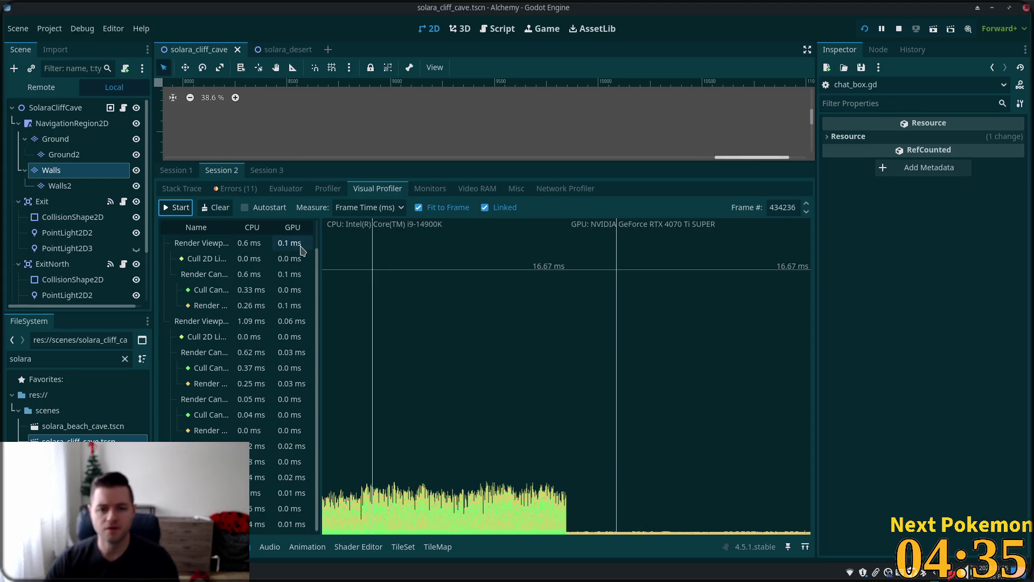
Check the measurement unit options and widen the timing list to show full entry names
left_click(366, 210)
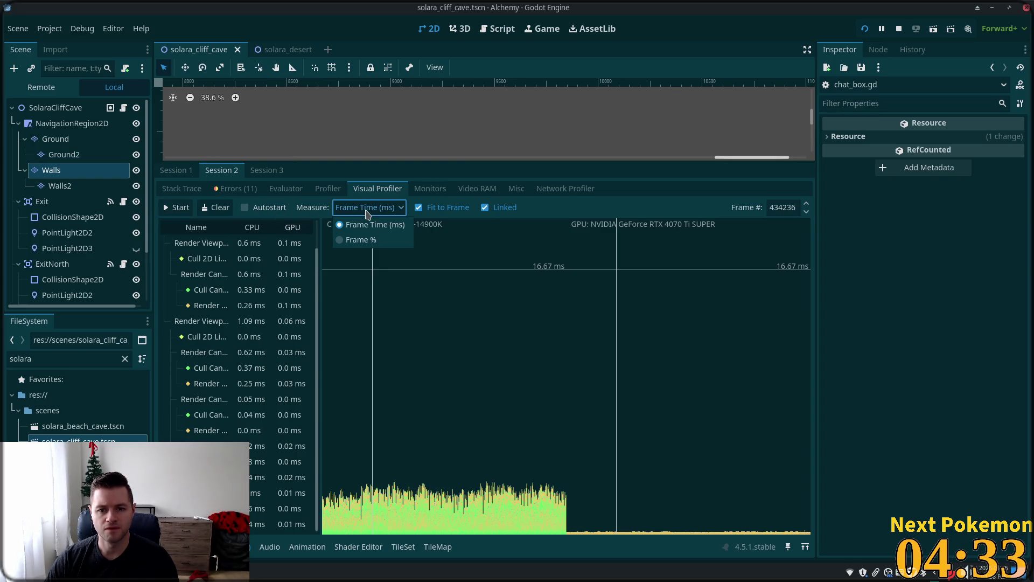
left_click(361, 209)
left_click(362, 209)
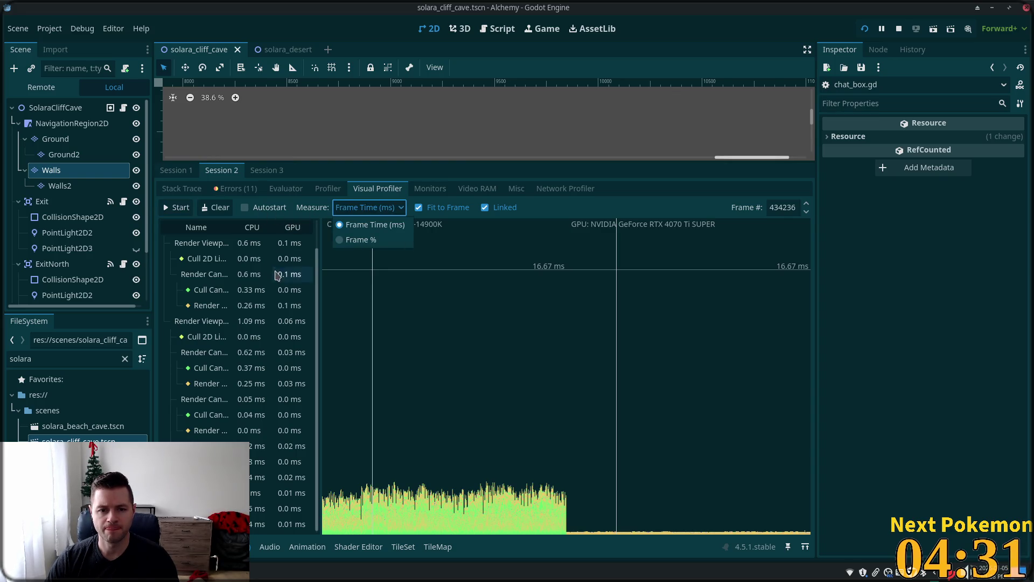
left_click_drag(321, 263, 575, 264)
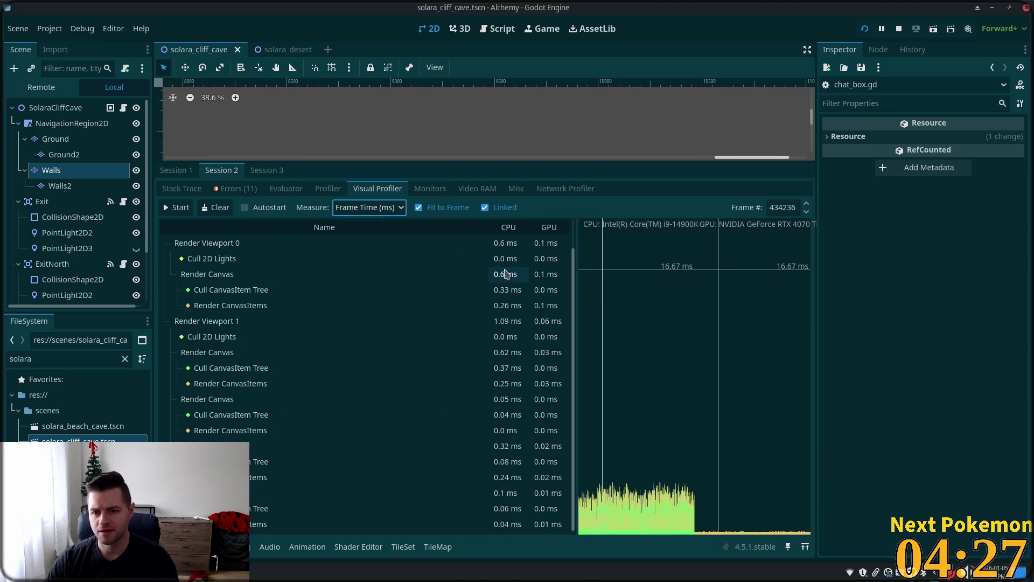
Inspect the Render Viewports and Render Viewport 1 entries in the timing list
scroll(498, 274, "up", 1)
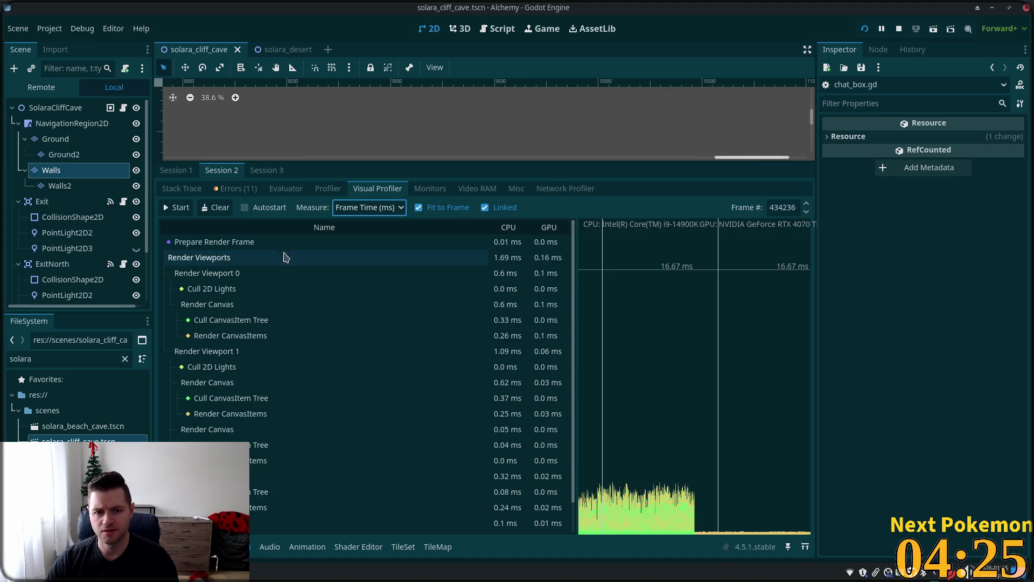
left_click(268, 259)
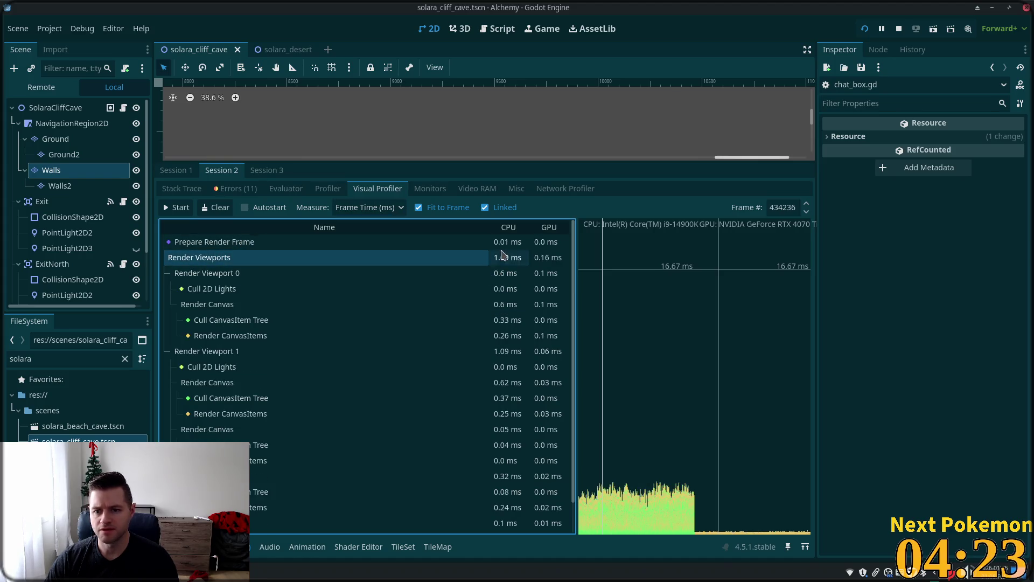
scroll(565, 334, "down", 1)
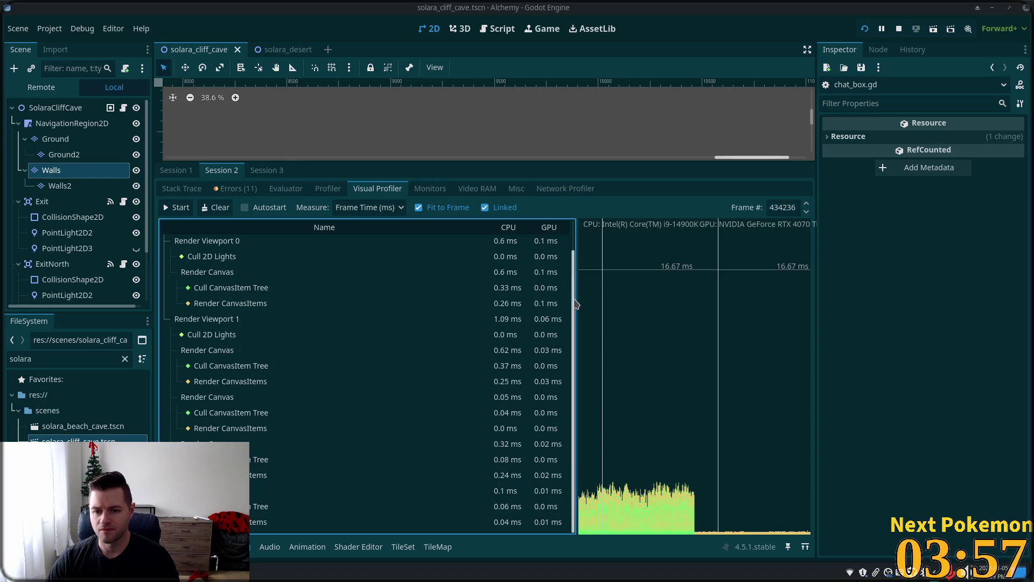
left_click(256, 319)
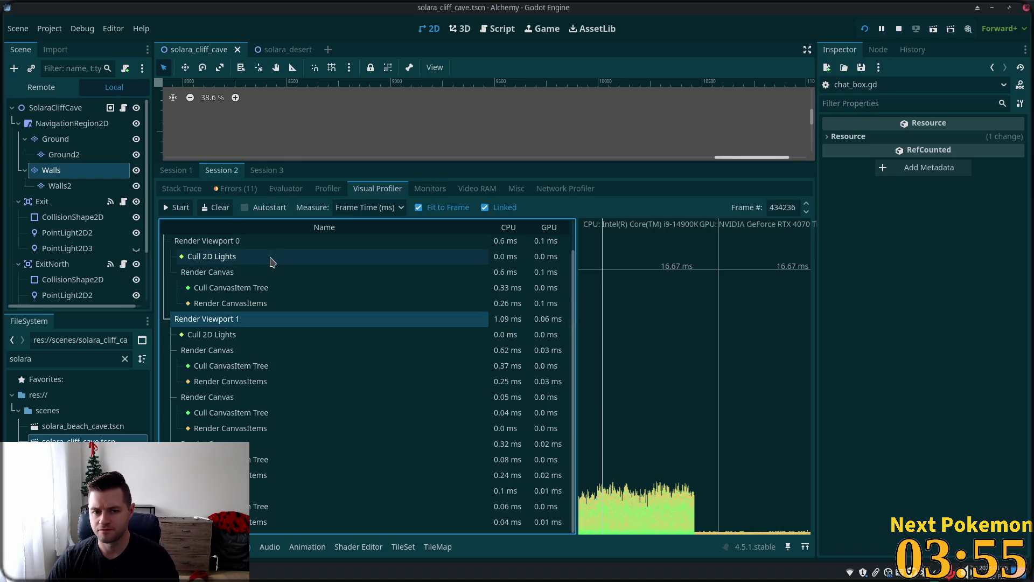
scroll(269, 269, "up", 1)
scroll(268, 276, "down", 1)
scroll(312, 302, "up", 1)
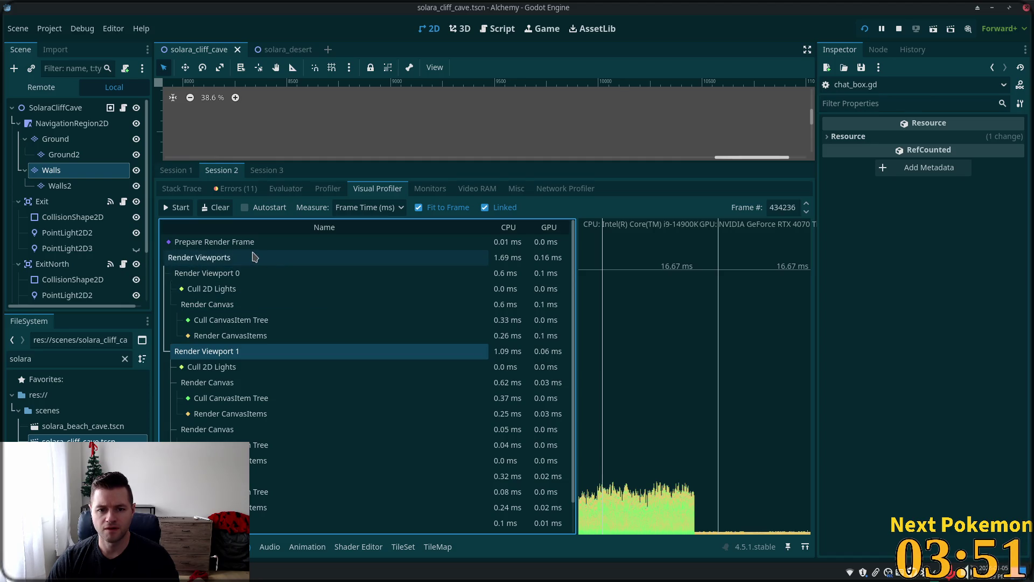
scroll(392, 346, "down", 1)
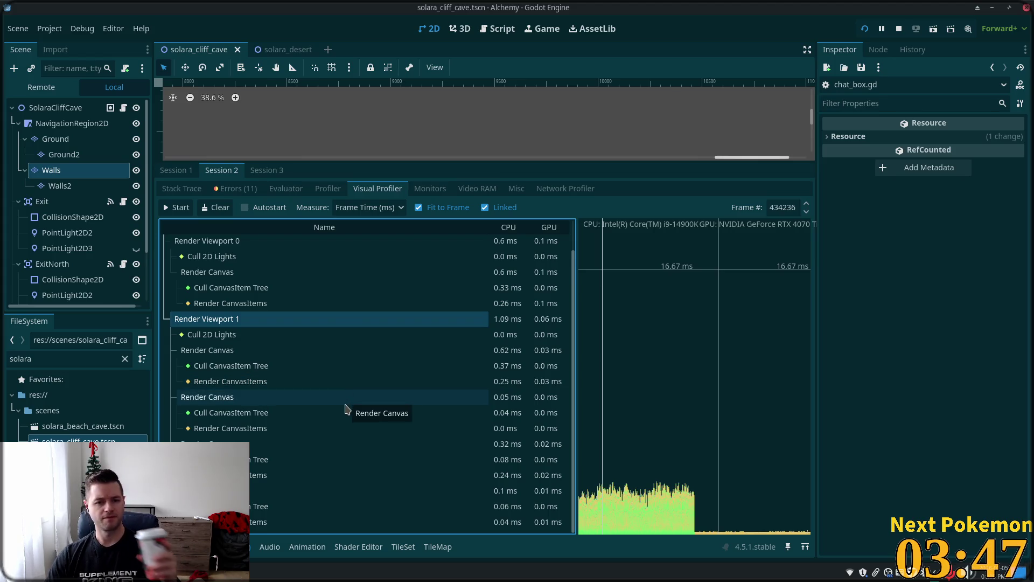
scroll(355, 404, "up", 1)
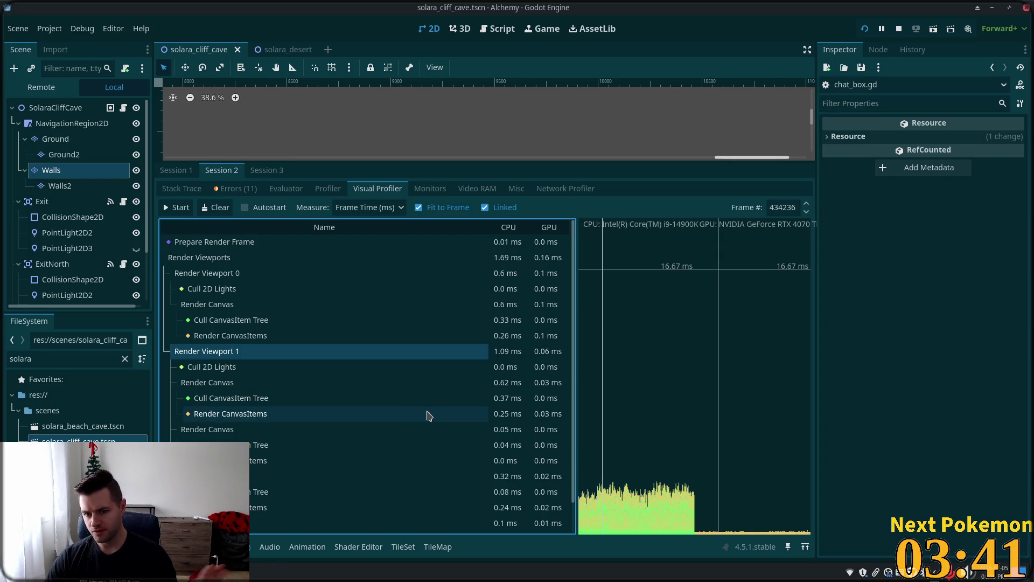
scroll(545, 388, "down", 1)
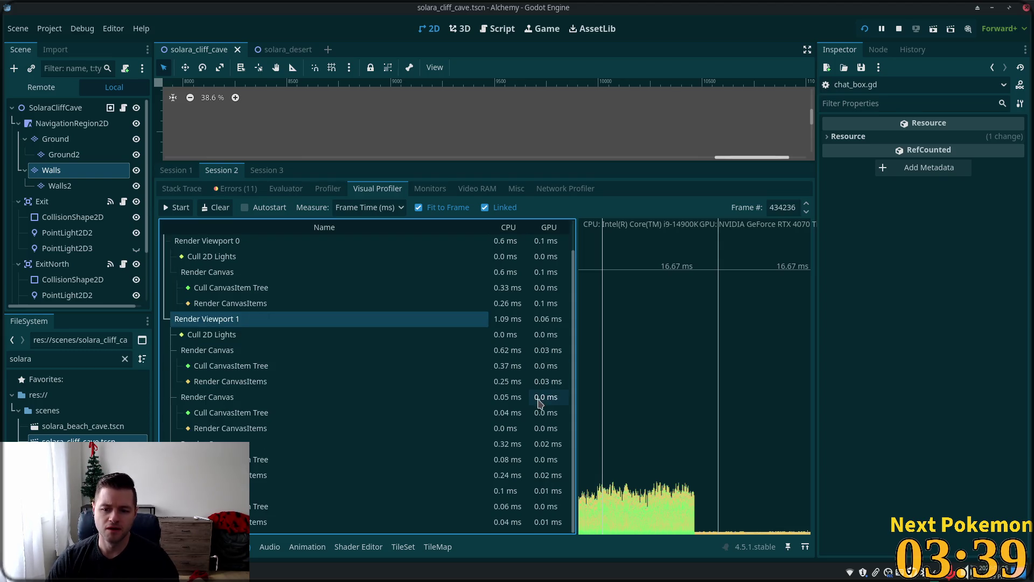
Step through frames 435642 and 435943 to frame 436043, then measure timings in Frame %
left_click(648, 502)
left_click_drag(648, 502, 657, 490)
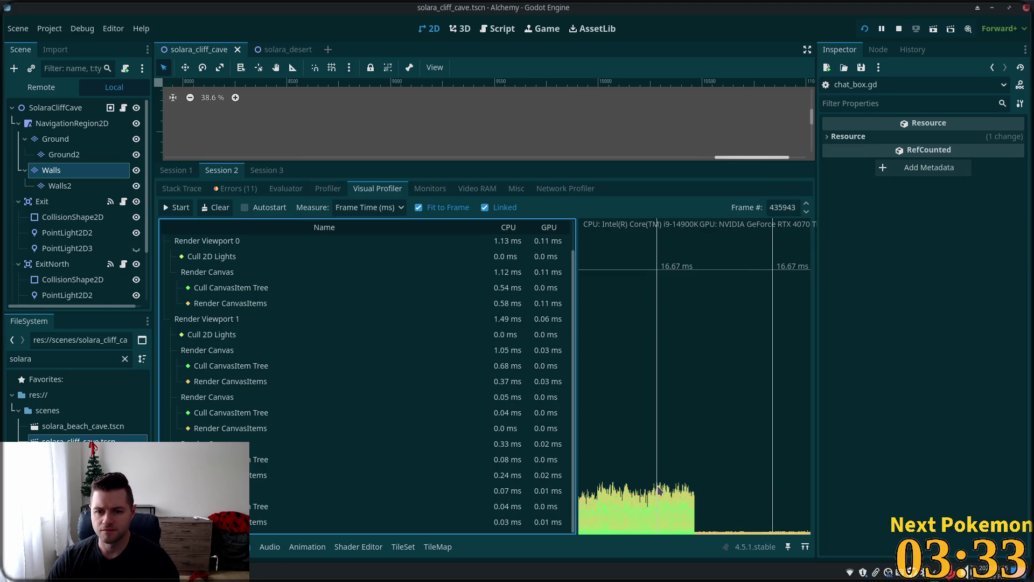
left_click_drag(658, 490, 662, 489)
scroll(443, 393, "up", 2)
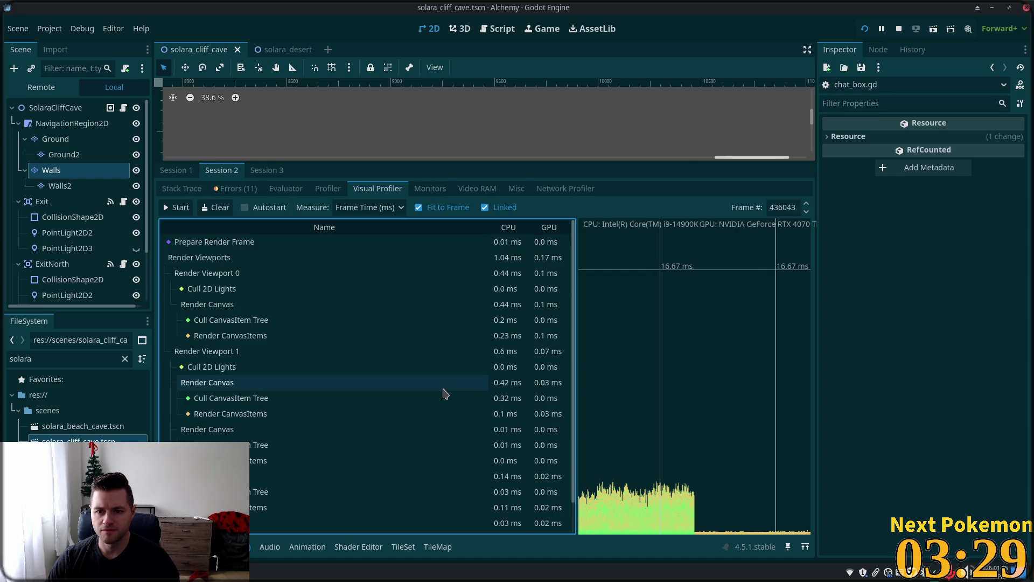
scroll(444, 393, "down", 2)
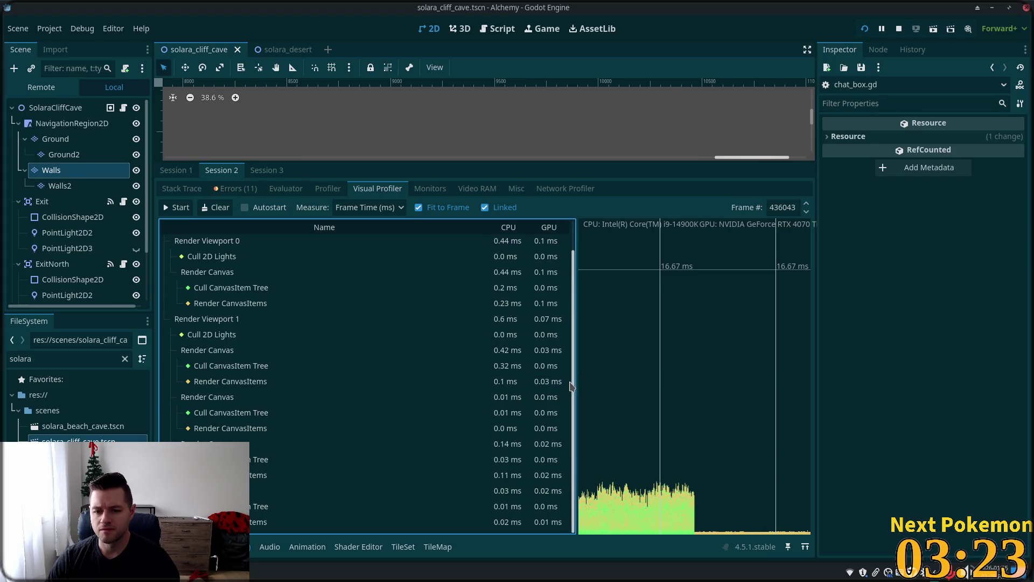
scroll(564, 270, "up", 2)
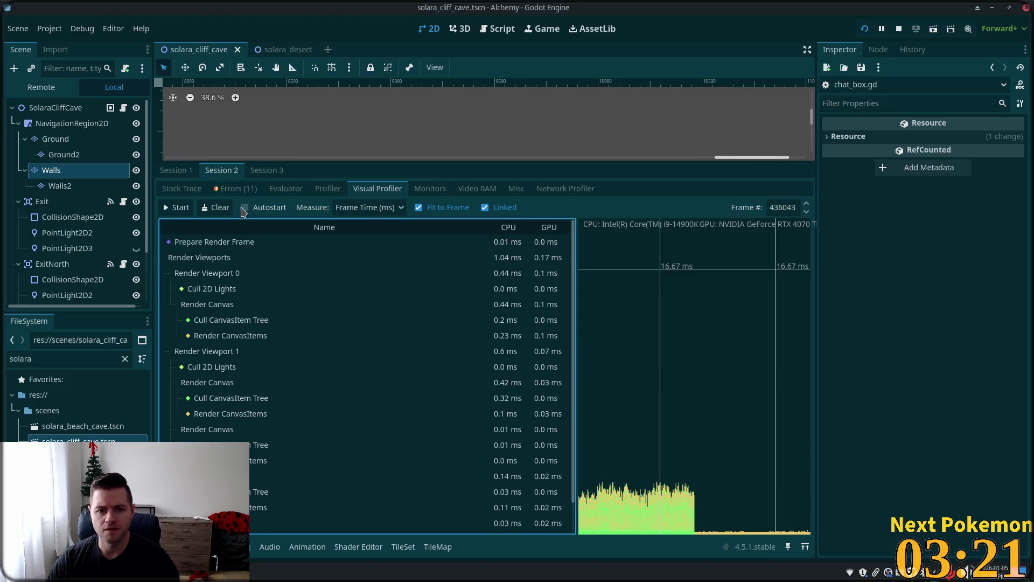
left_click(369, 208)
left_click(358, 241)
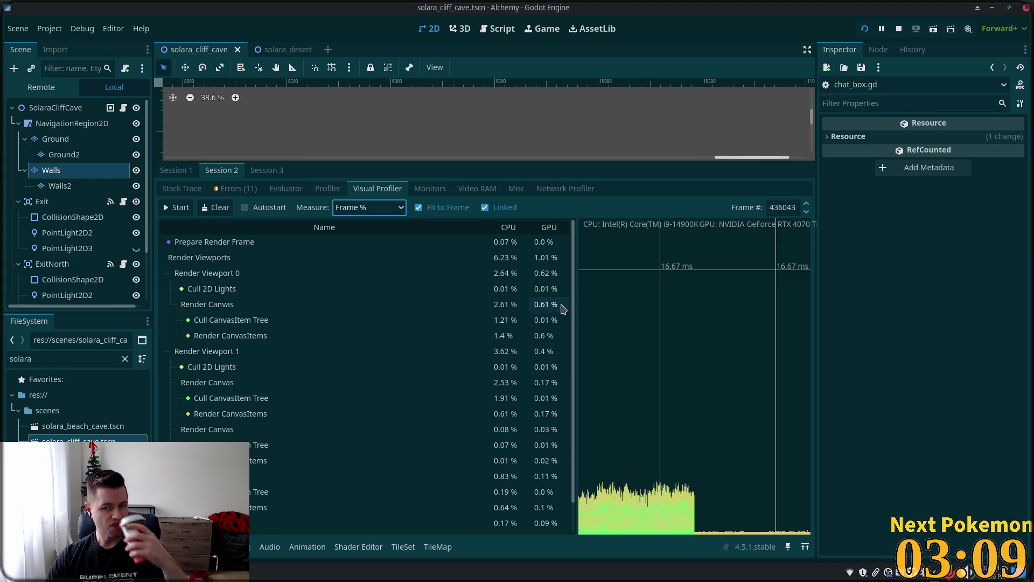
Scrub the graph to frame 436931, showing Render Viewport 1 at 9.14 % CPU
scroll(574, 302, "down", 2)
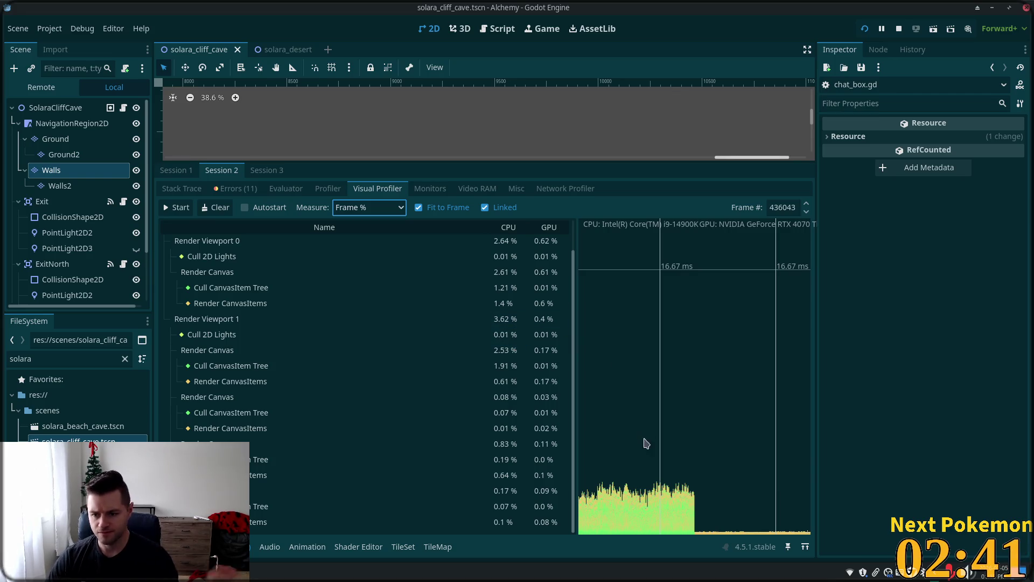
left_click_drag(757, 462, 690, 471)
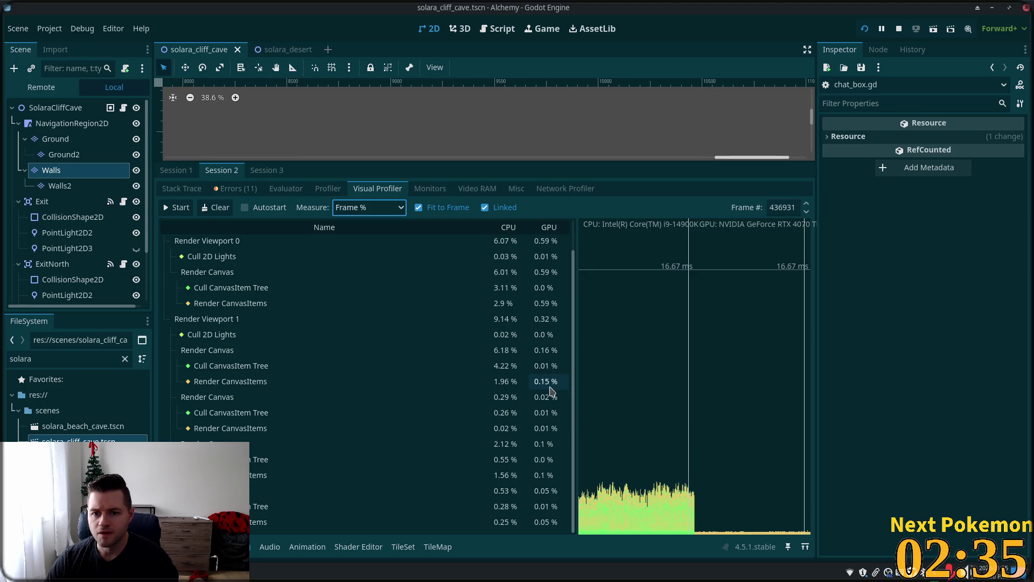
Switch timings back to milliseconds and highlight Render Viewports for frame 435005 (2.44 ms CPU)
left_click(369, 208)
left_click(366, 224)
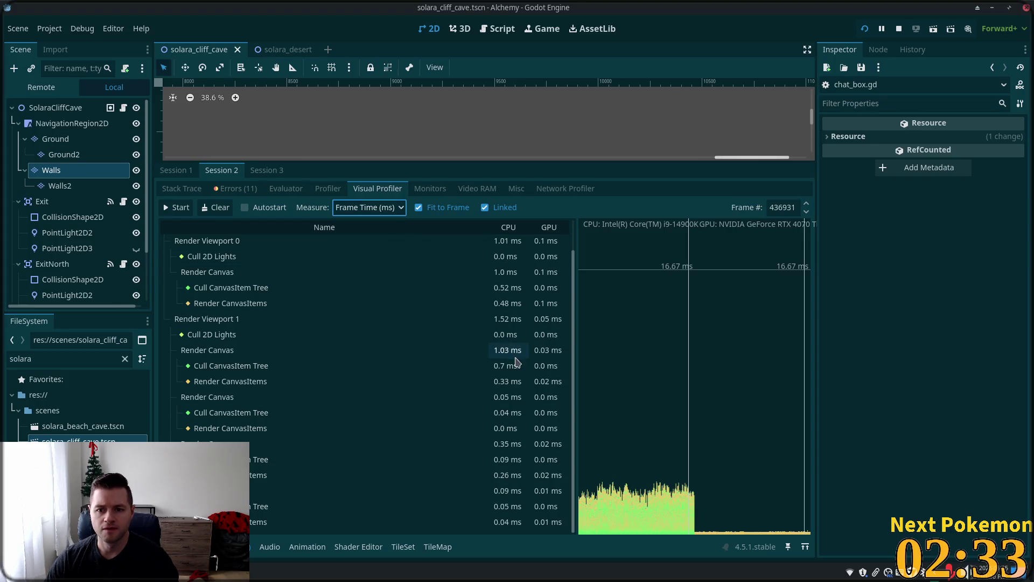
left_click(627, 492)
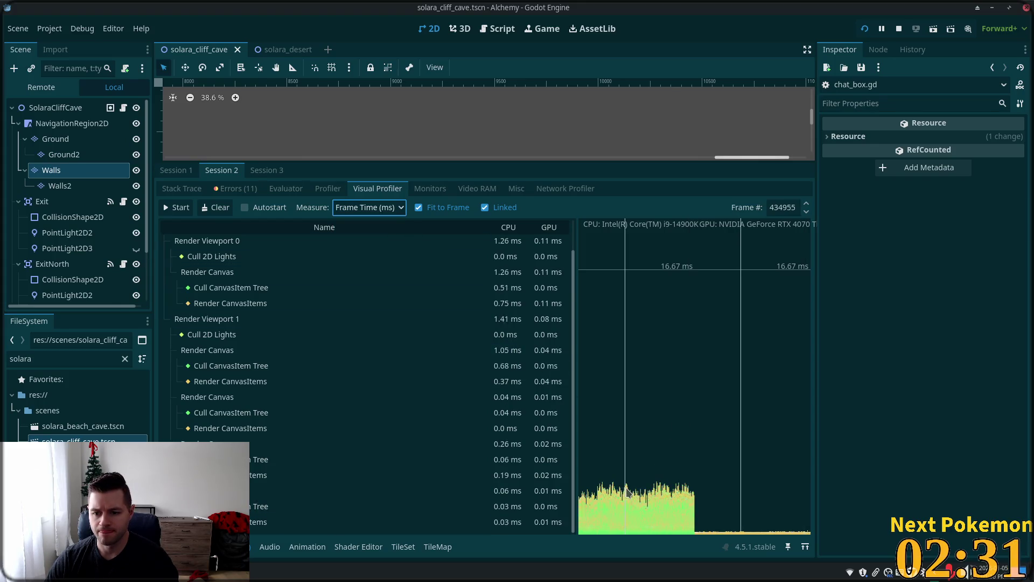
left_click(627, 492)
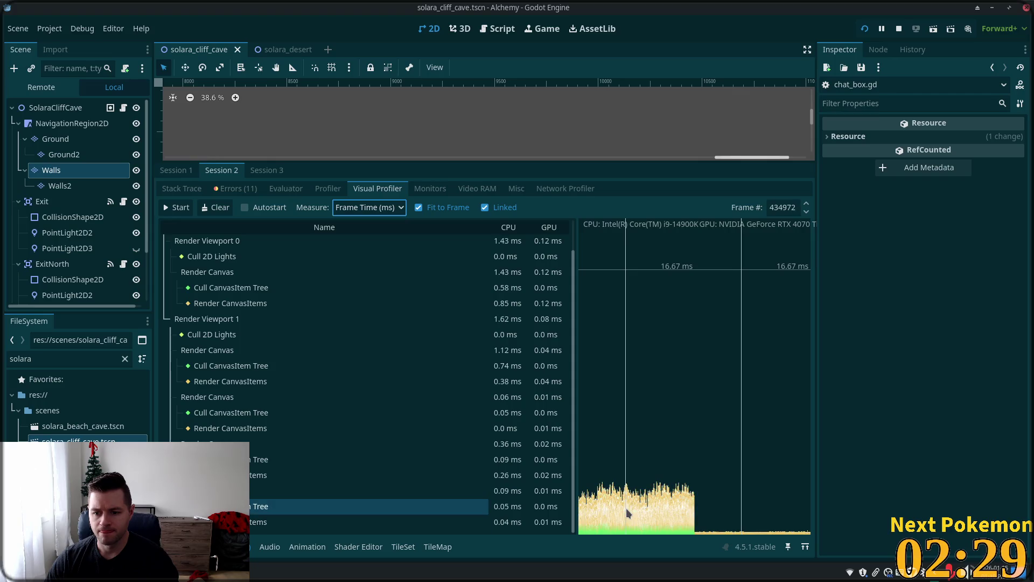
left_click(627, 506)
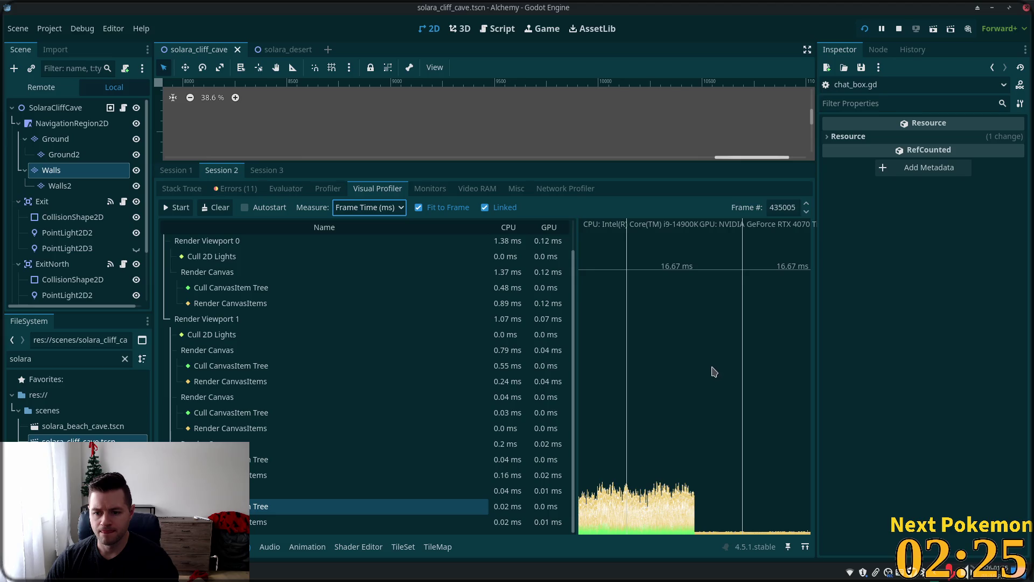
scroll(530, 326, "up", 2)
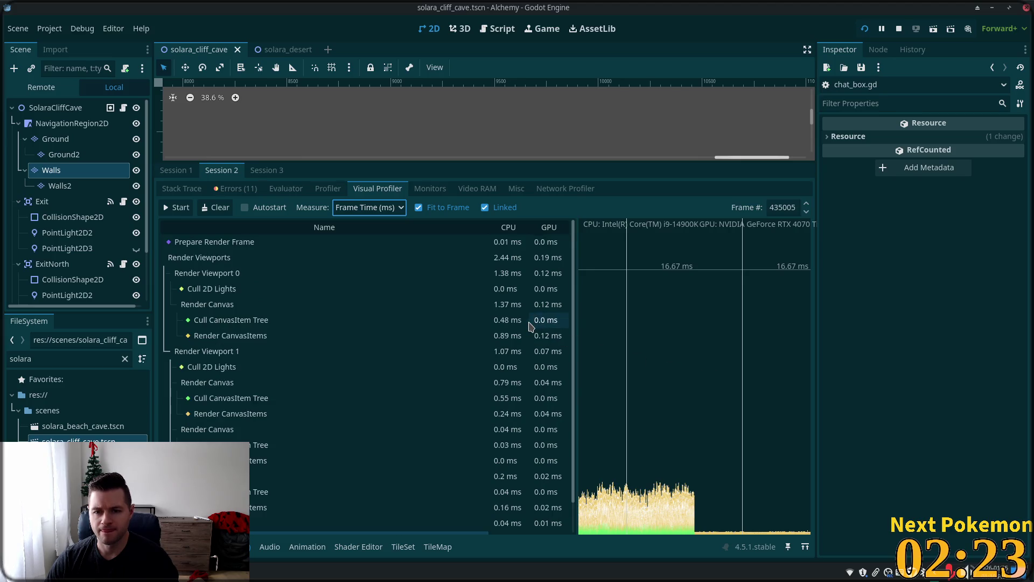
left_click(474, 257)
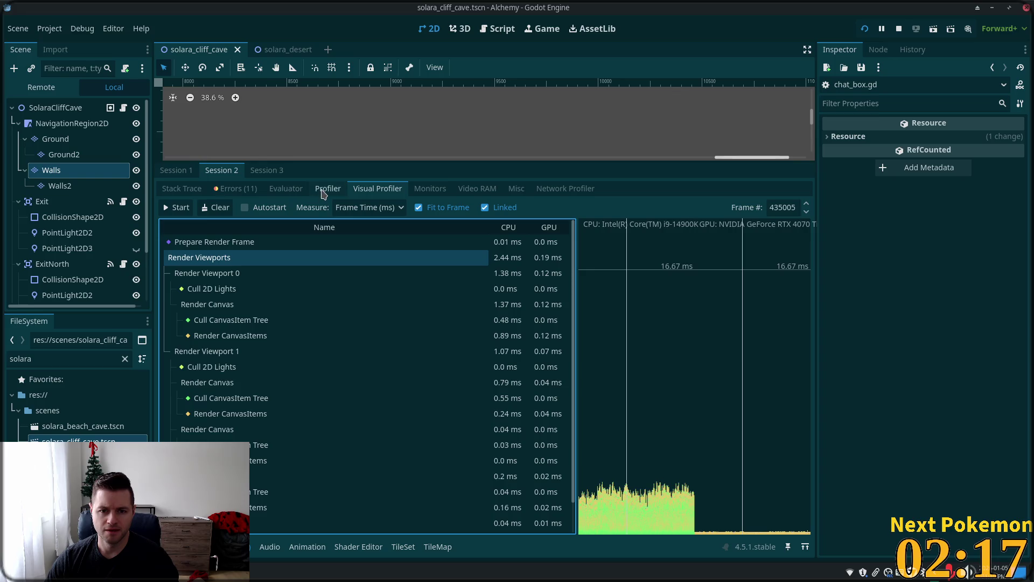
left_click(323, 190)
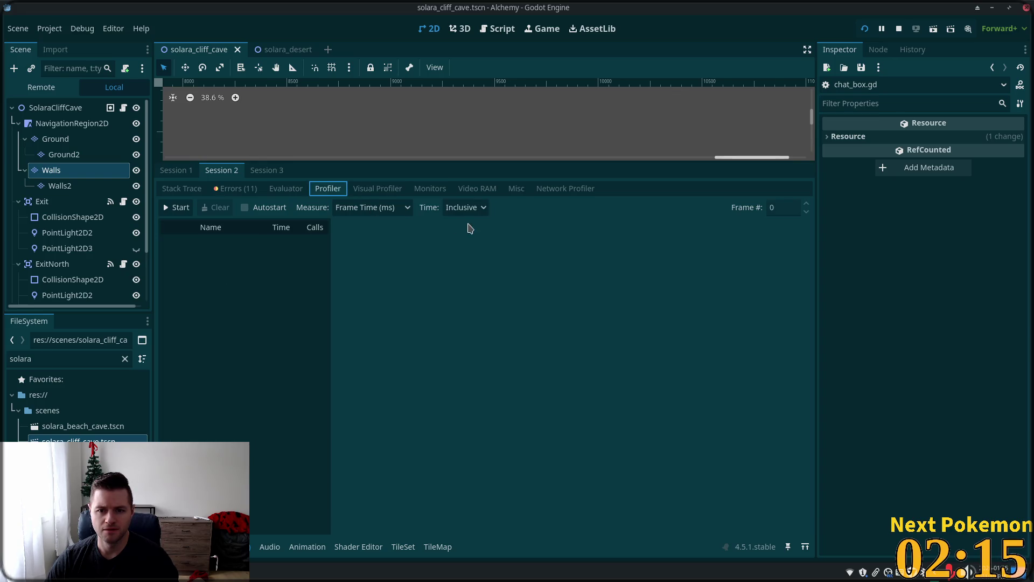
Start the script Profiler with Inclusive time and bring the Alchemy game window forward
left_click(478, 210)
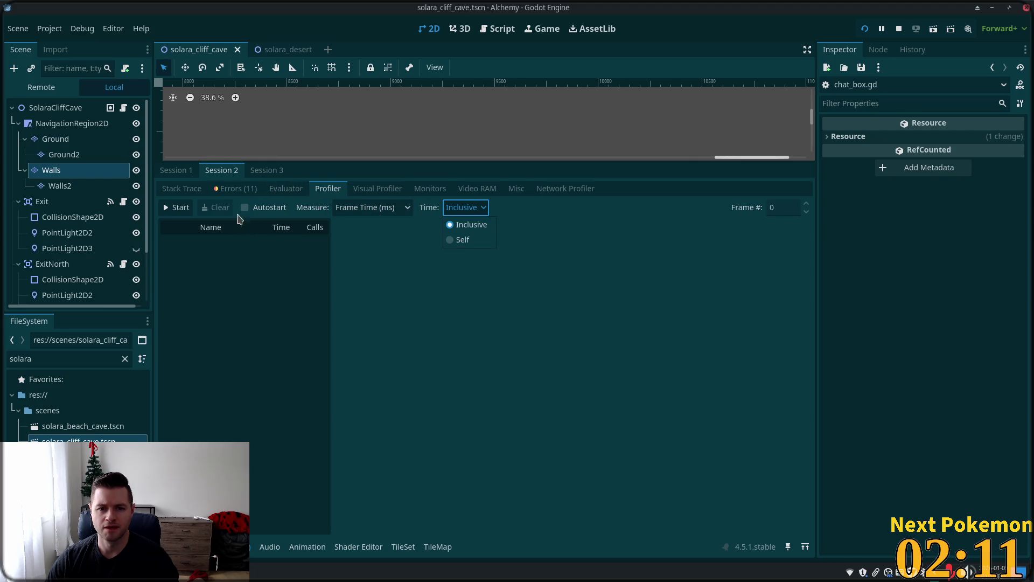
left_click(556, 381)
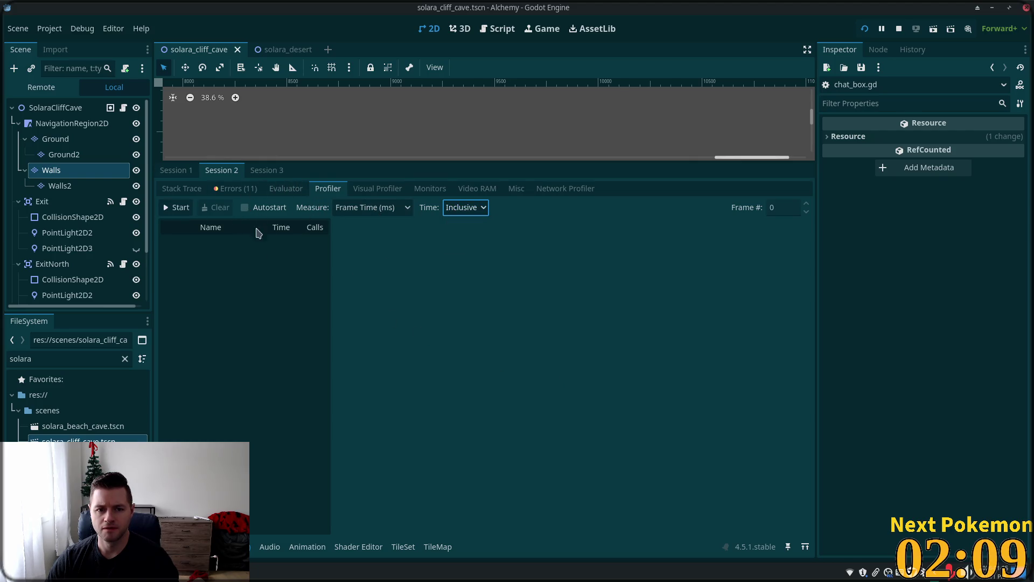
left_click(173, 208)
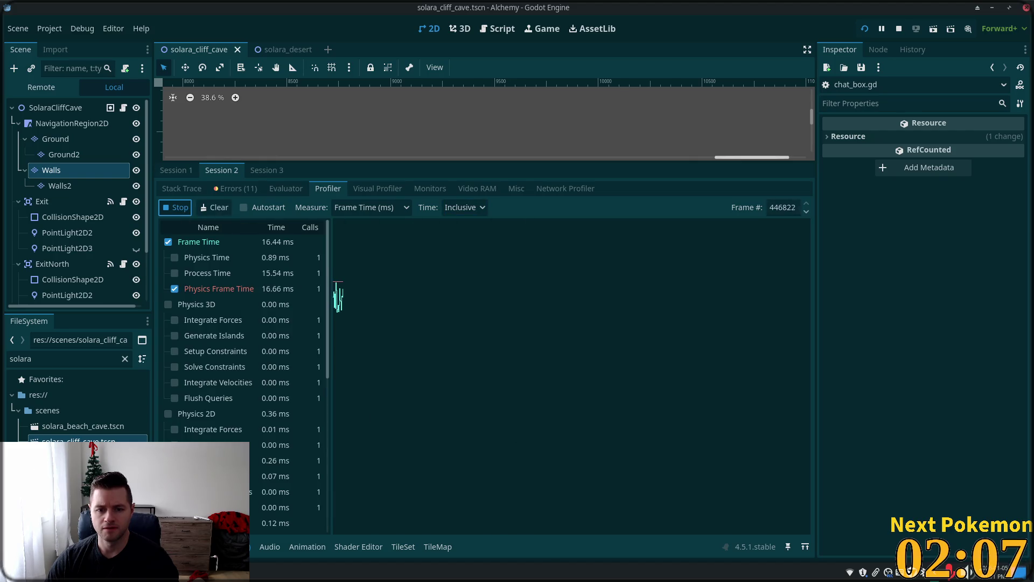
key("alt+Tab")
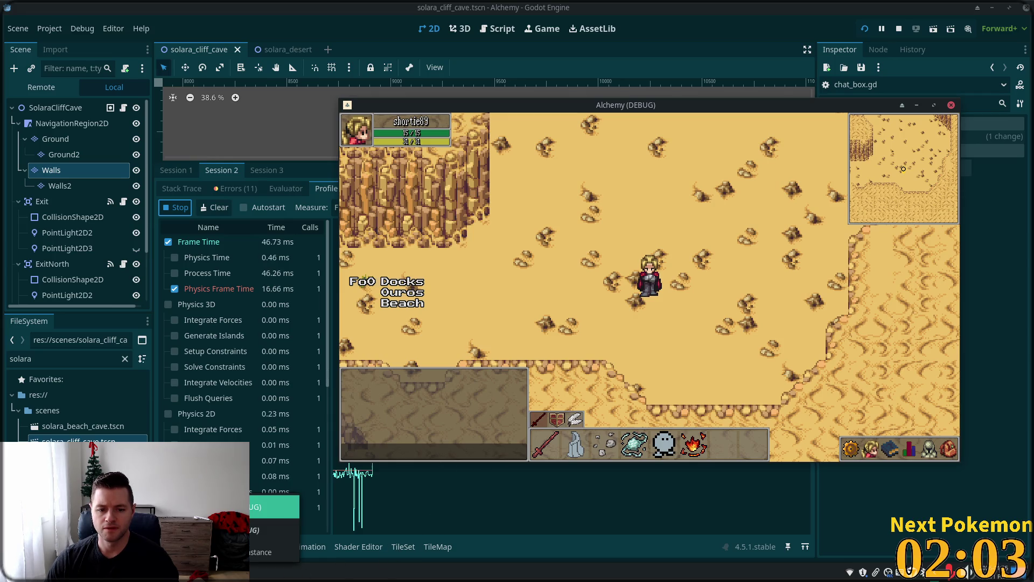
In the second Alchemy debug window, dismiss the settings menu and walk around the village buildings
left_click(295, 574)
key("Escape")
key("Right")
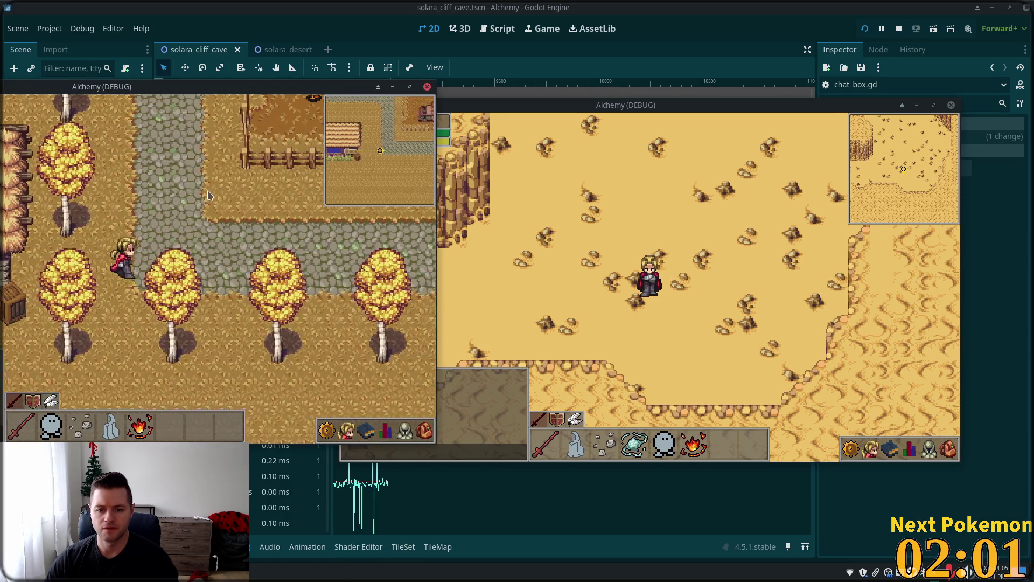
key("Left")
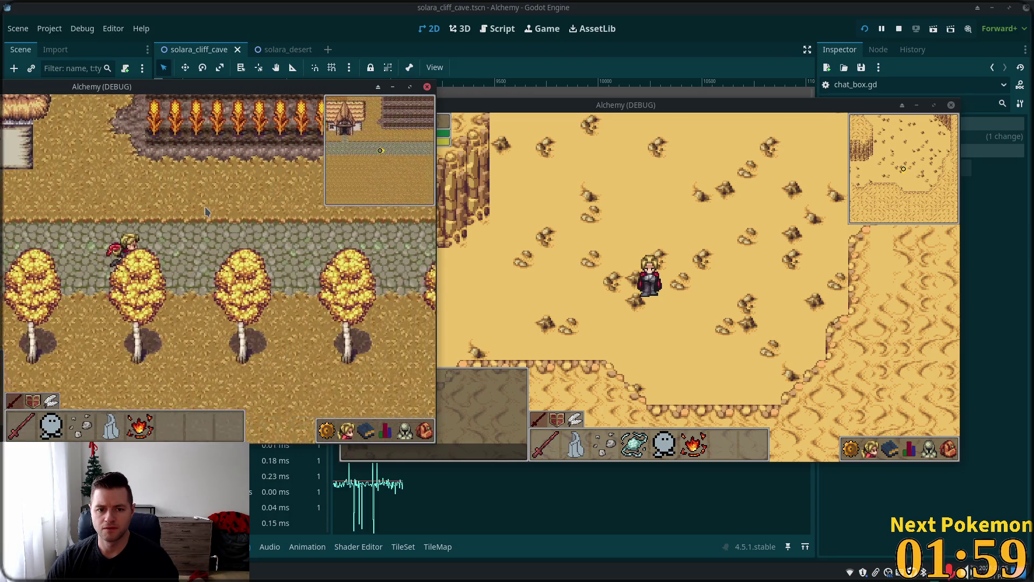
key("Right")
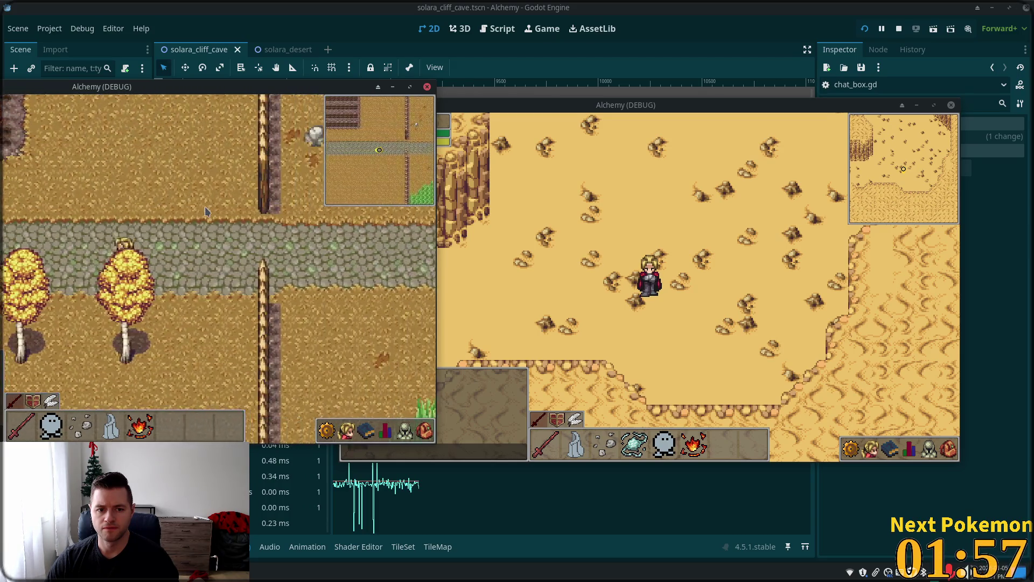
key("Left")
key("Right")
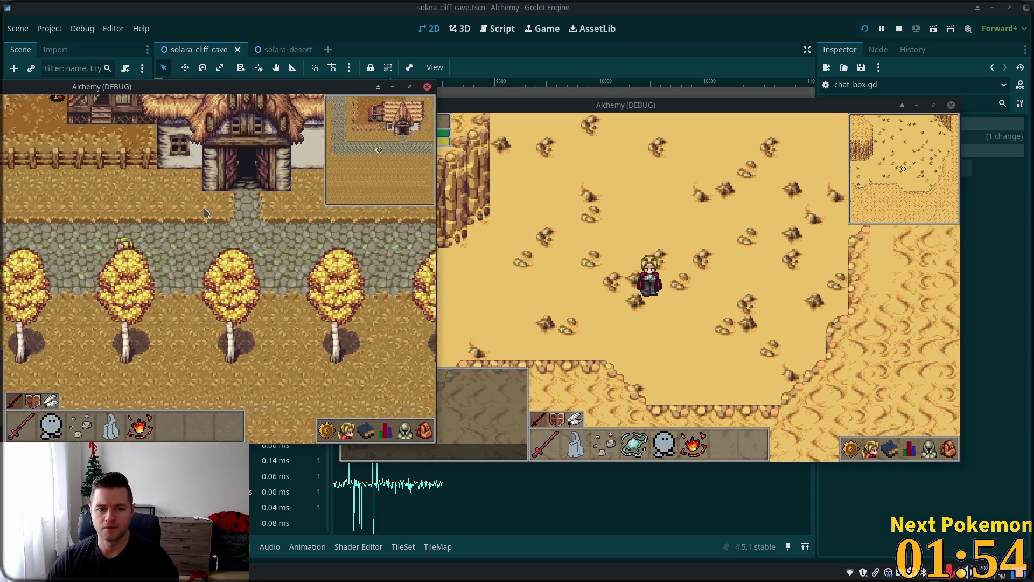
key("Right")
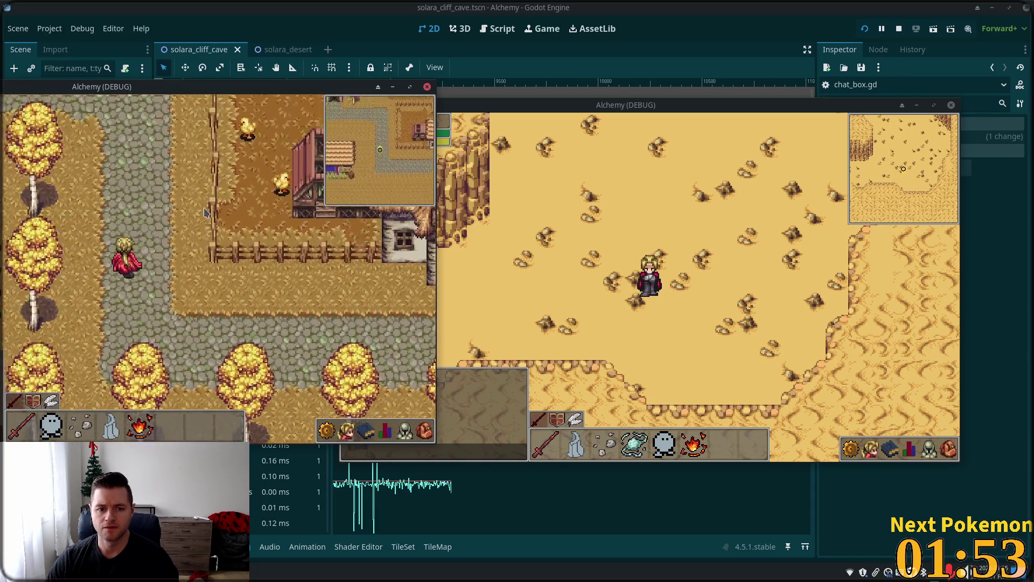
key("Left")
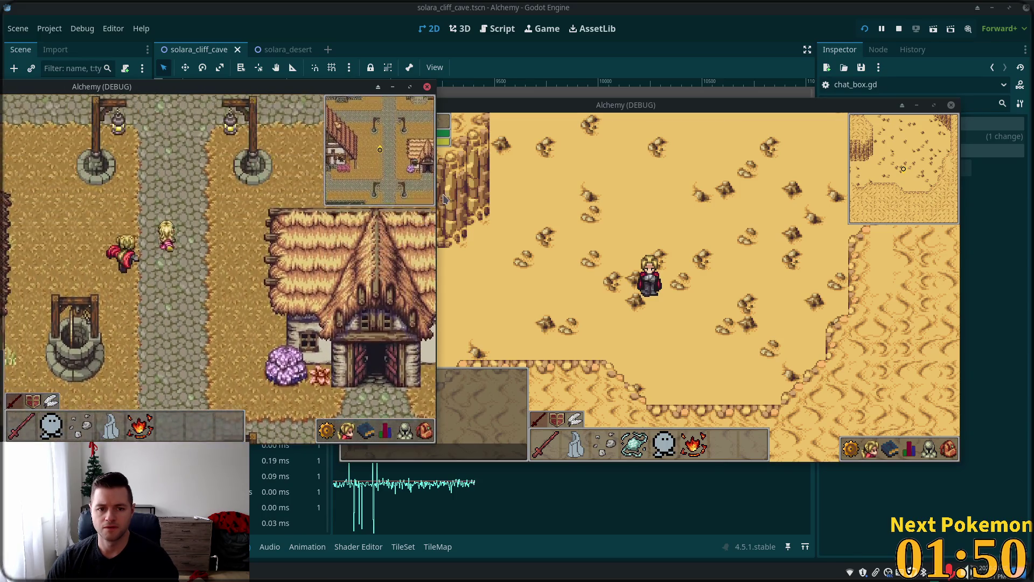
Walk the character south past the wells and through the palisade into the Fields of Ouros
key("Up")
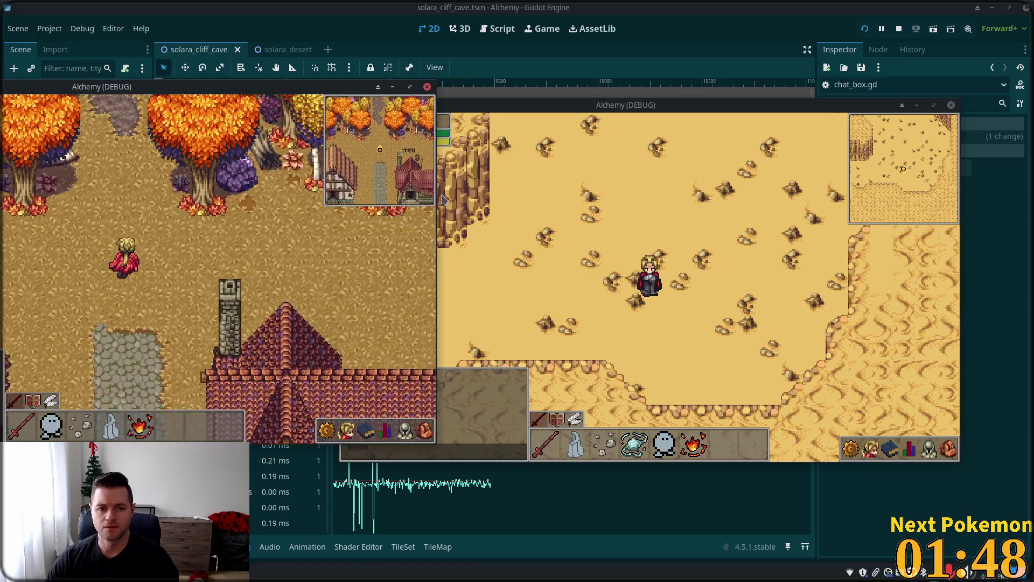
key("Down")
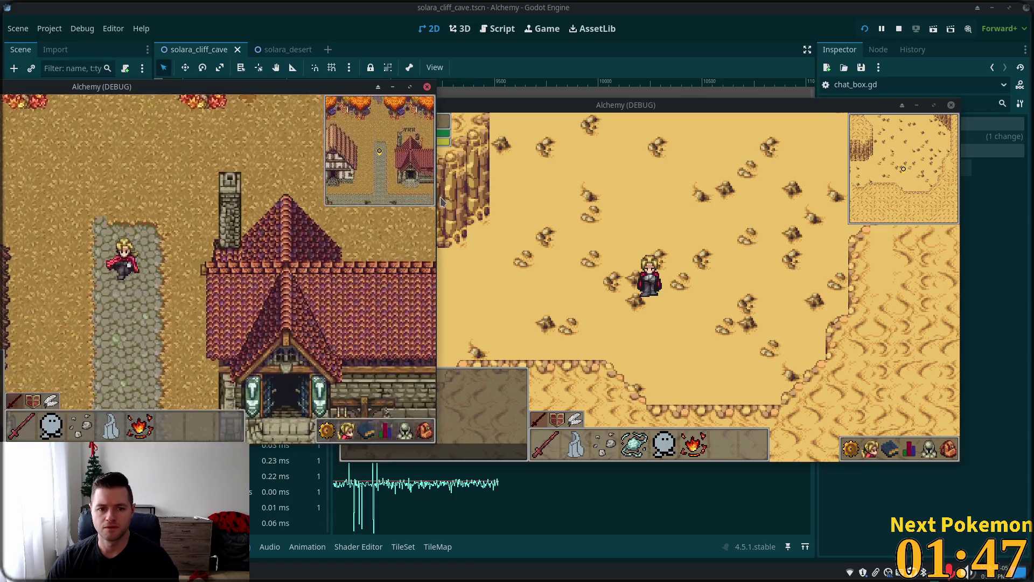
key("Down")
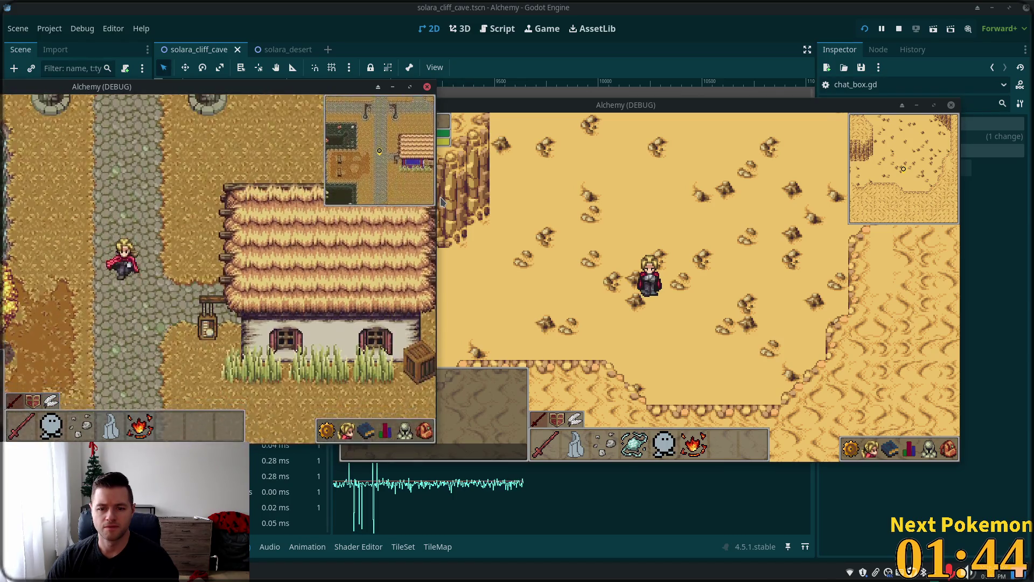
key("Down")
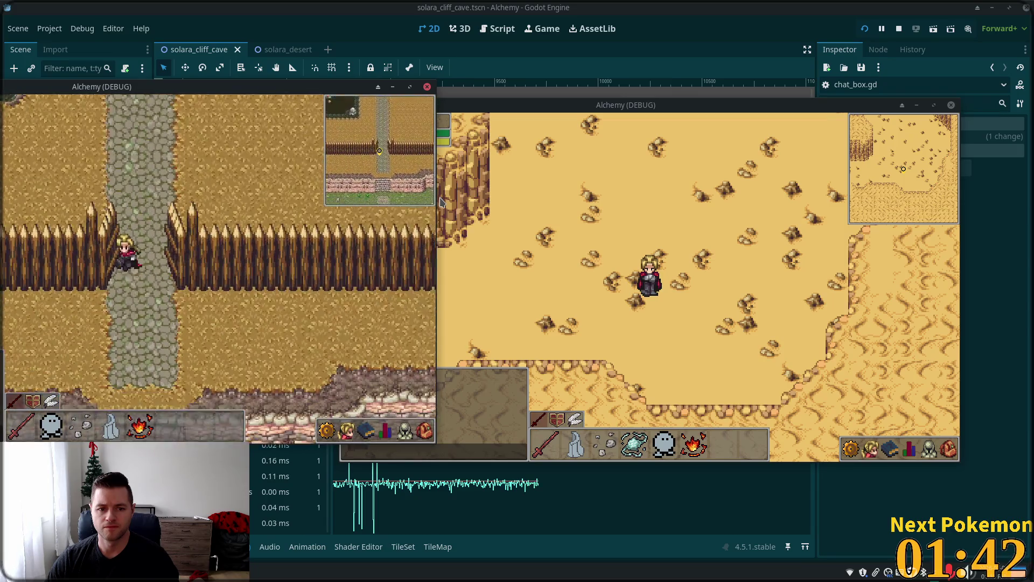
key("Down")
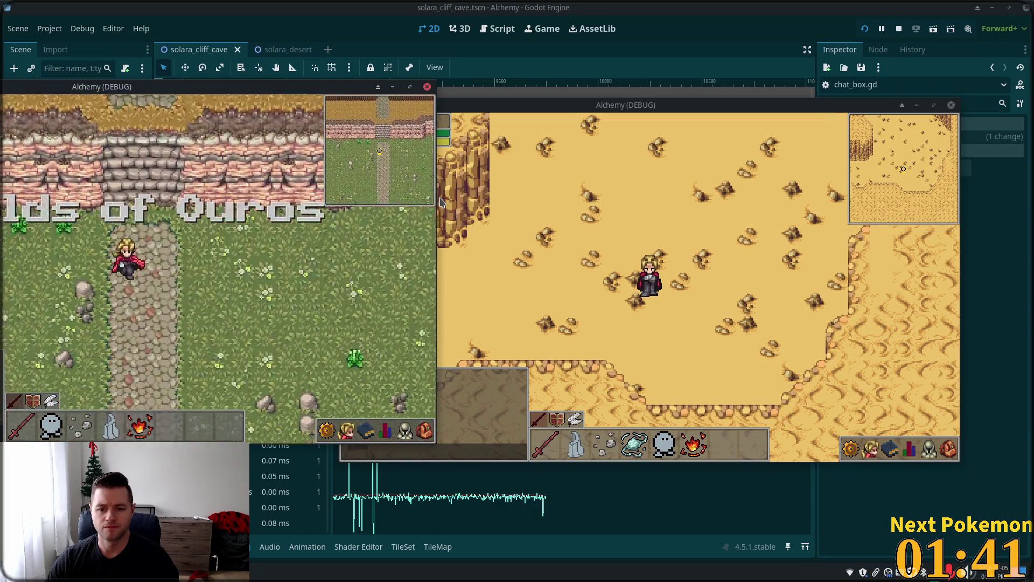
key("Down")
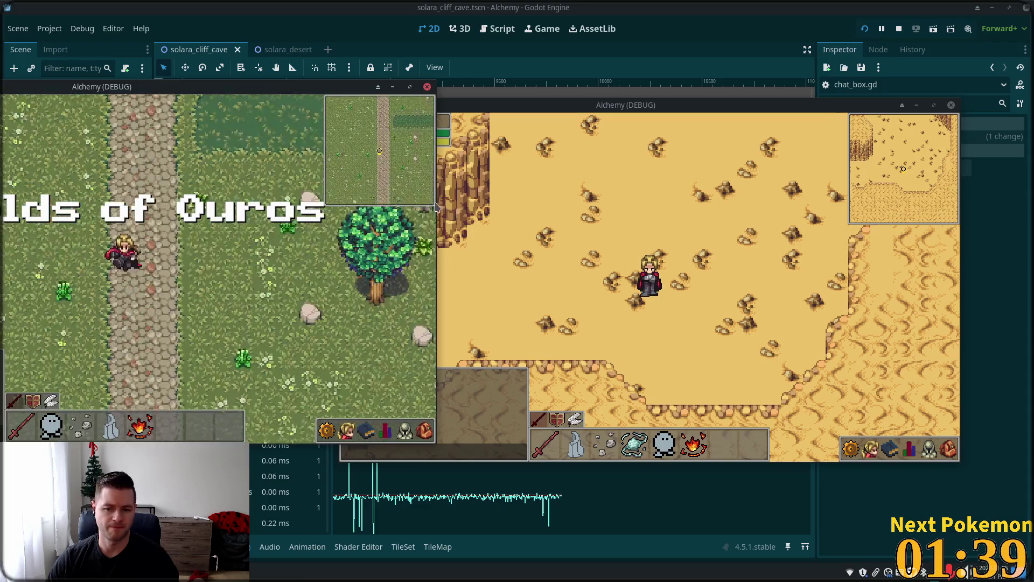
Walk back north up the stone path toward the village buildings and autumn trees
key("Right")
key("Left")
key("Up")
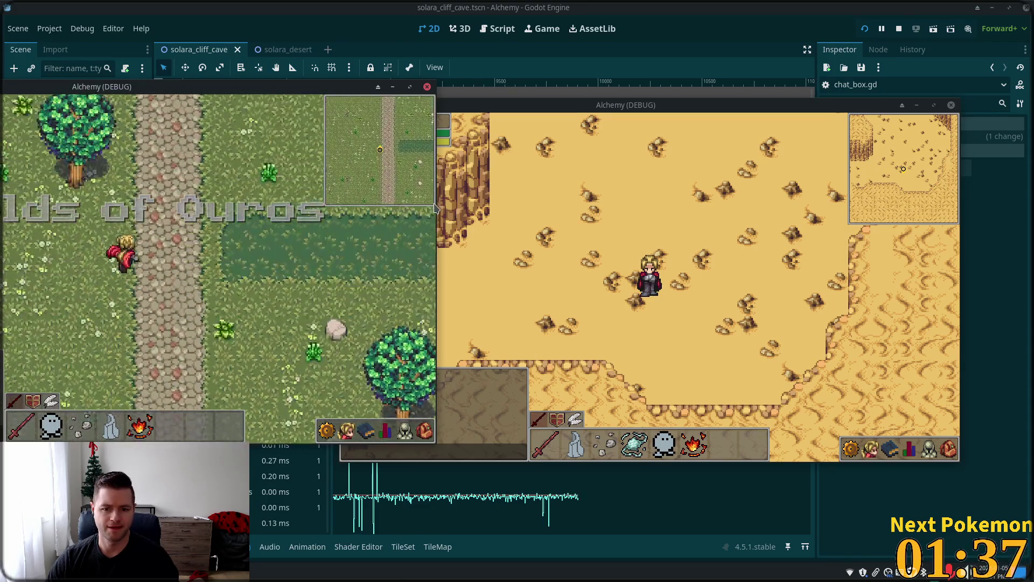
key("Up")
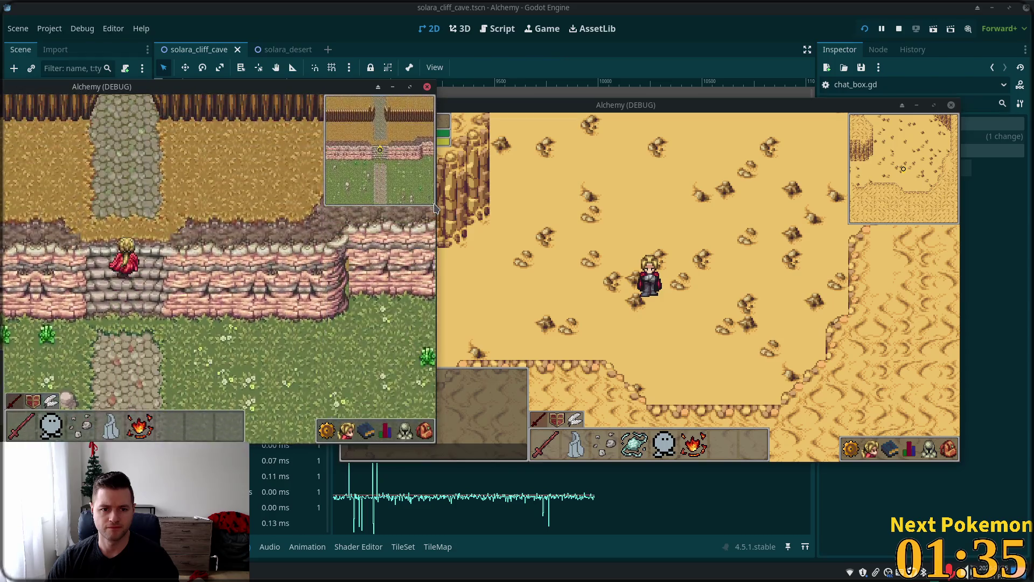
key("Up")
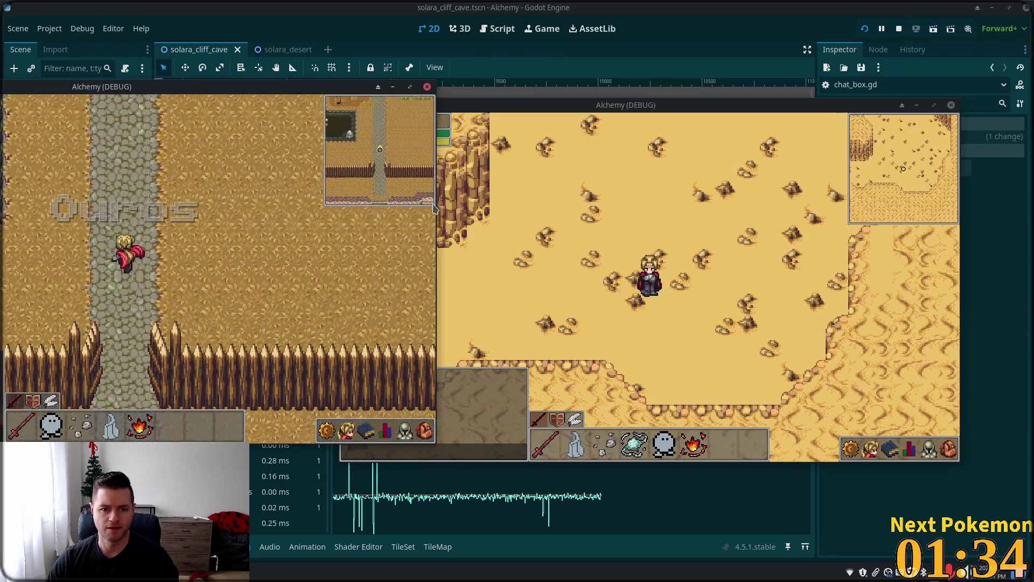
key("Up")
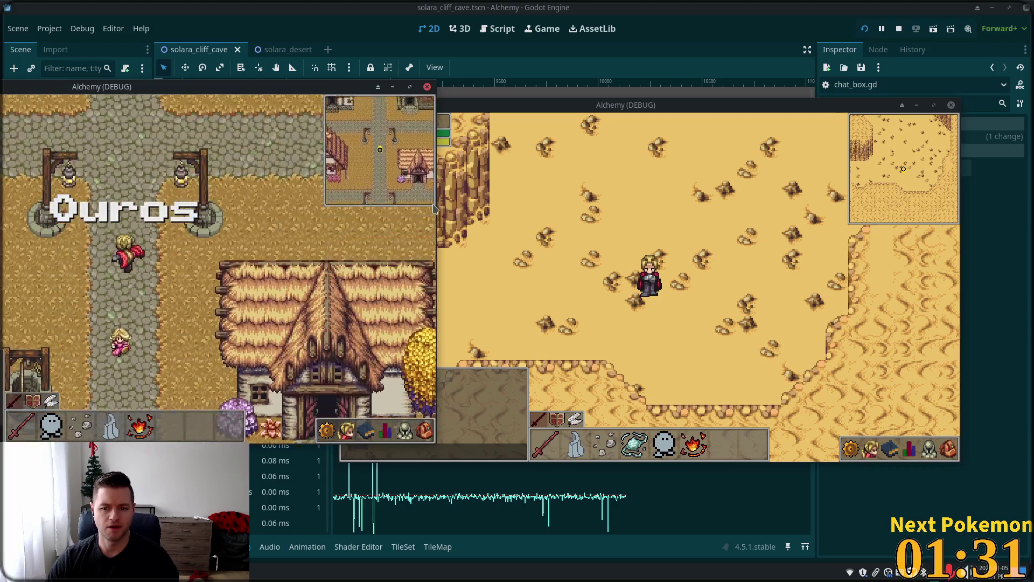
key("Up")
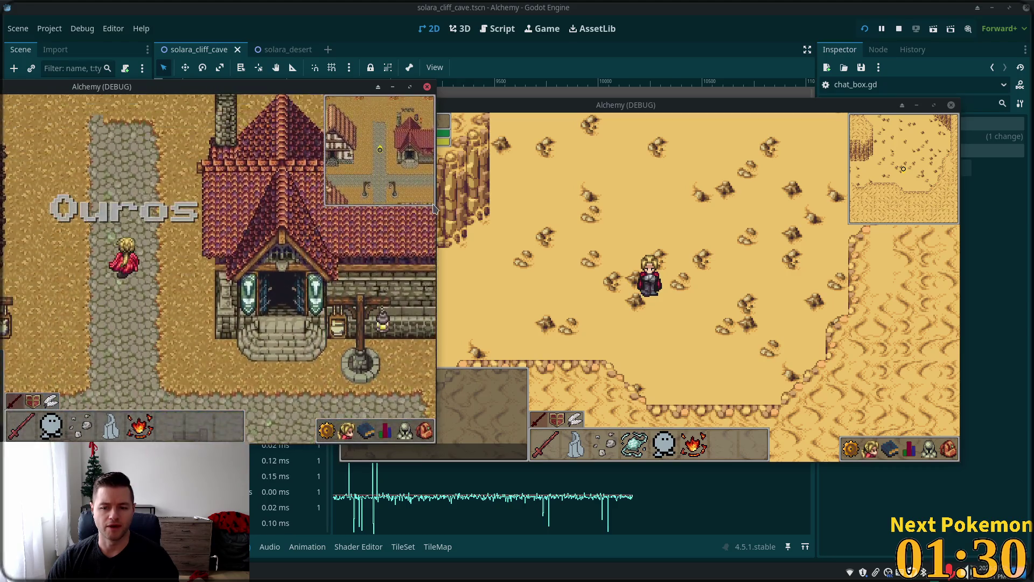
key("Up")
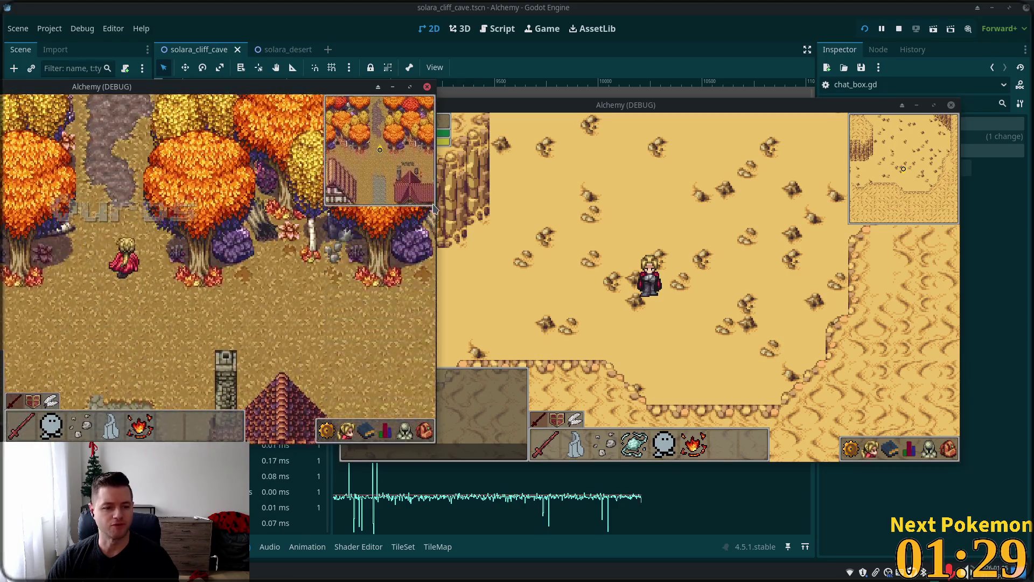